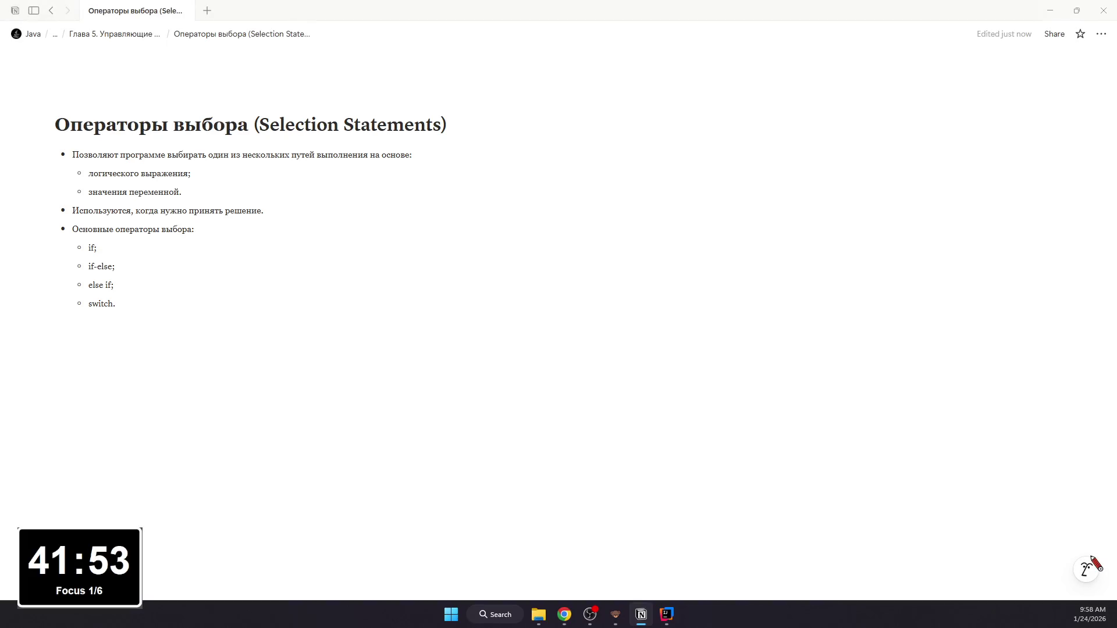
Step: Add a top-level bullet about choosing code to run depending on whether a condition is true or false
key(Return)
text(/b)
key(Return)
text(Если условие истинно — выполнить один код, иначе — друг)
key(BackSpace)
text(.)
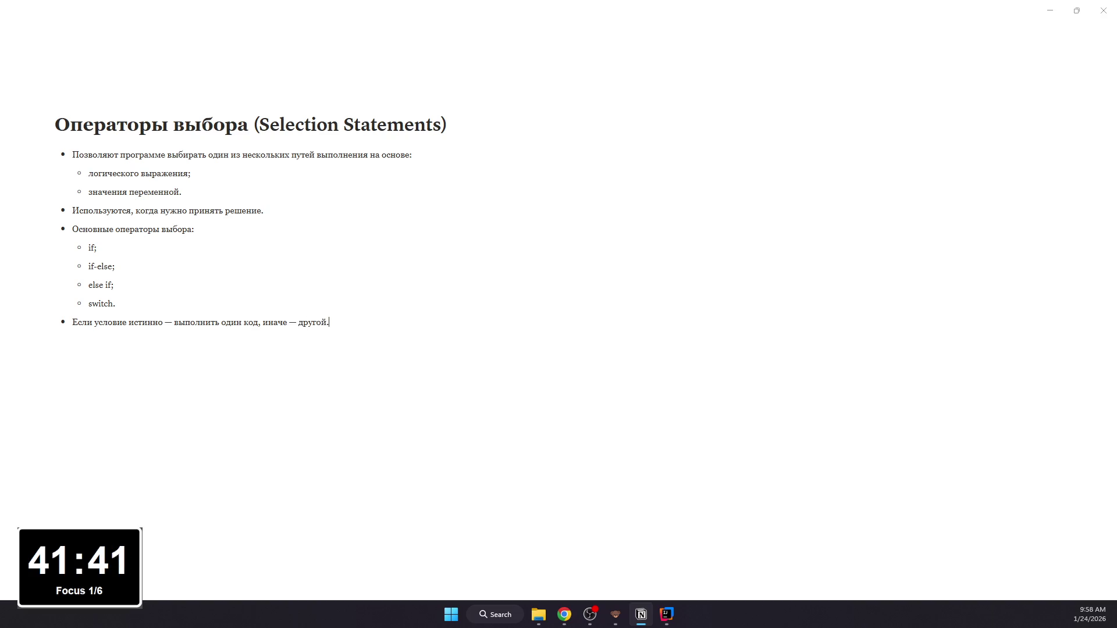
Step: Format if, if-else, else if and switch as inline code, then return to the Chapter 5 page
double_click(91, 248)
mouse_move(89, 266)
mouse_down()
mouse_move(121, 266)
mouse_move(109, 306)
mouse_up()
key(ctrl+e)
key(ctrl+e)
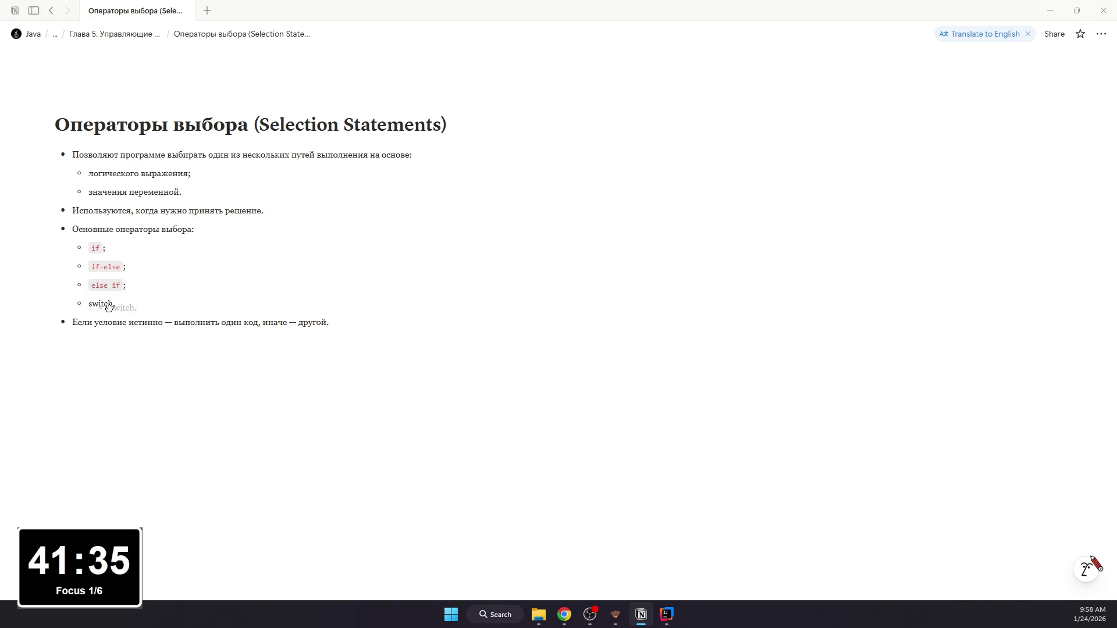
double_click(101, 304)
key(ctrl+e)
click(51, 12)
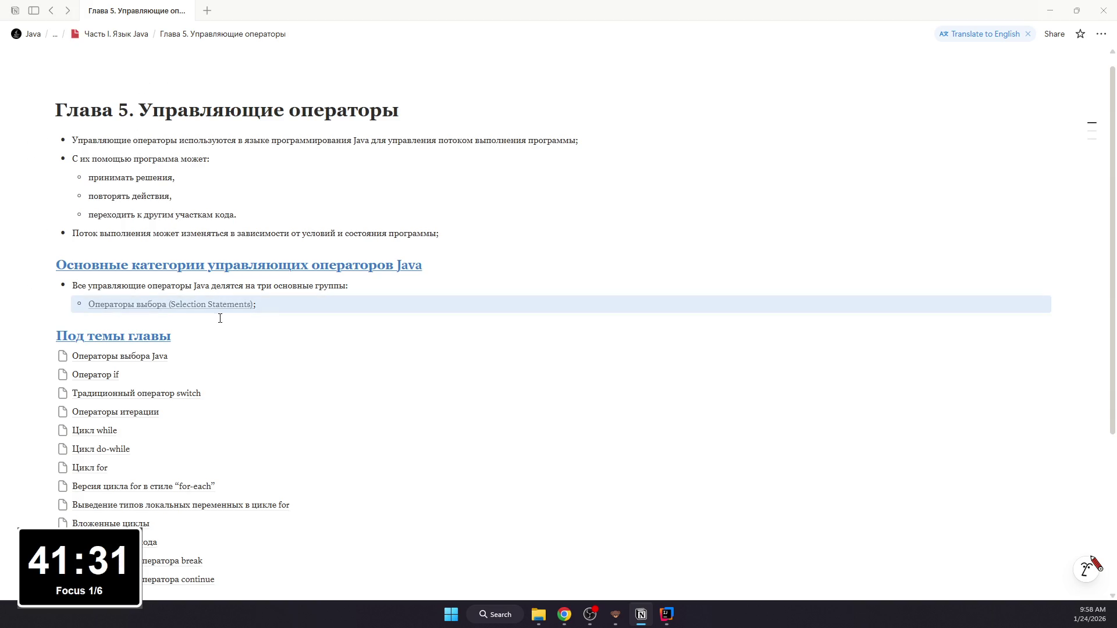
Step: Add an 'Операторы итерации (Iteration Statements)' sub-bullet under the control statement groups and start a new subpage
click(305, 311)
key(Return)
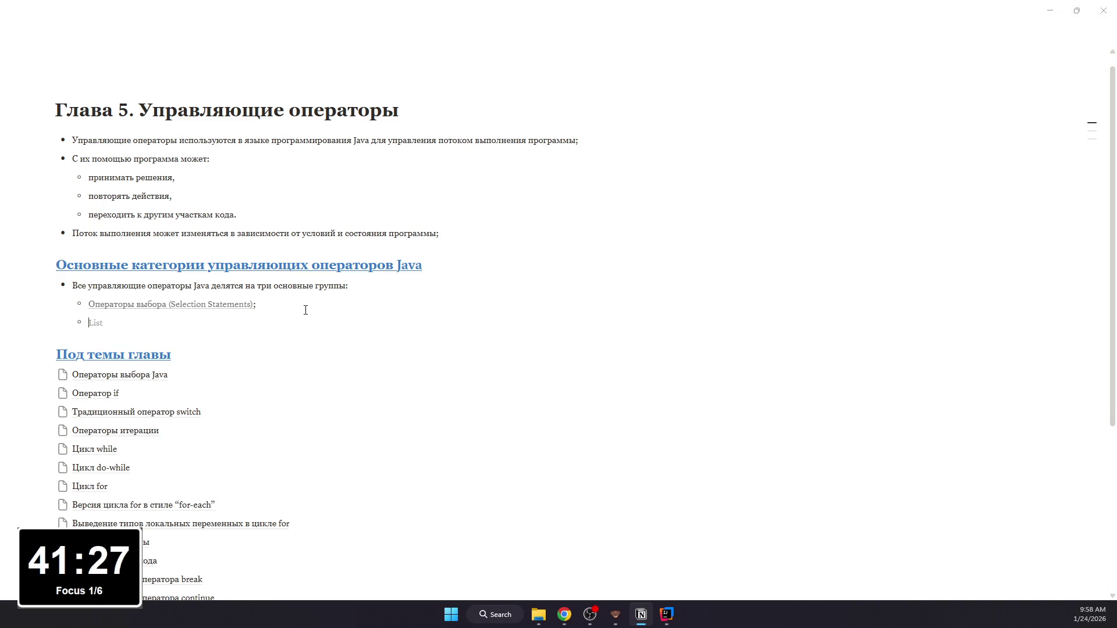
text(Операторы итераци)
text(и ()
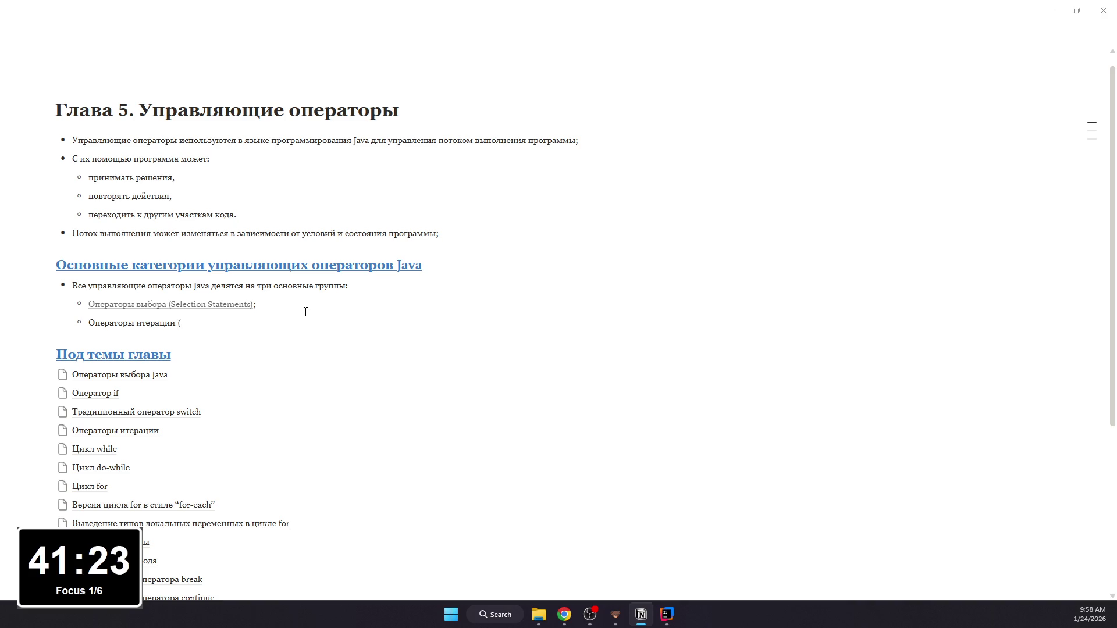
text(Sta)
text(ter)
text(n St)
text(e)
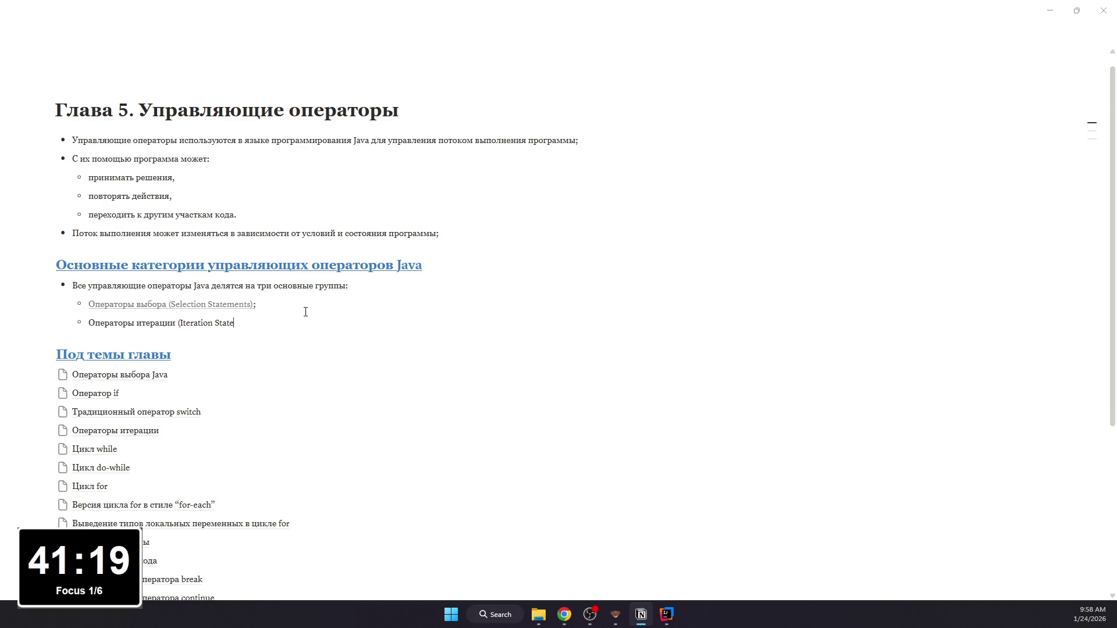
text(ments);)
key(Return)
scroll(297, 357, down, 3)
click(197, 436)
text(/page)
key(Return)
text(Операторы итерации ()
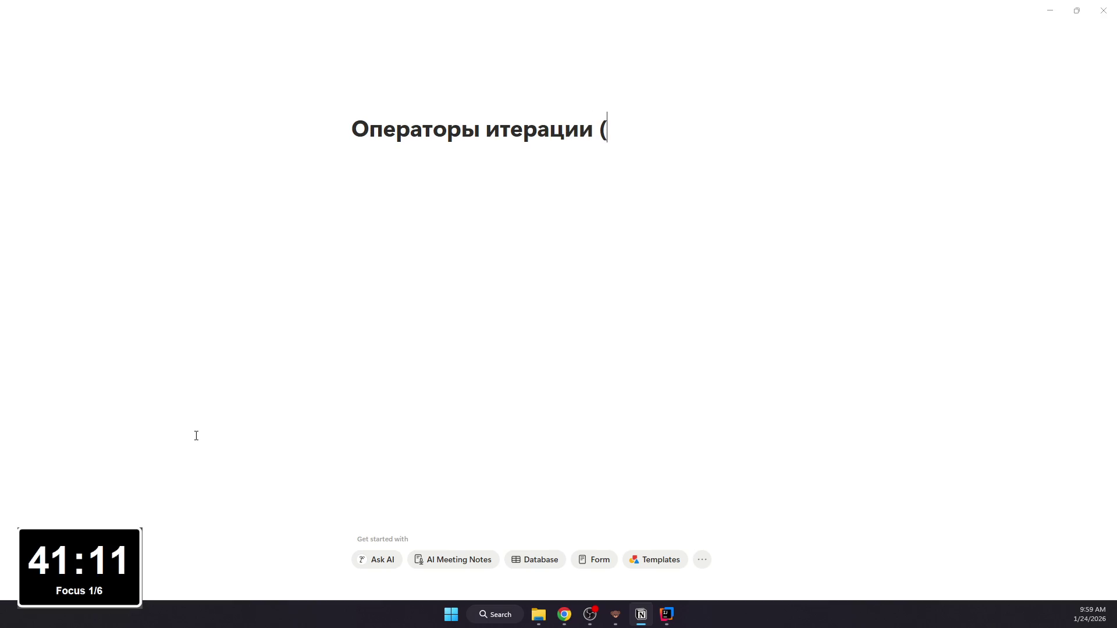
text(Iteration Stat)
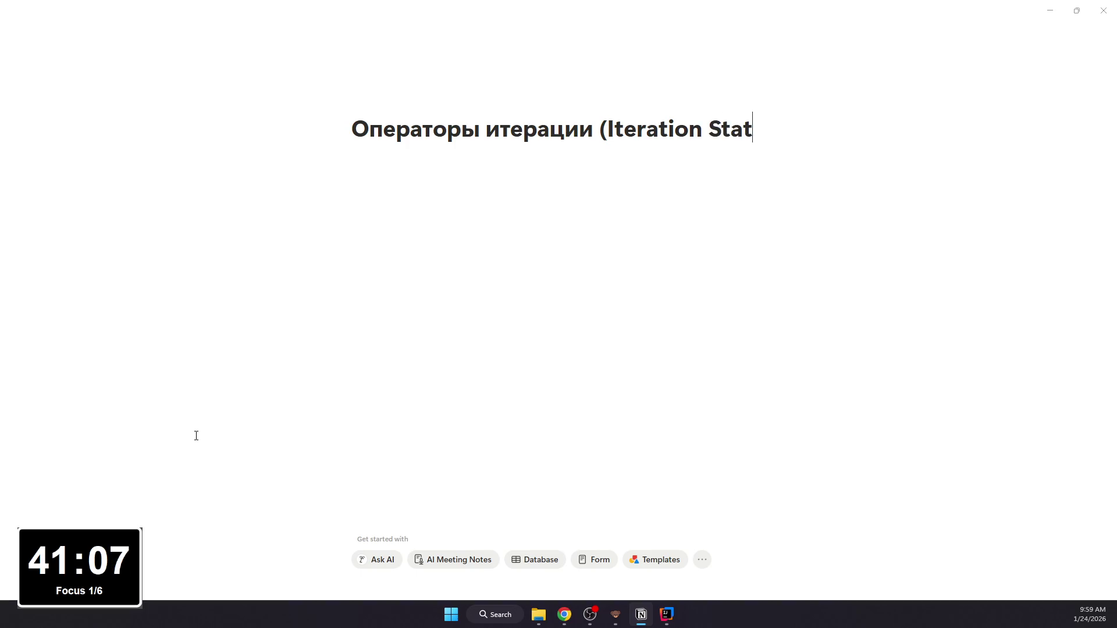
text(ements))
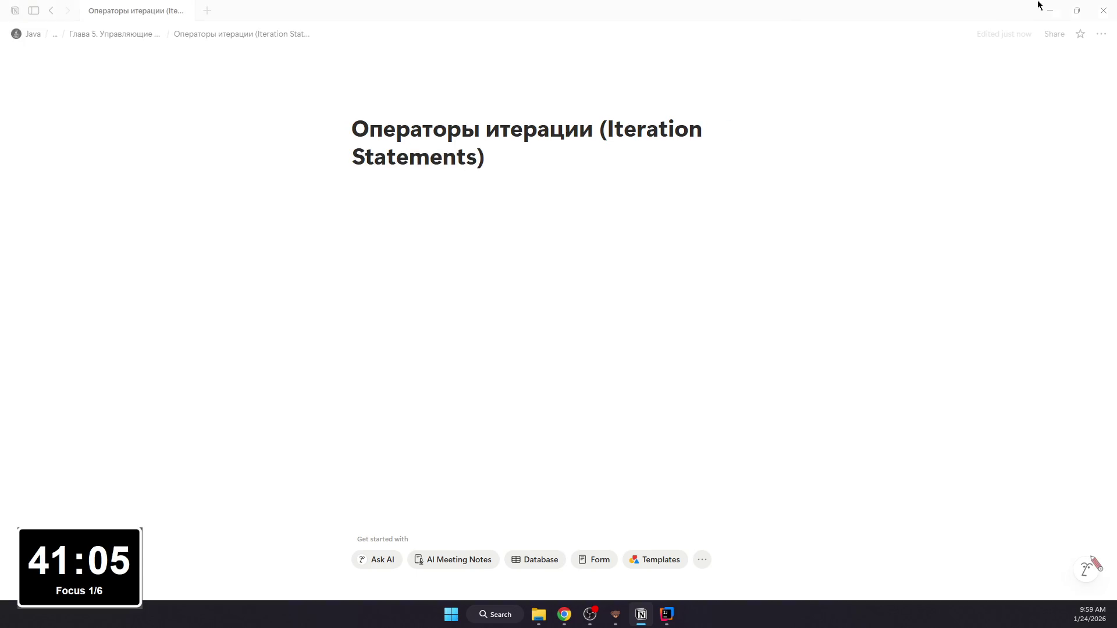
Step: Set the Iteration Statements subpage to Serif font, Full width and Small text
click(1101, 33)
click(1031, 92)
click(1035, 235)
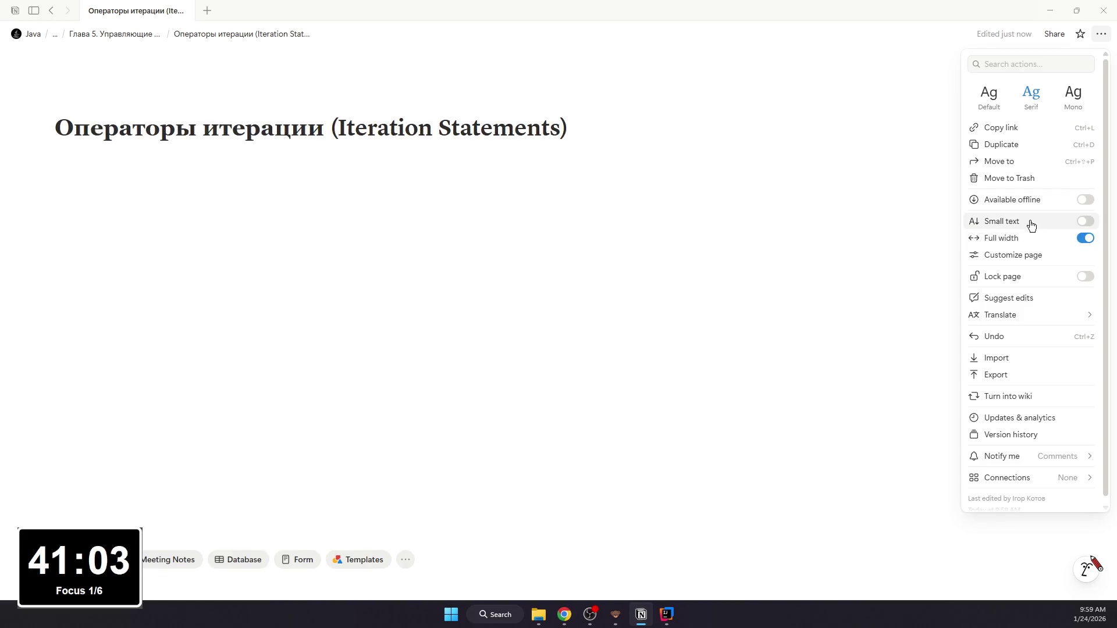
click(279, 169)
key(Return)
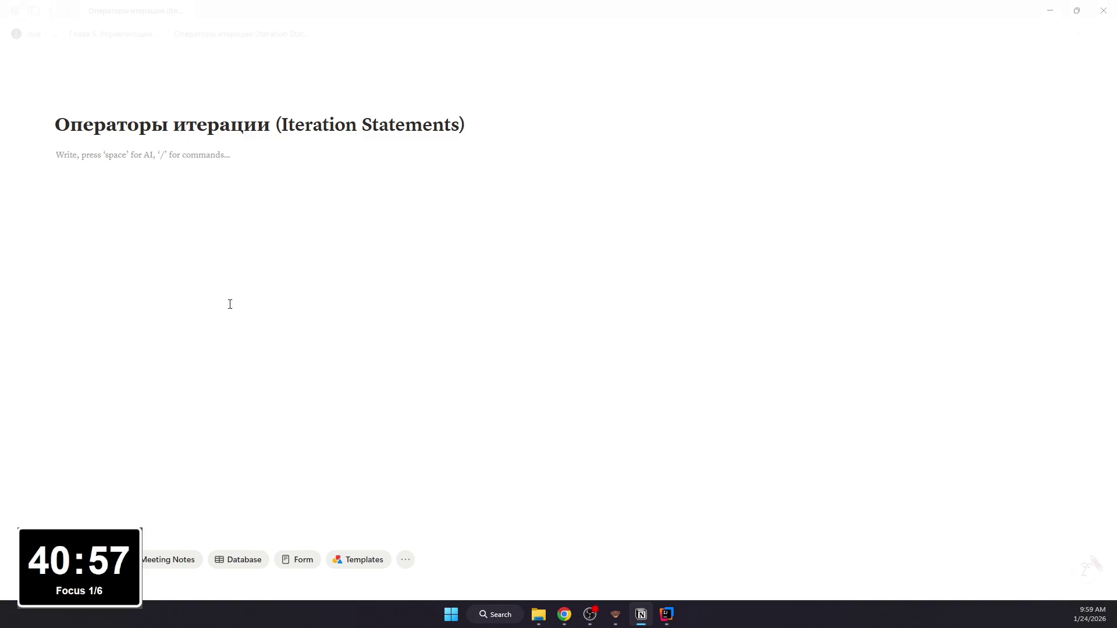
text(- Похво)
text(зволяю)
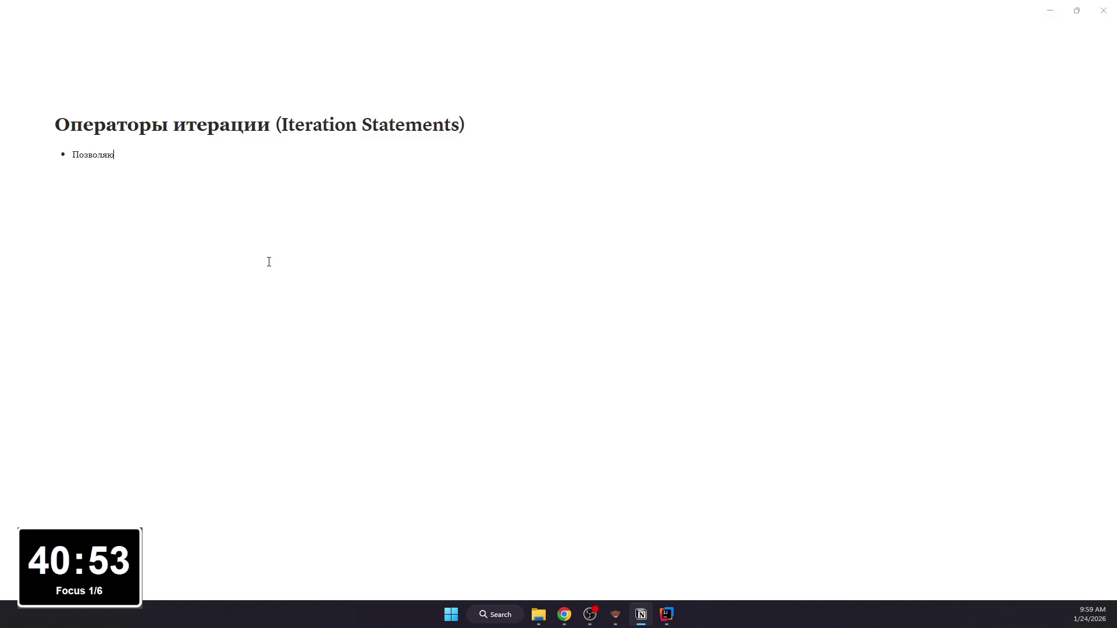
text(огок)
text(ратно вы)
text(полнит)
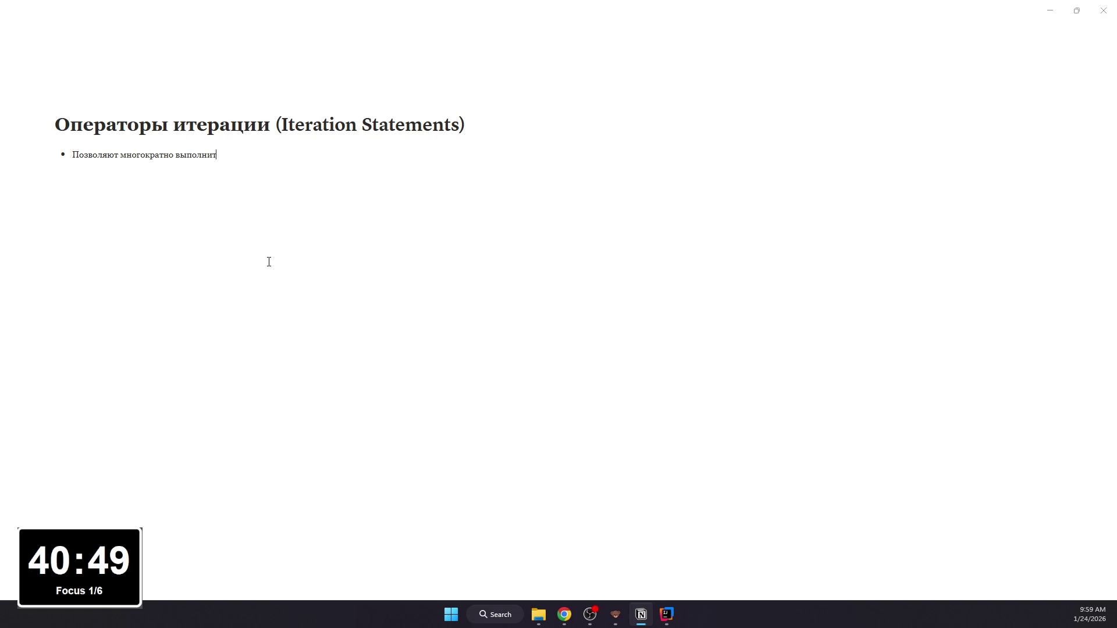
Step: Write the first bullets describing loops (циклы) on the Iteration Statements page
key(BackSpace)
key(BackSpace)
text(или нес)
text(кольк)
key(BackSpace)
key(BackSpace)
text(операторов, образуя)
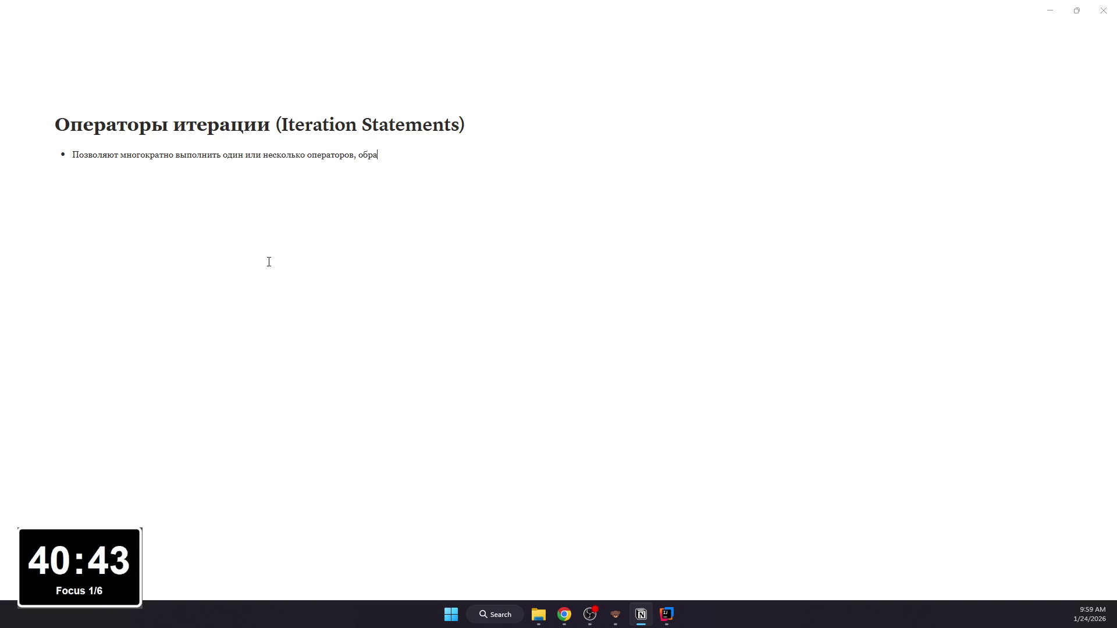
text( цик)
key(BackSpace)
text(Ит)
text(зуют)
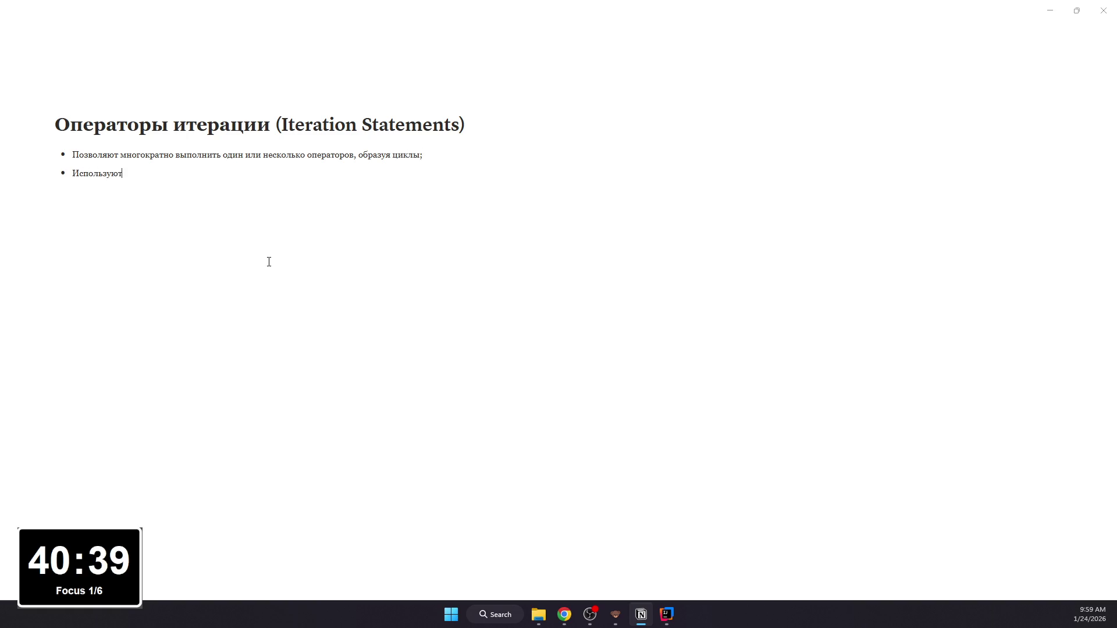
text(ког)
text( пов)
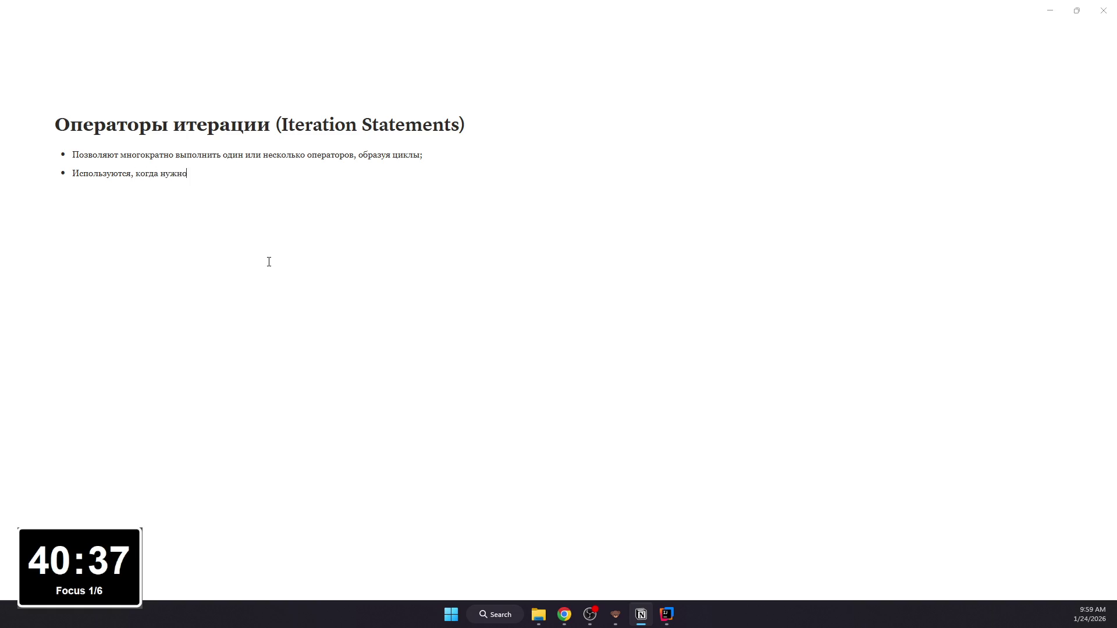
text( действие;)
key(Return)
text(овные операторы итерации:)
Step: List while, do-while, for and for-each as sub-bullets under the loop types item
key(Return)
key(Tab)
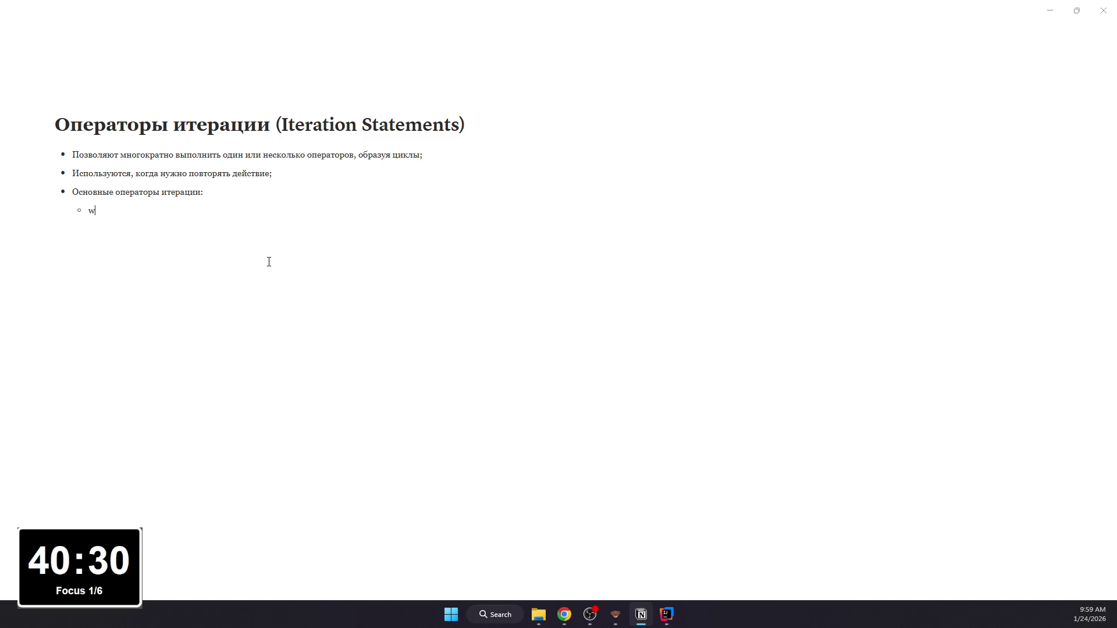
text(hile)
text(do-wh)
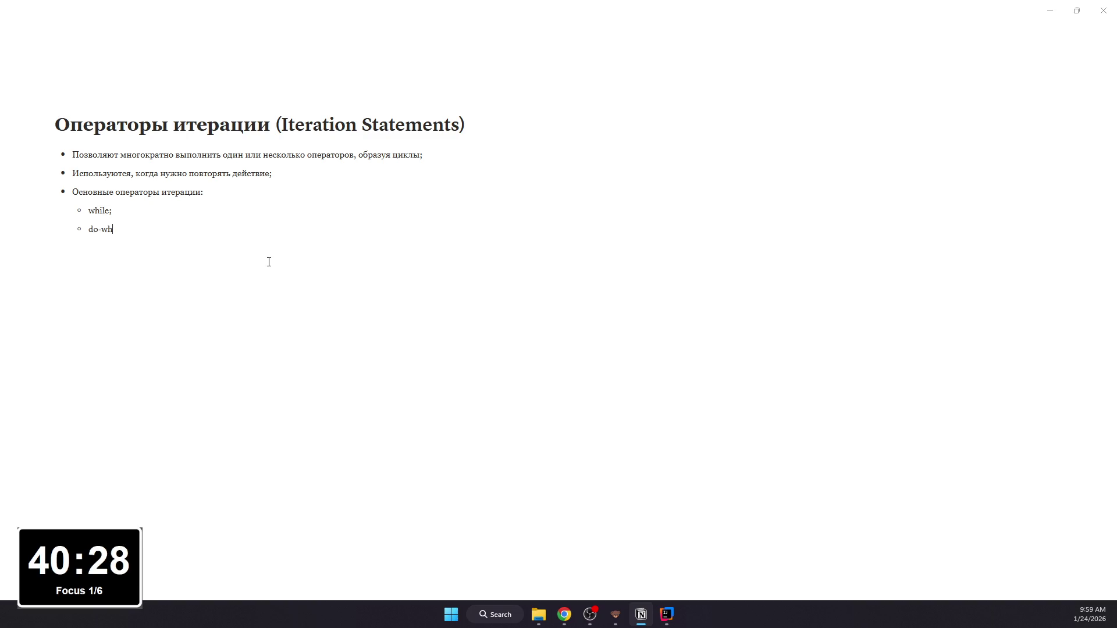
text(ile;)
key(Return)
text(;)
key(Return)
text(for-each)
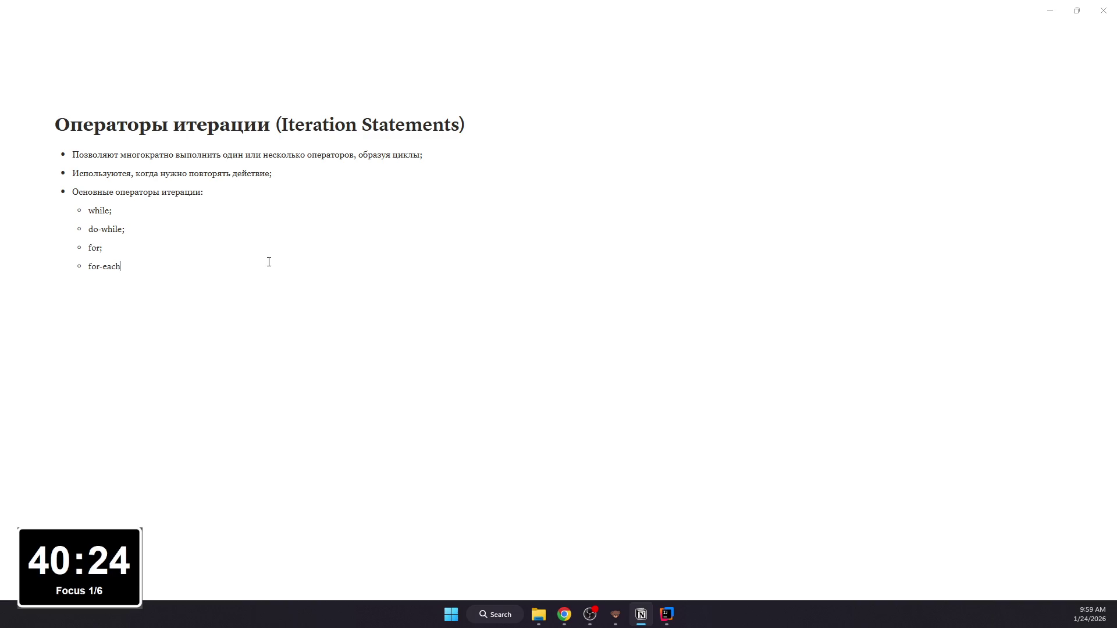
key(Return)
key(Return)
key(shift+Tab)
text(- )
text(ока)
text(ие и)
text(нно)
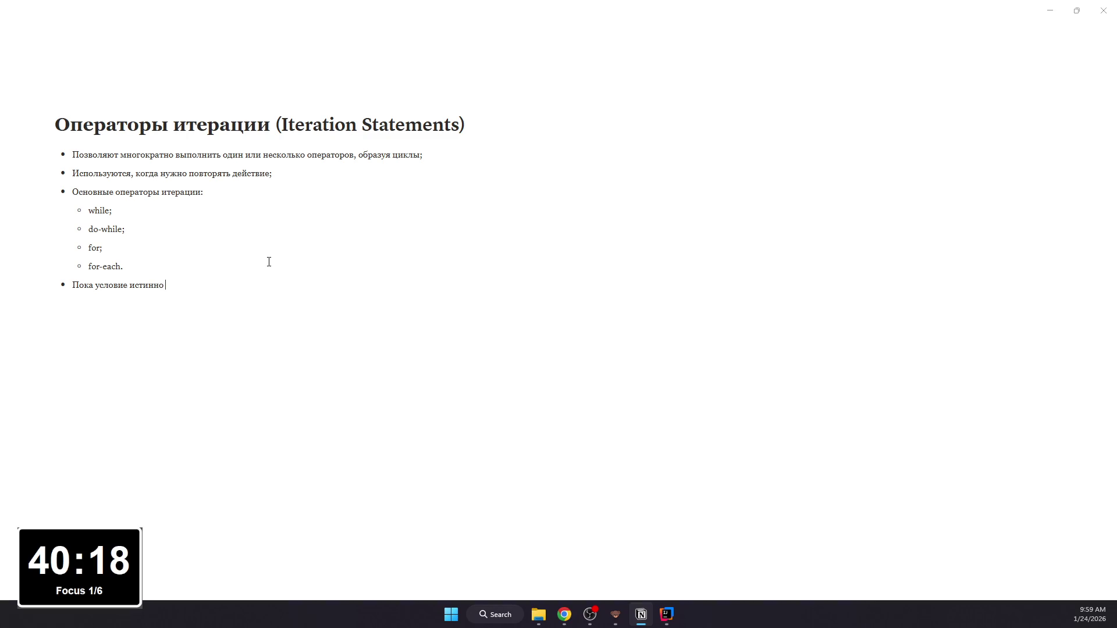
text( — вы)
text(полнять)
text( код снова )
text(и снова.)
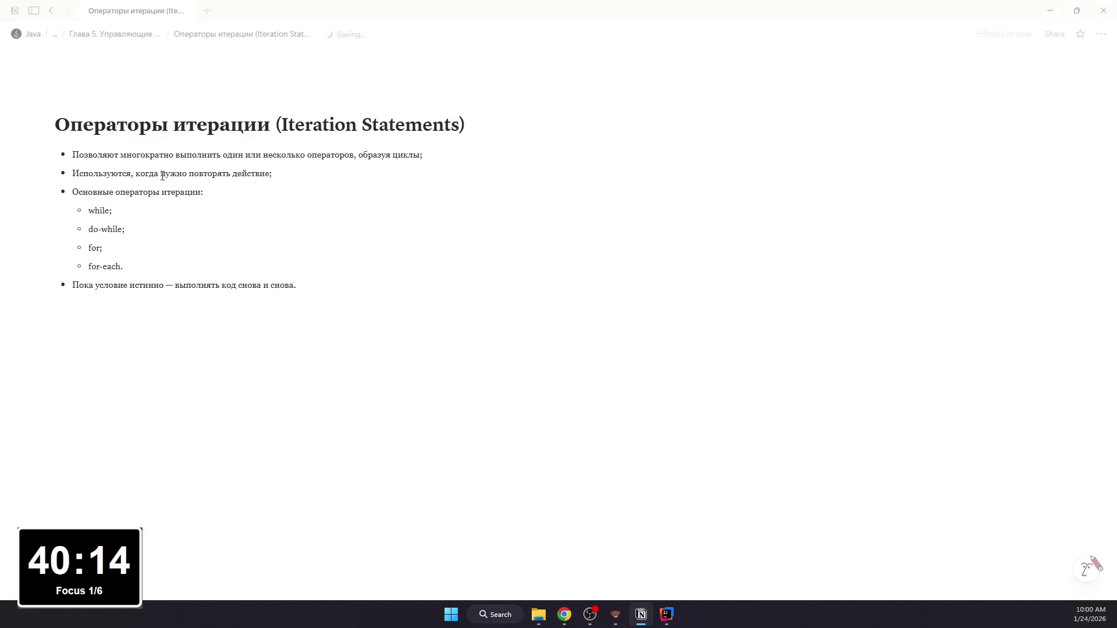
Step: Format while, do-while, for and for-each as inline code and return to the chapter page
key(ctrl+e)
mouse_move(111, 210)
mouse_down()
mouse_move(88, 211)
mouse_move(127, 229)
mouse_move(104, 248)
mouse_move(123, 267)
mouse_up()
key(ctrl+e)
key(ctrl+e)
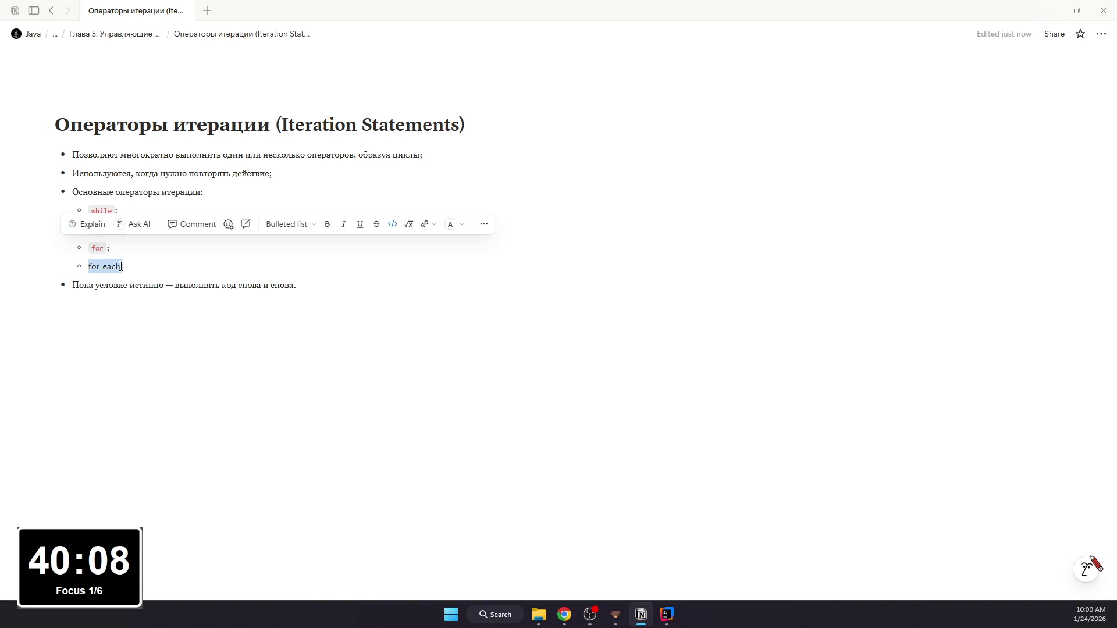
key(ctrl+e)
key(End)
click(52, 11)
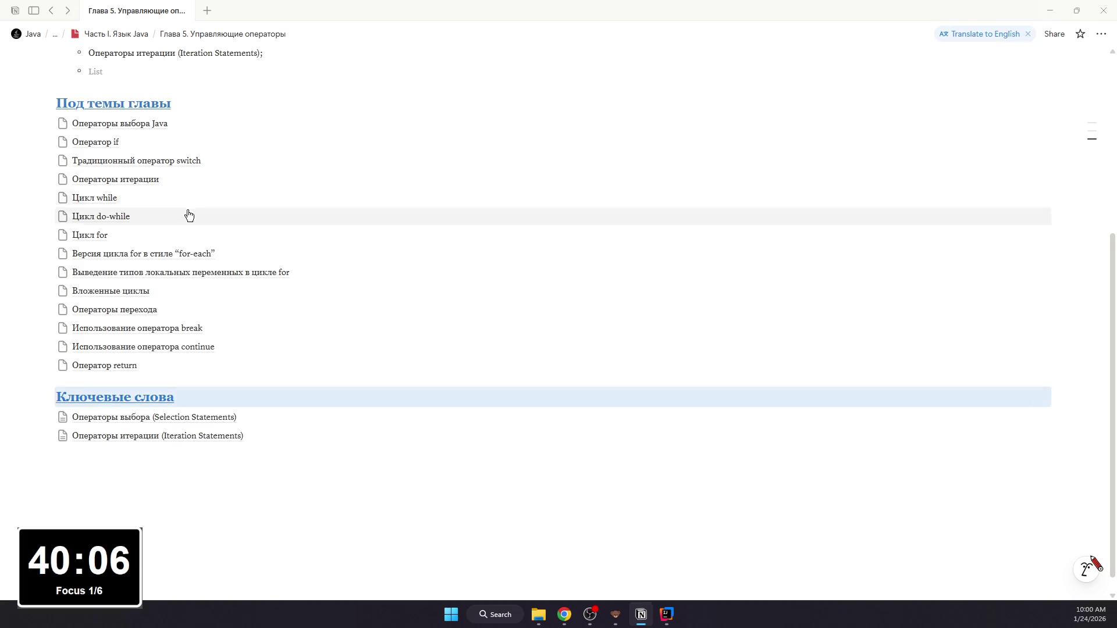
Step: Link the Iteration Statements bullet text to its subpage via Recents
triple_click(264, 337)
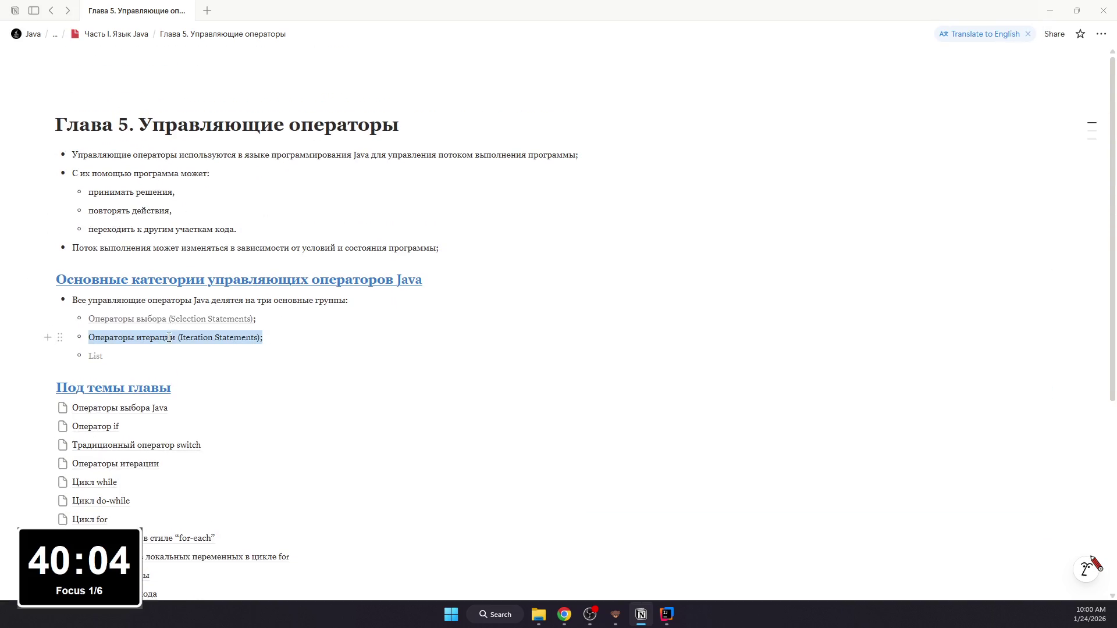
click(264, 337)
drag(264, 337, 88, 337)
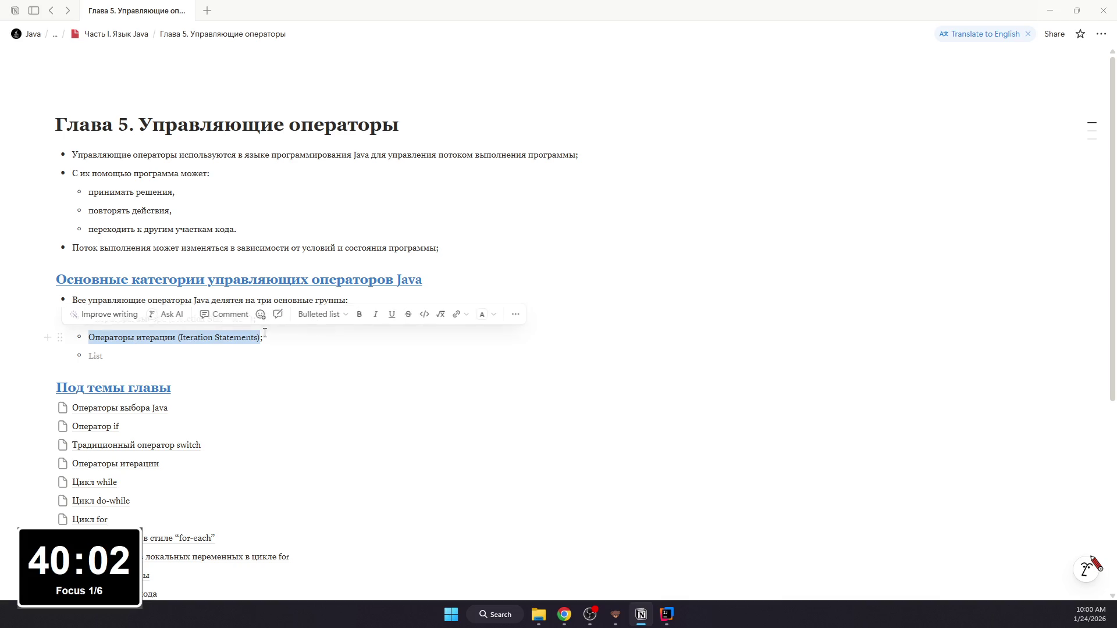
click(456, 314)
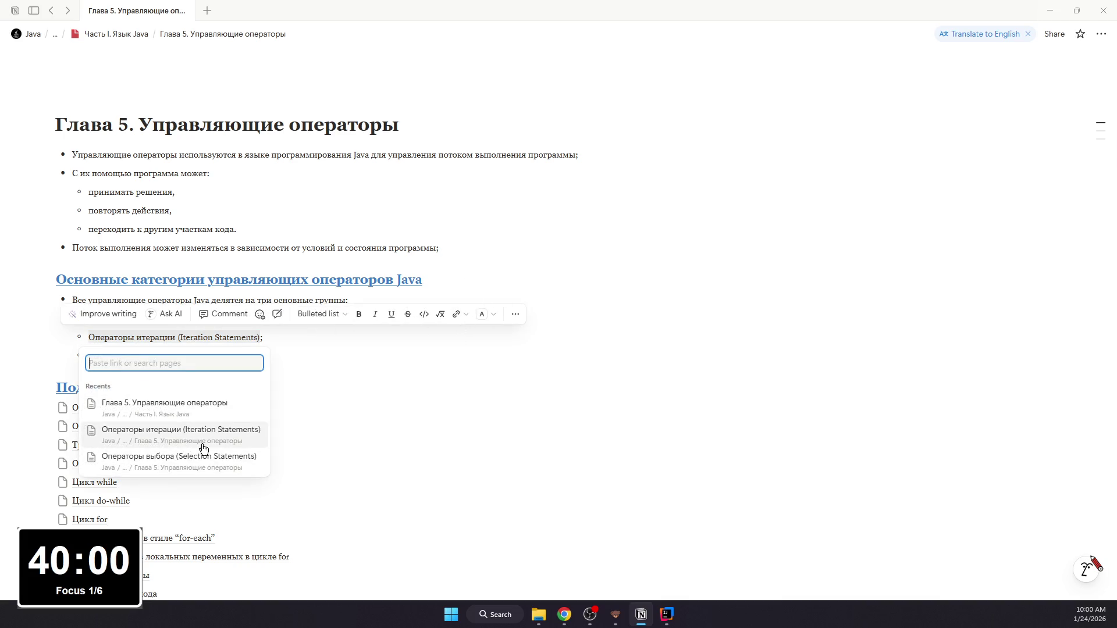
click(187, 437)
scroll(322, 267, down, 2)
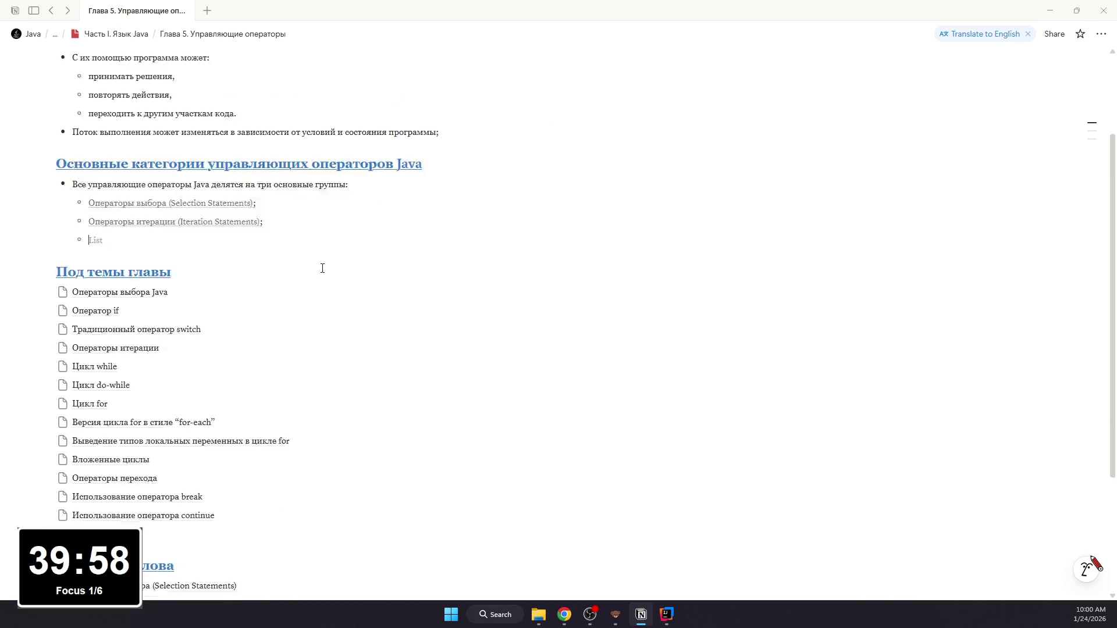
scroll(319, 268, up, 2)
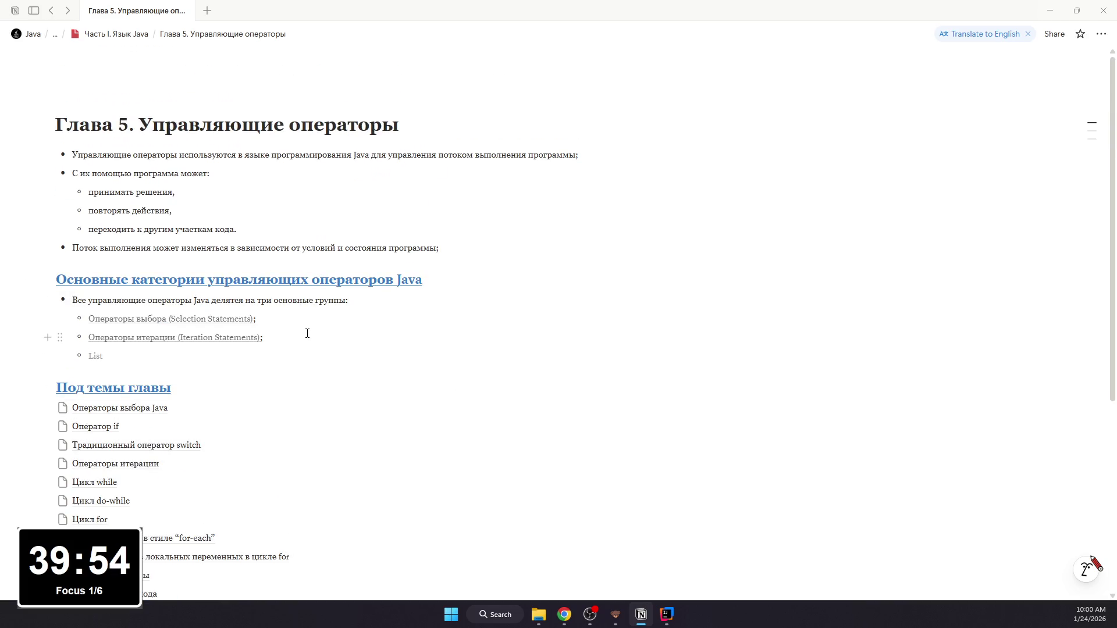
text(Операторы перехода ()
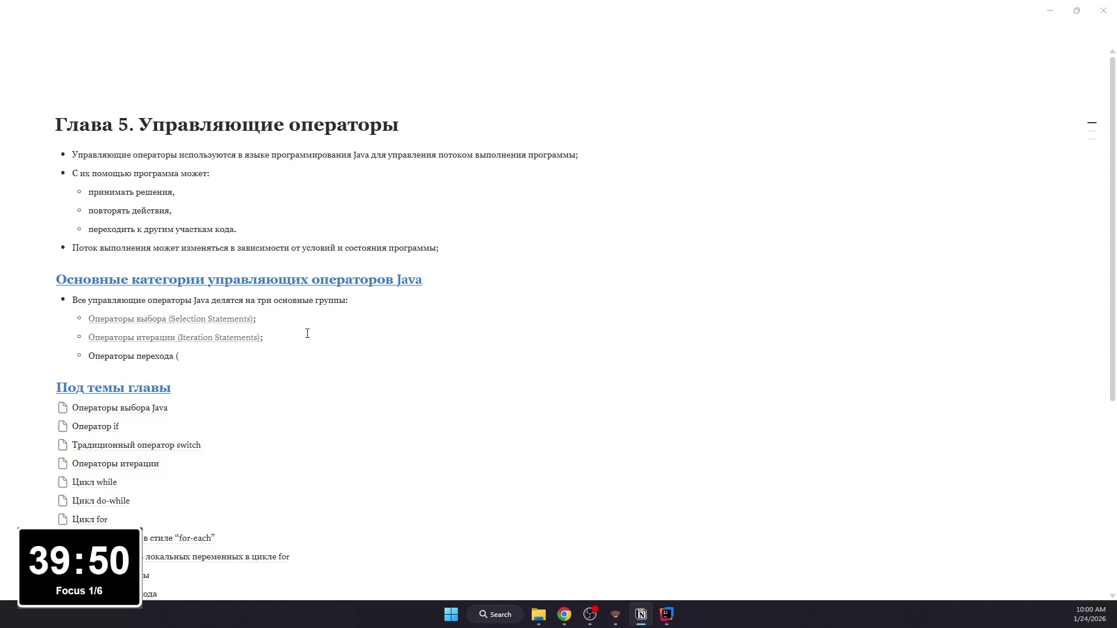
text(Jump Statement)
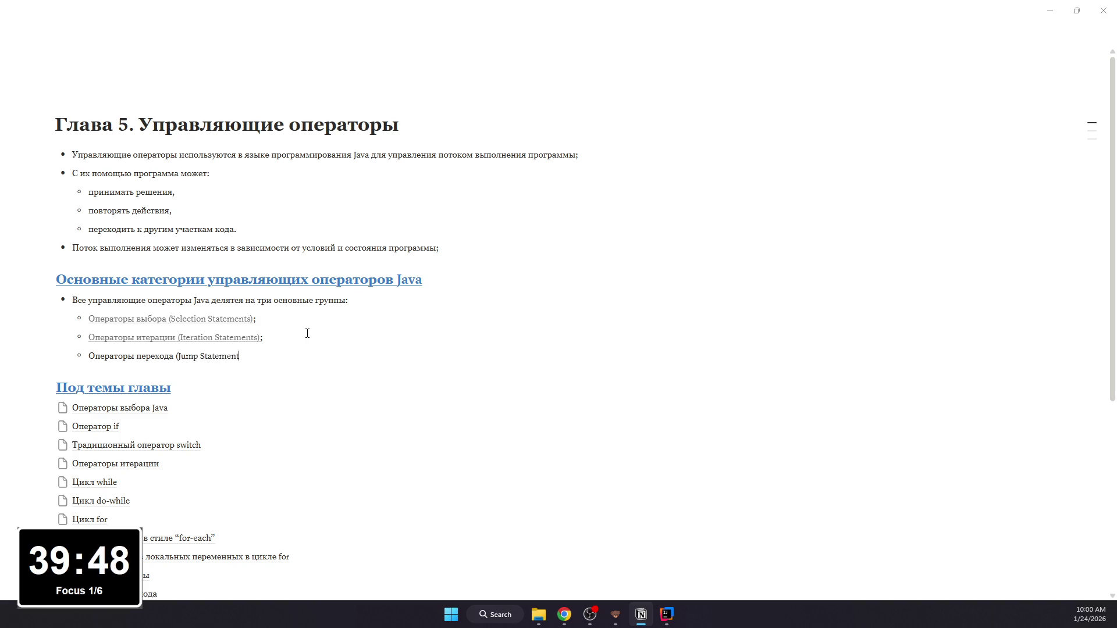
text(s))
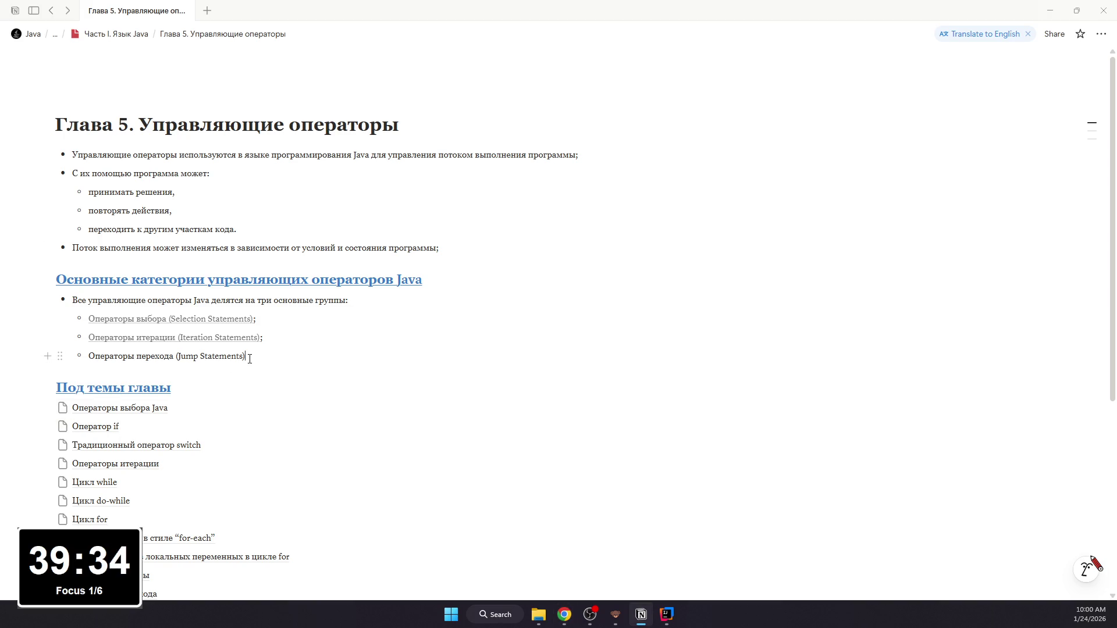
Step: Finish the 'Операторы перехода (Jump Statements).' bullet and start a new block at the page end
mouse_move(245, 356)
mouse_down()
mouse_move(42, 354)
mouse_move(241, 360)
mouse_up()
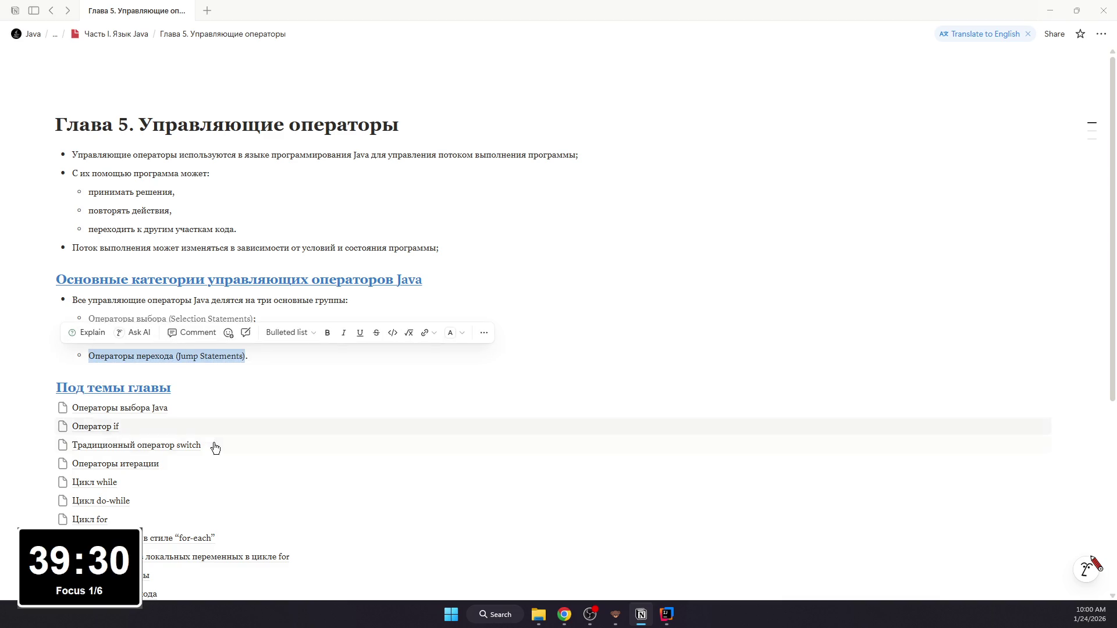
scroll(192, 445, down, 3)
click(169, 448)
text(/)
Step: Create the 'Операторы перехода (Jump Statements)' subpage with Serif, Small text and Full width layout
key(Return)
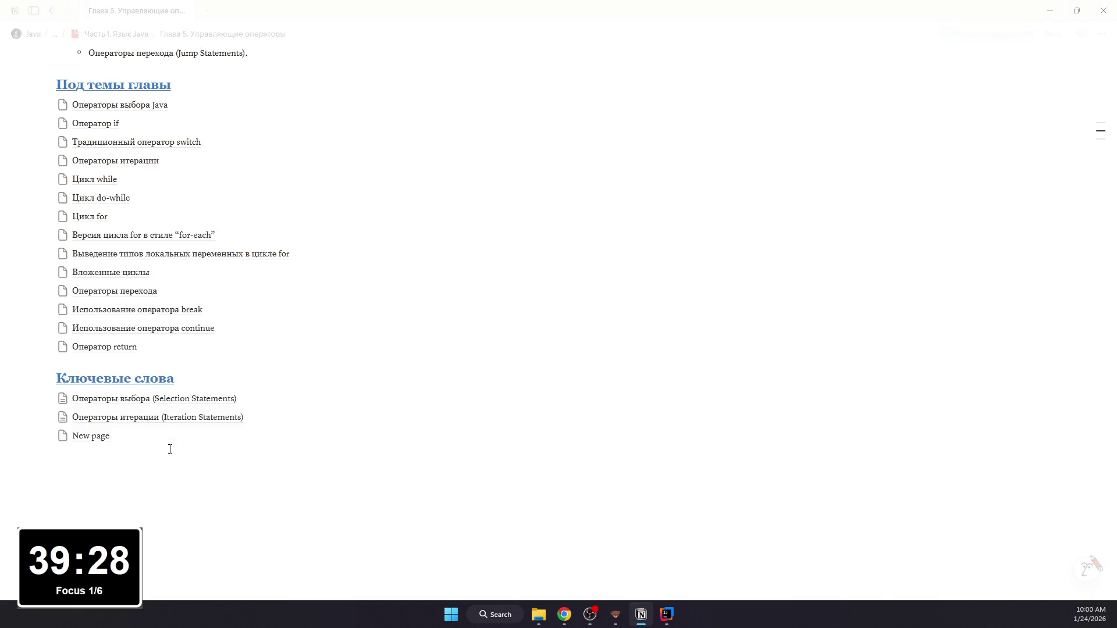
text(Операт)
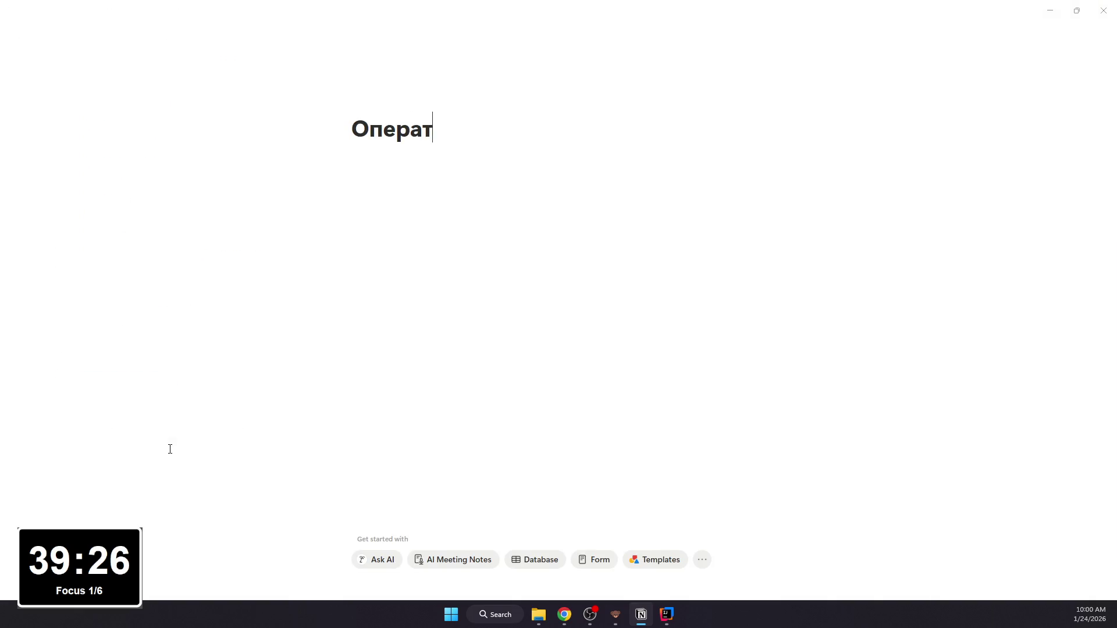
text(оры перехода ()
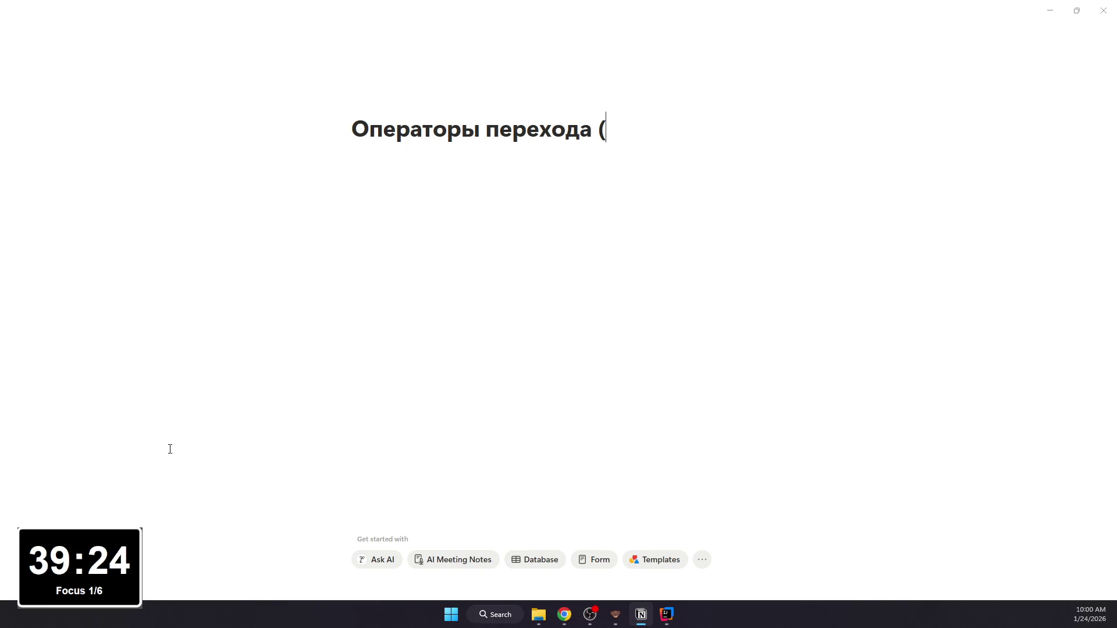
text(Jump Sta)
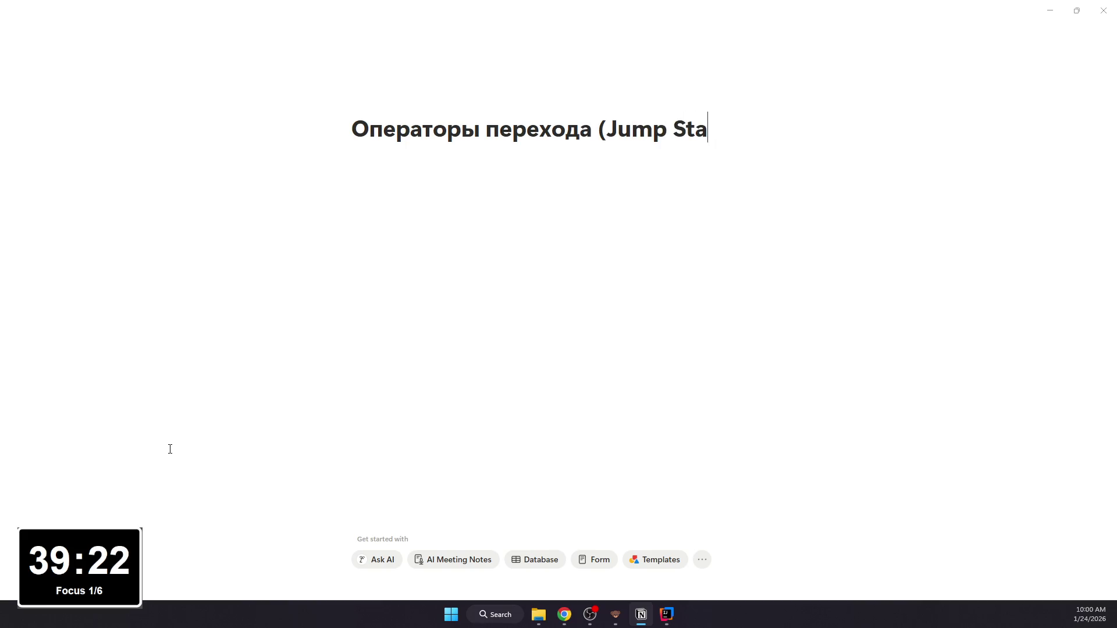
text(tements))
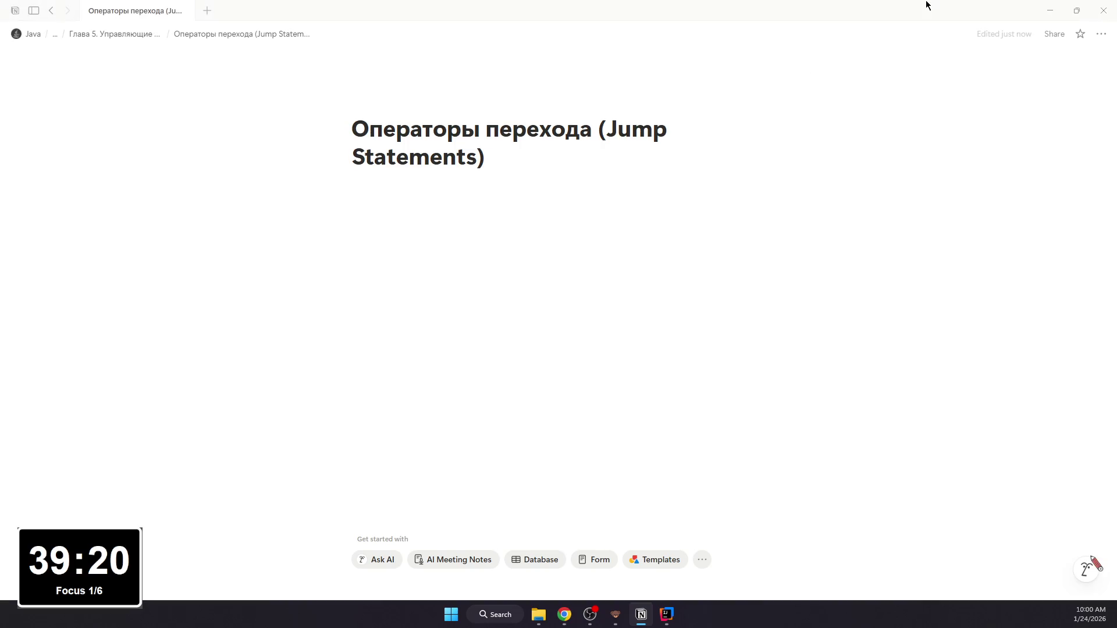
click(1101, 34)
click(1032, 97)
click(1013, 221)
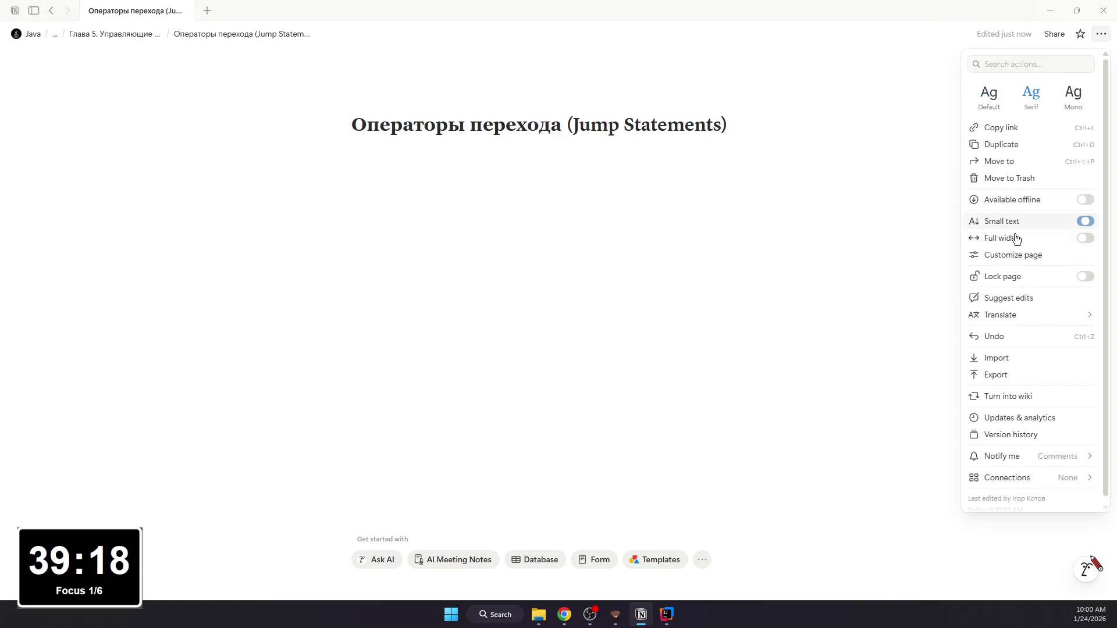
click(625, 210)
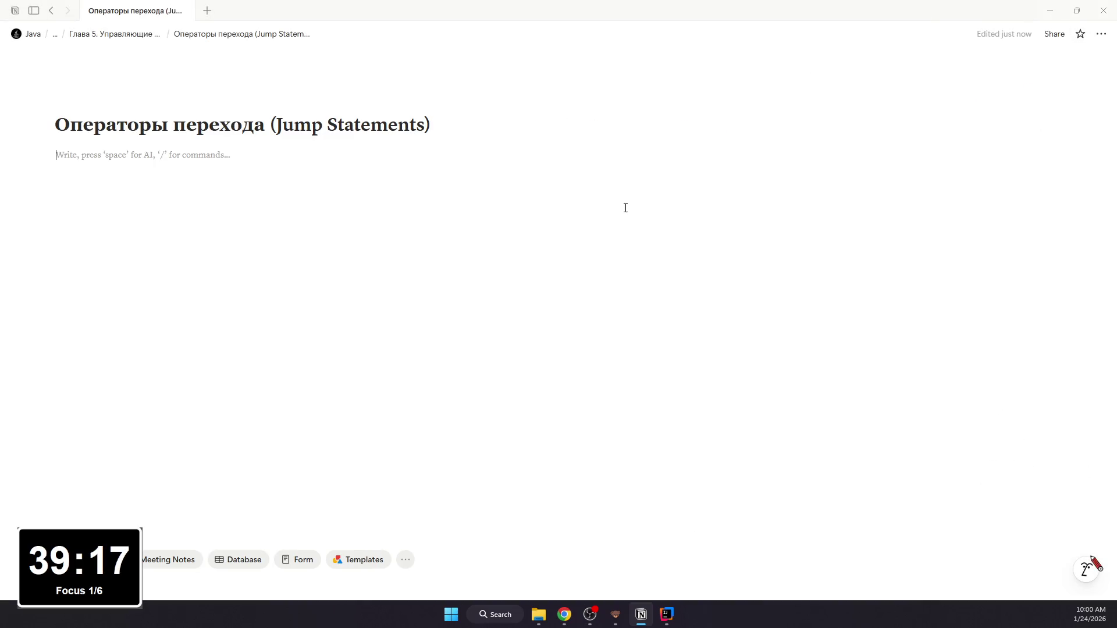
Step: Link the Jump Statements bullet on the chapter page to the new subpage and open it
click(51, 9)
scroll(318, 227, up, 5)
drag(246, 343, 88, 343)
click(426, 321)
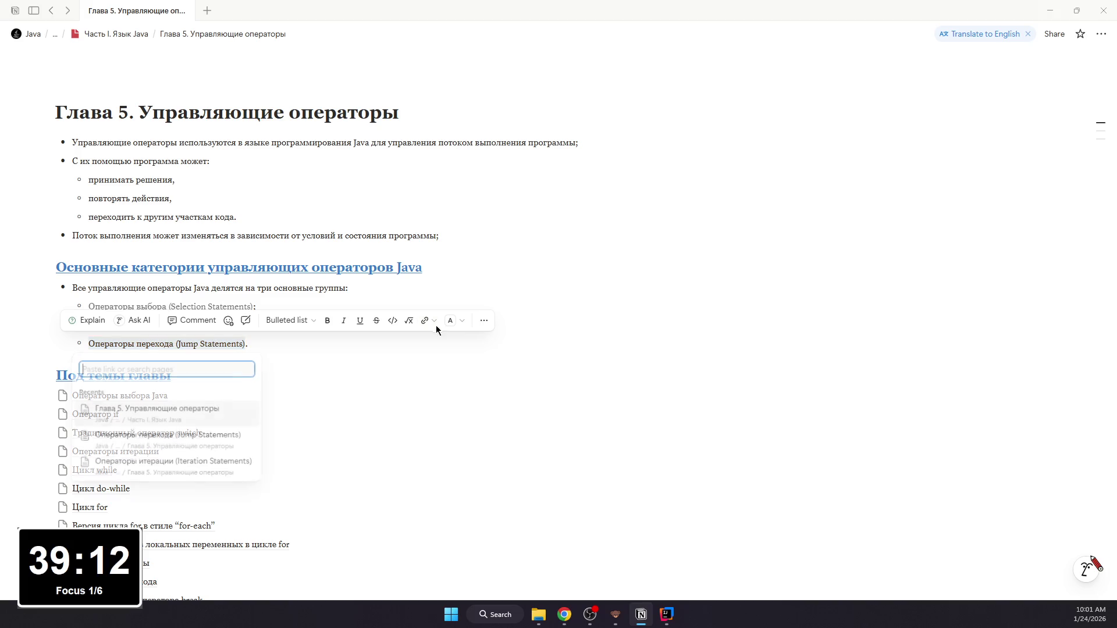
click(222, 441)
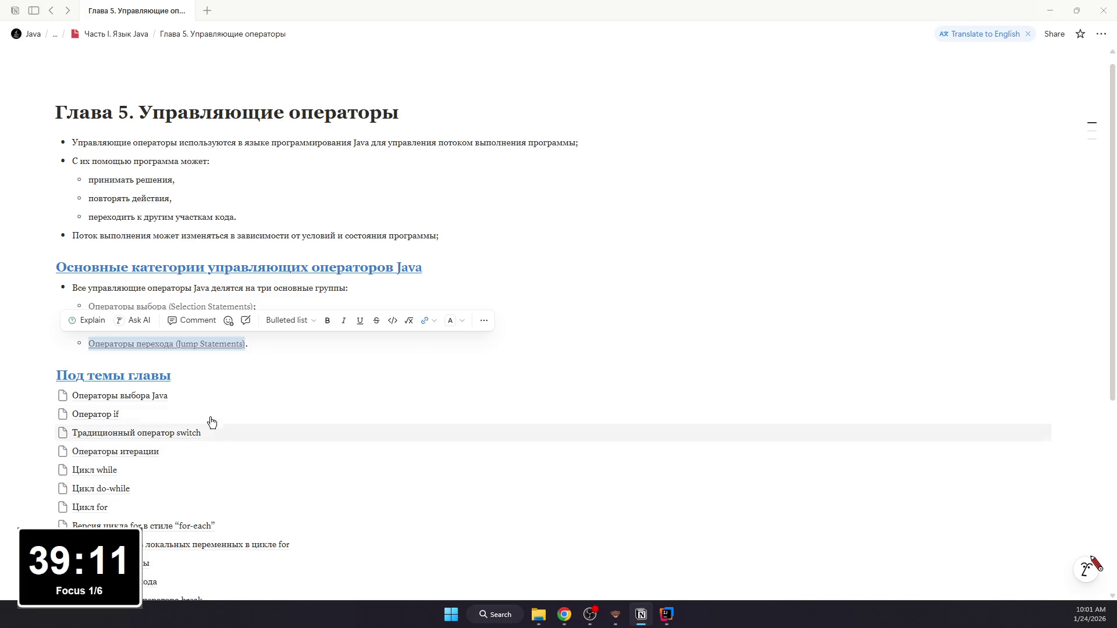
click(223, 344)
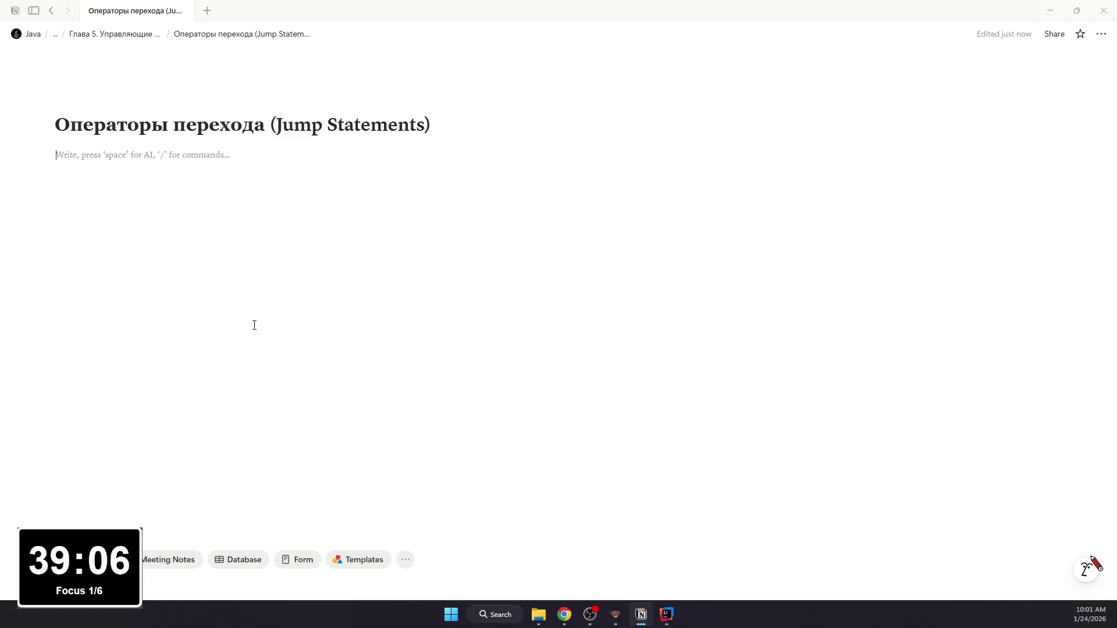
text(-)
Step: Write the first bullet 'Позволяют изменятб поток выполнения' on the Jump Statements page
key(BackSpace)
text(- По)
text(ют н)
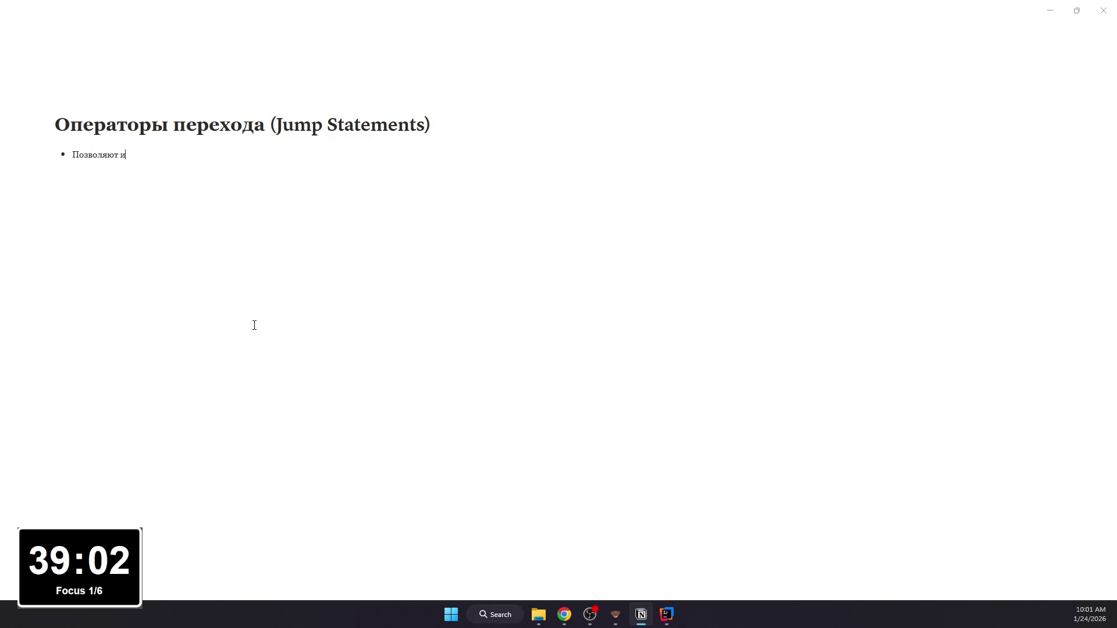
text(ят пь)
key(BackSpace)
key(BackSpace)
key(BackSpace)
text(б)
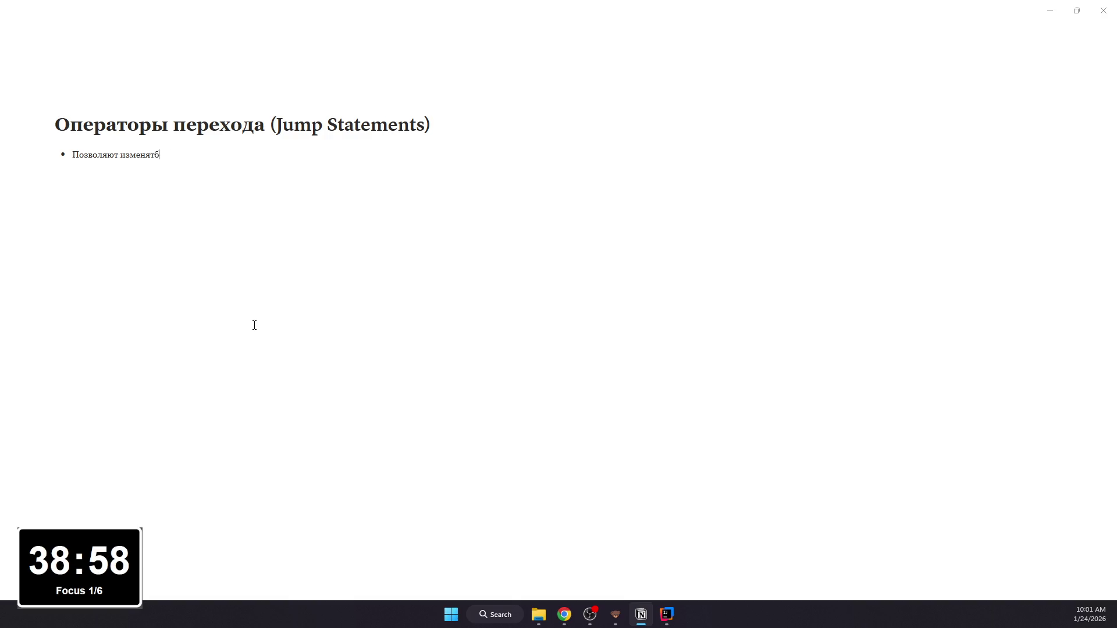
text( поток выпо)
key(BackSpace)
key(BackSpace)
text(нения)
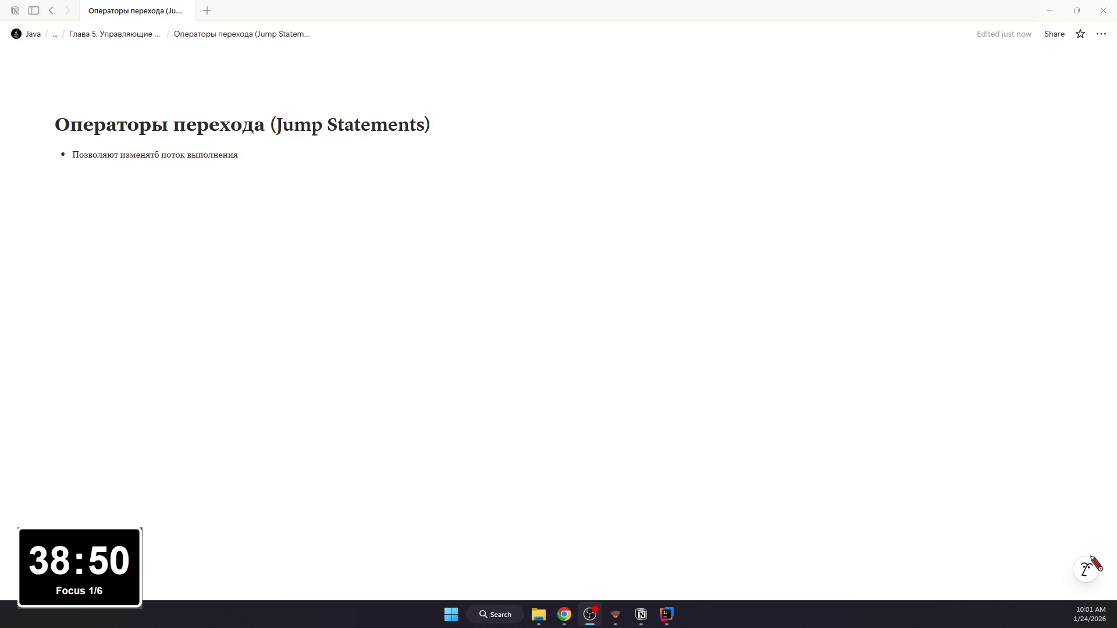
key(alt+Tab)
key(alt+Tab)
key(alt+Tab)
key(super+Down)
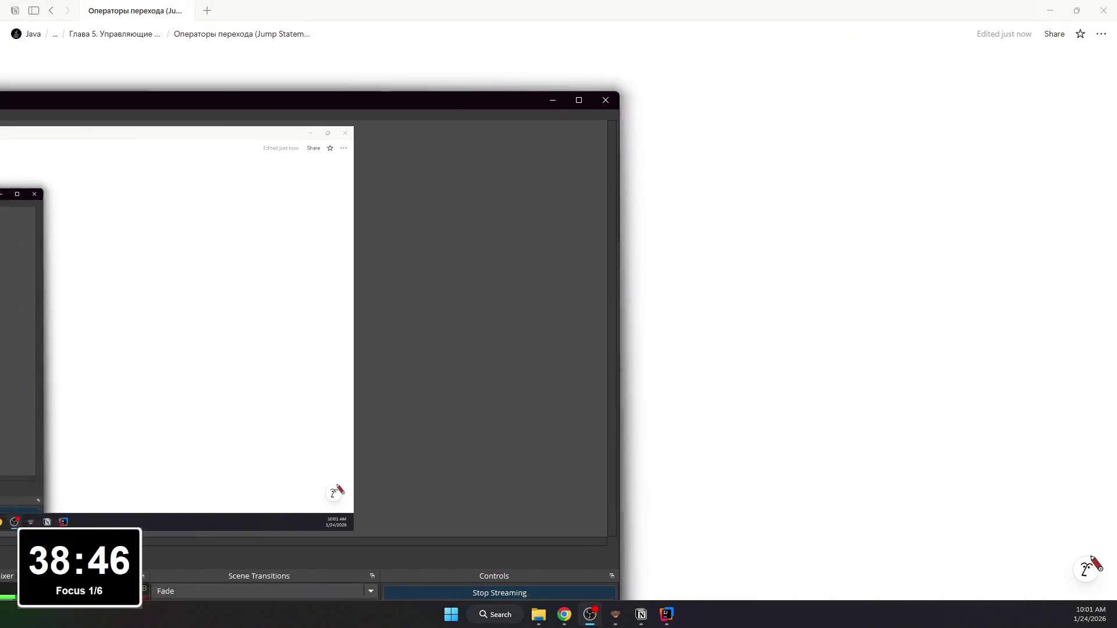
key(super+Down)
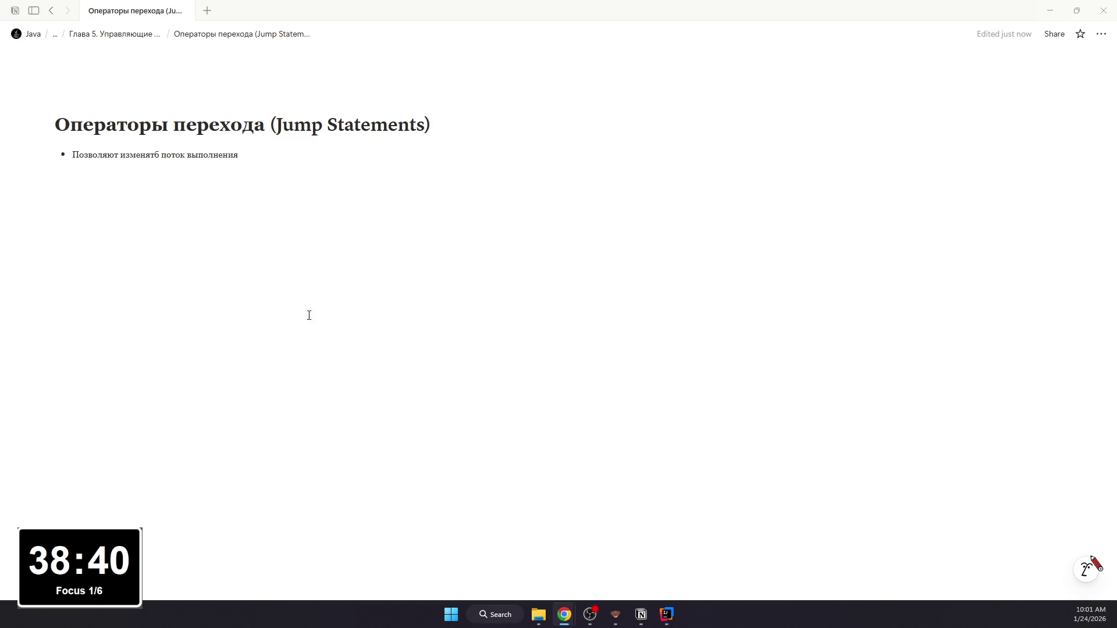
Step: Add sub-bullets describing the effects of jump statements under the first bullet
click(328, 154)
text(нелин)
text(ейным)
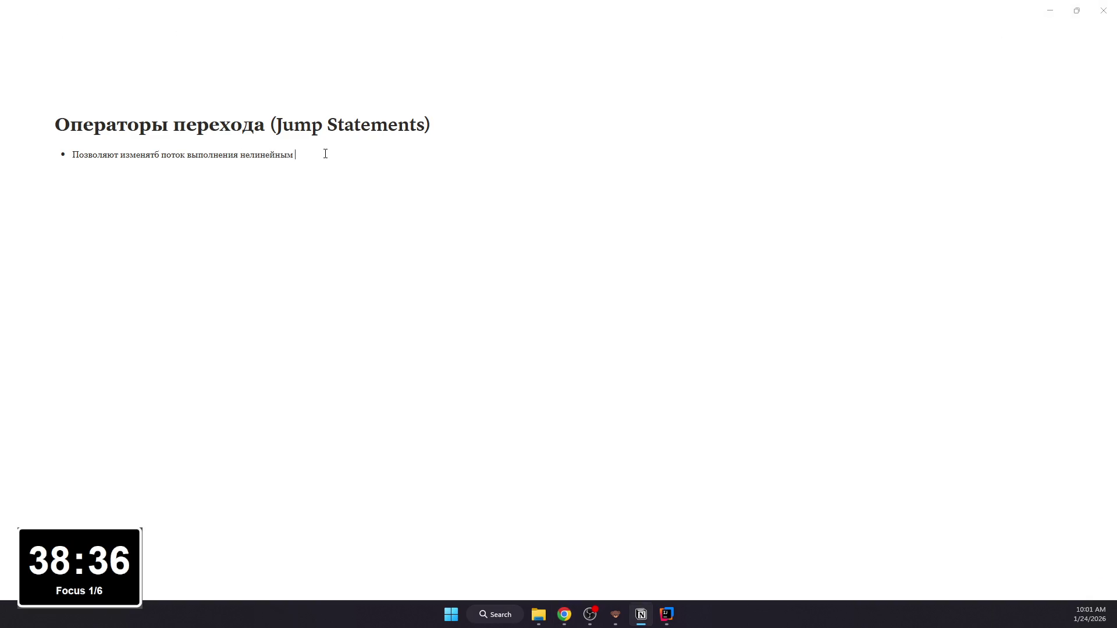
text(раз)
text(то есть:)
key(Return)
key(Tab)
text(прерывать цикл;)
key(Return)
text(переходить к следующей итерации;)
key(Return)
text(выходить из метода.)
key(Return)
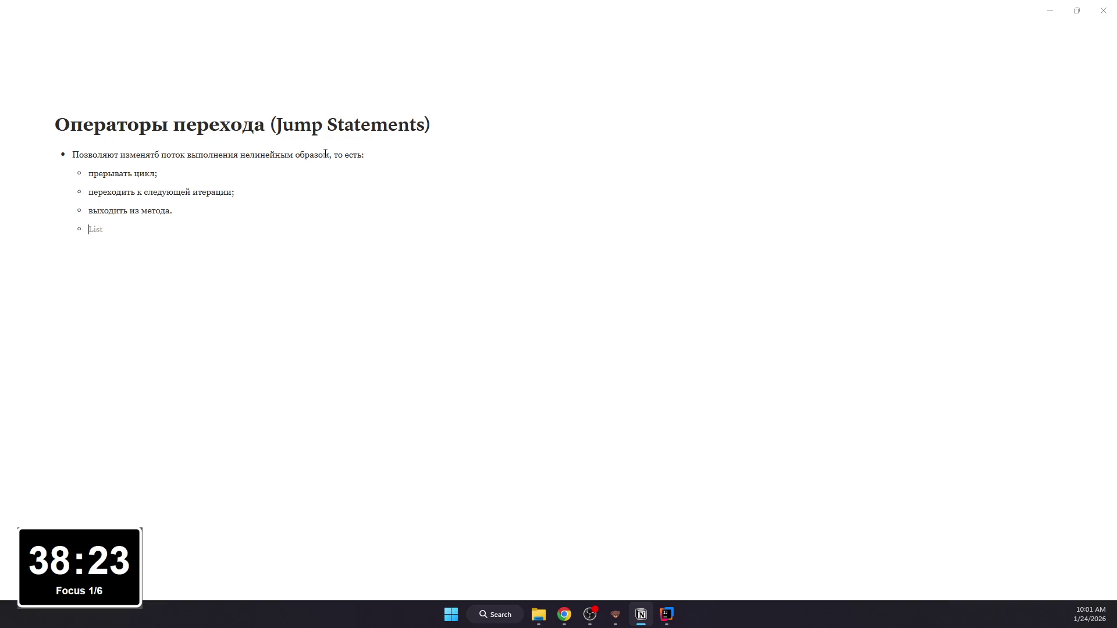
key(BackSpace)
text(- )
text(Используюья)
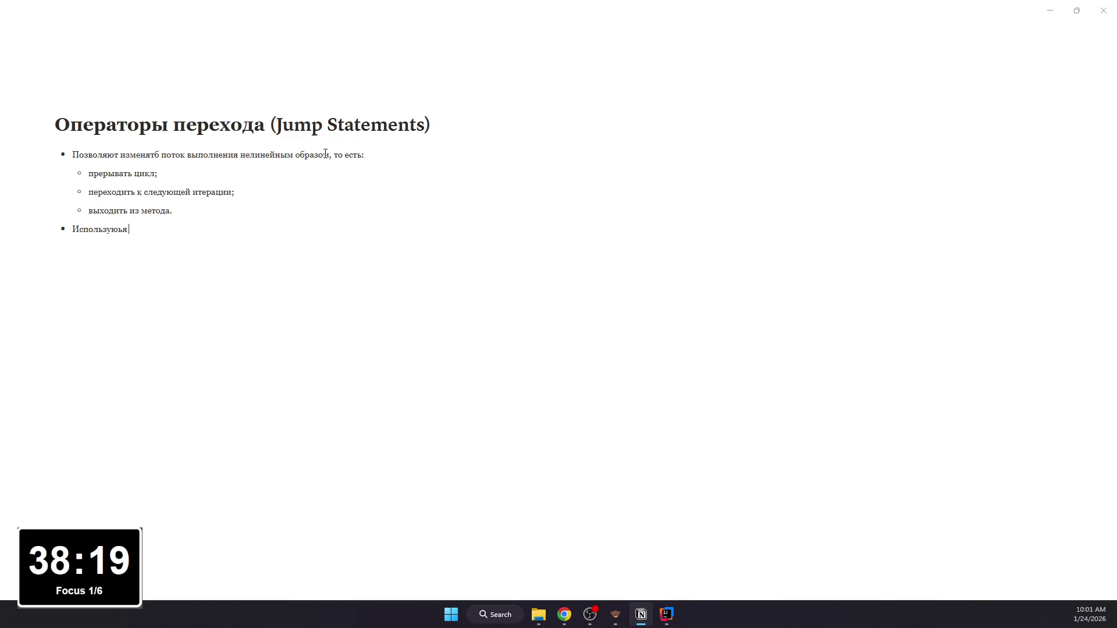
text(тся для управления выполнением внутри циклов и методов;)
Step: Add a bullet on where jump statements are used with break, continue and return as sub-bullets
key(Return)
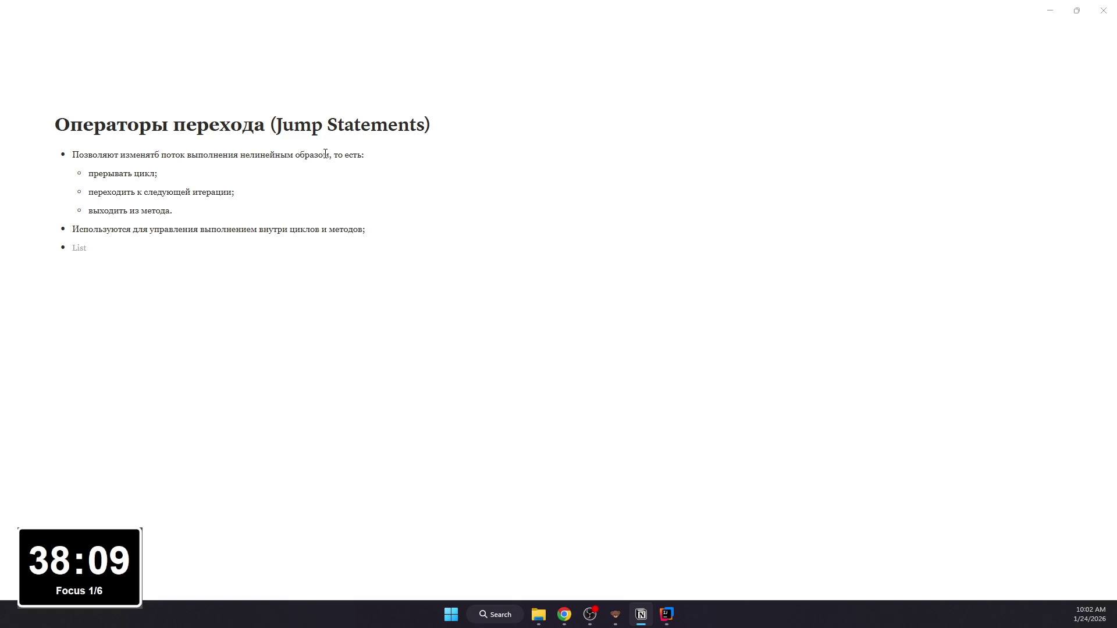
text(Основные операторы переходаЖ)
key(BackSpace)
text(:)
key(Return)
key(Tab)
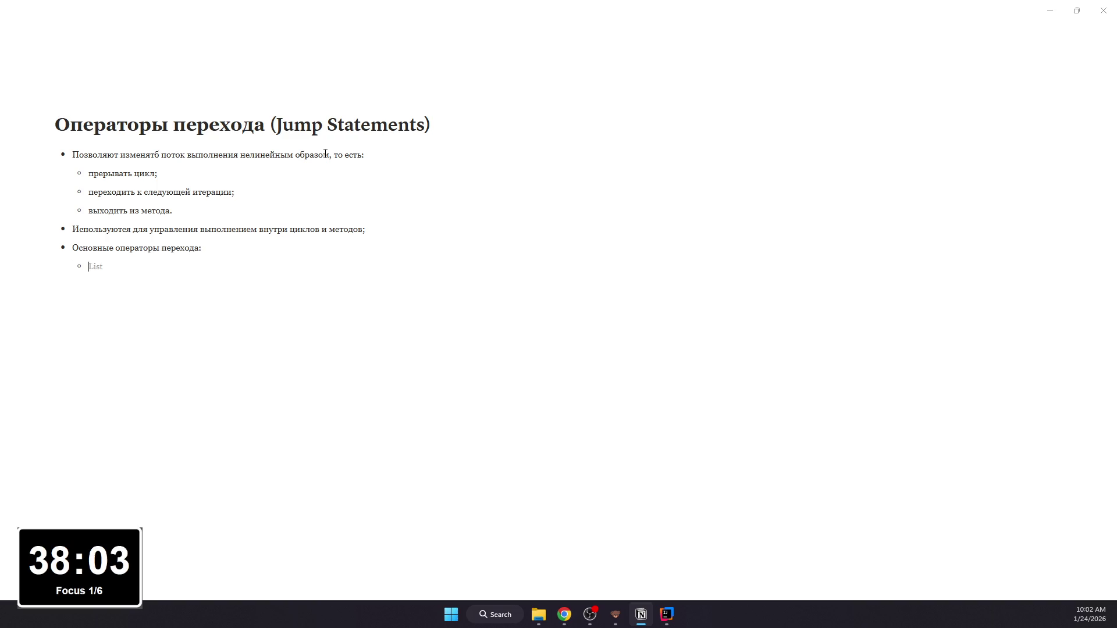
text(break;)
key(Return)
text(continue;)
key(Return)
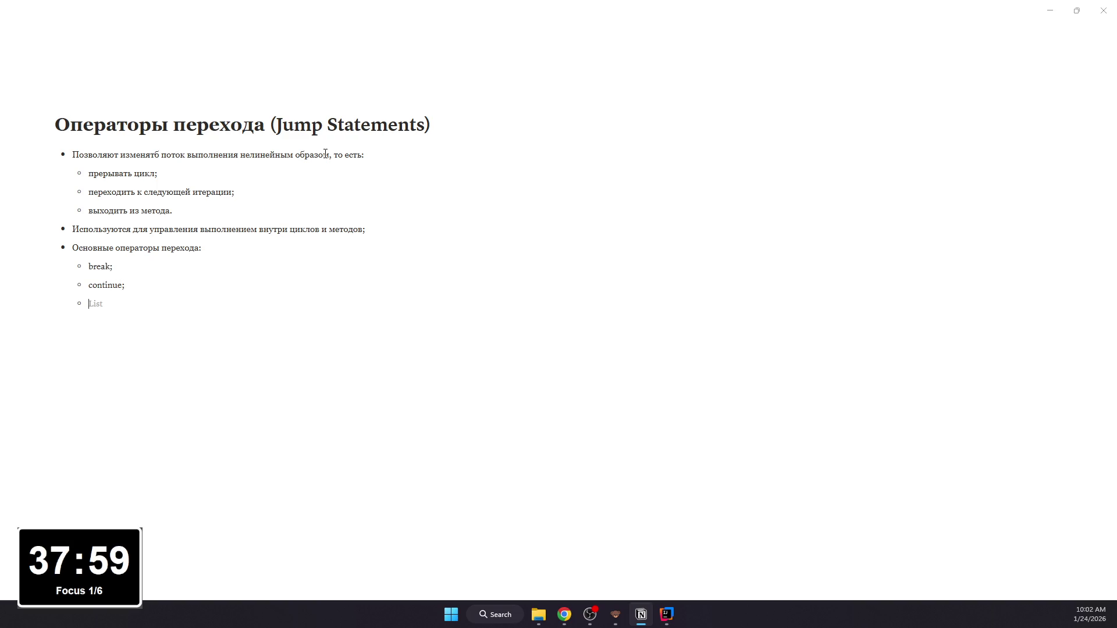
text(return.)
Step: Write the closing top-level bullet and select the word break for formatting
key(Return)
key(shift+Tab)
text(Пре)
key(BackSpace)
key(BackSpace)
text(кратить выполнение цикла или немедленно выйти из метода.)
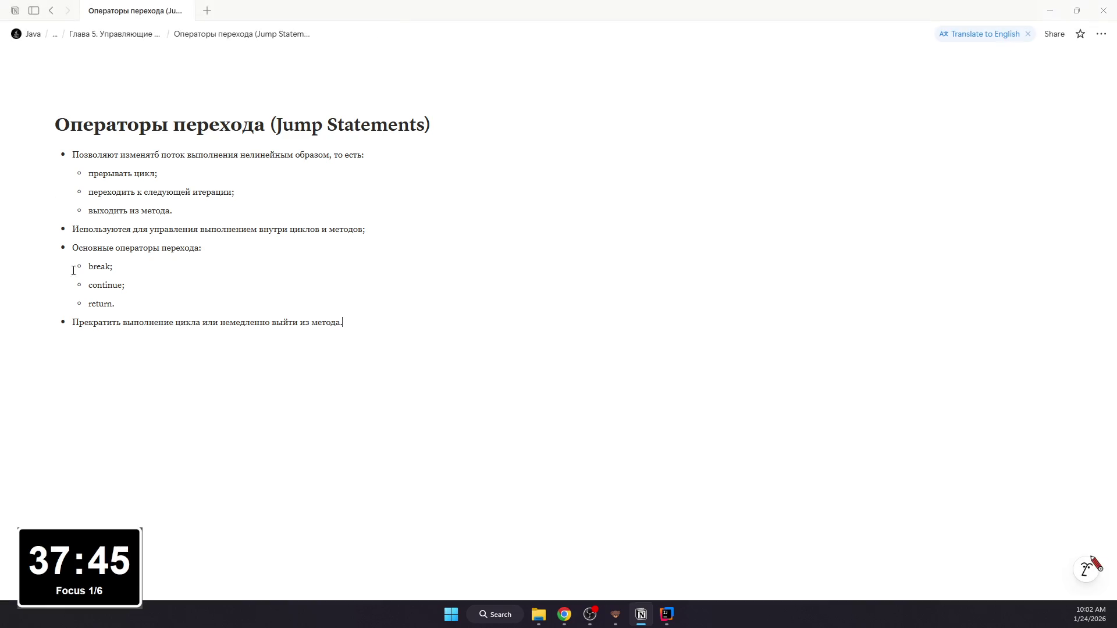
drag(88, 266, 130, 269)
Step: Format break, continue and return as inline code in the operators list
key(ctrl+e)
double_click(121, 284)
key(ctrl+e)
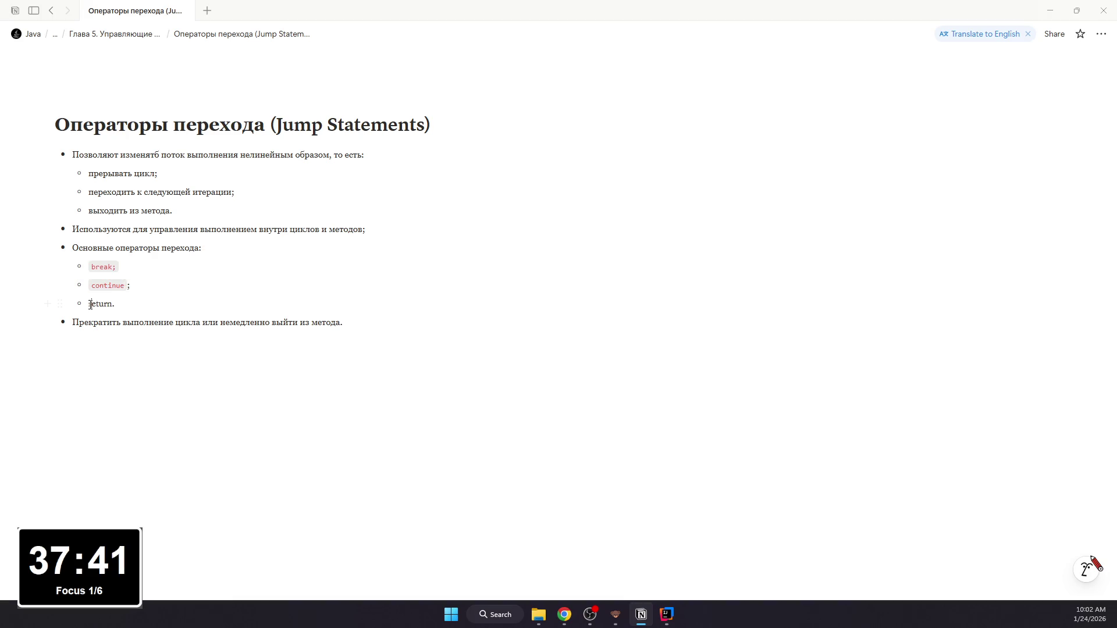
double_click(99, 304)
key(ctrl+e)
click(123, 262)
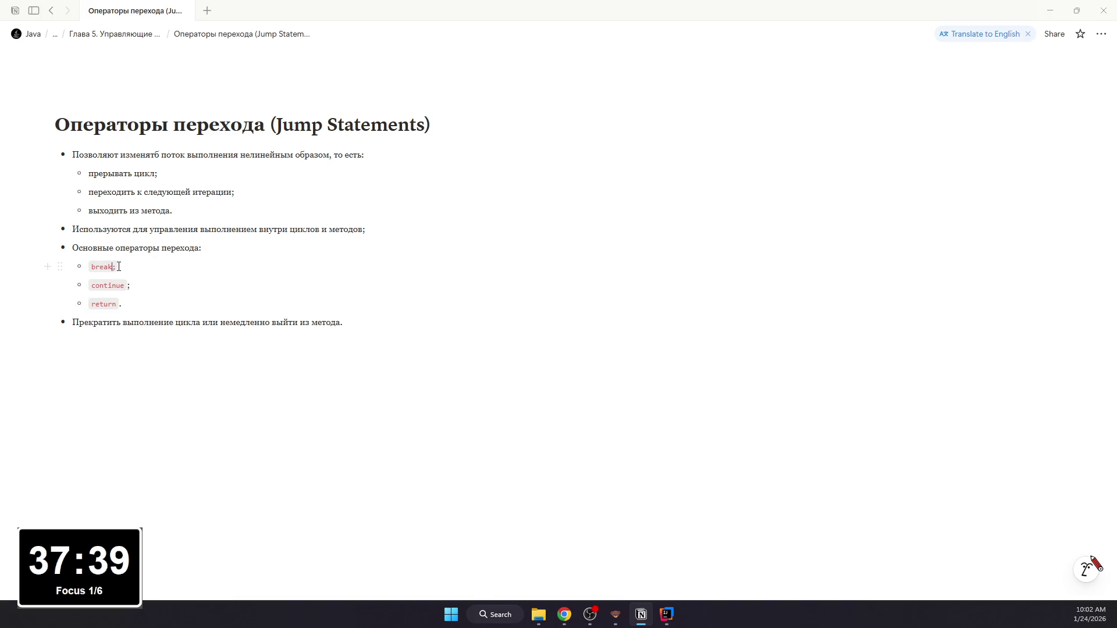
drag(126, 259, 149, 312)
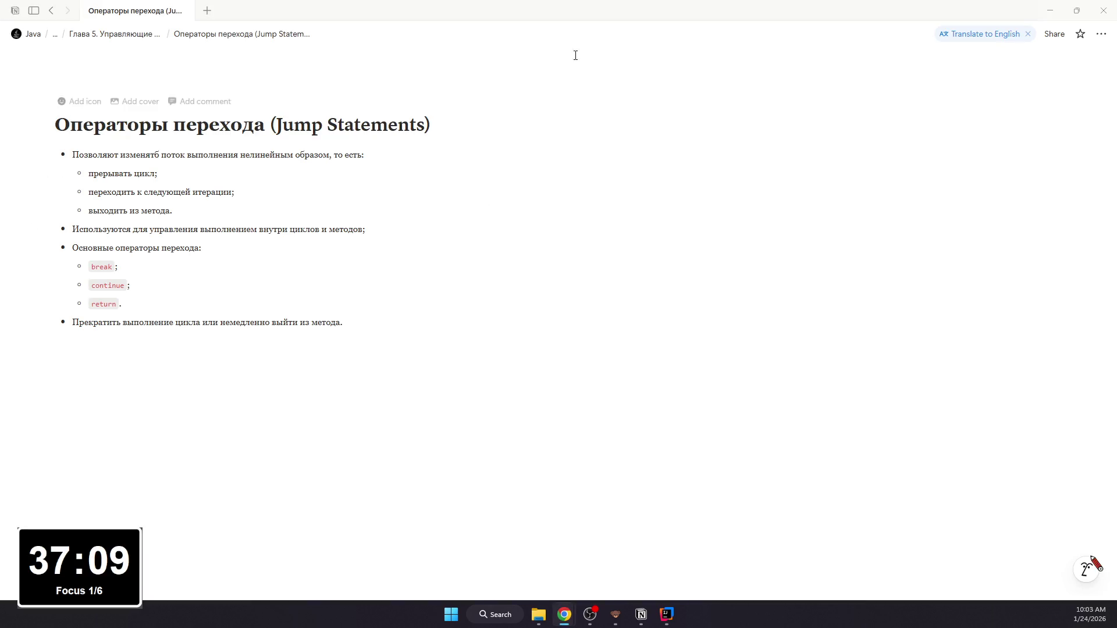
Step: Return to the chapter page and open the 'Операторы выбора Java' subpage
click(51, 11)
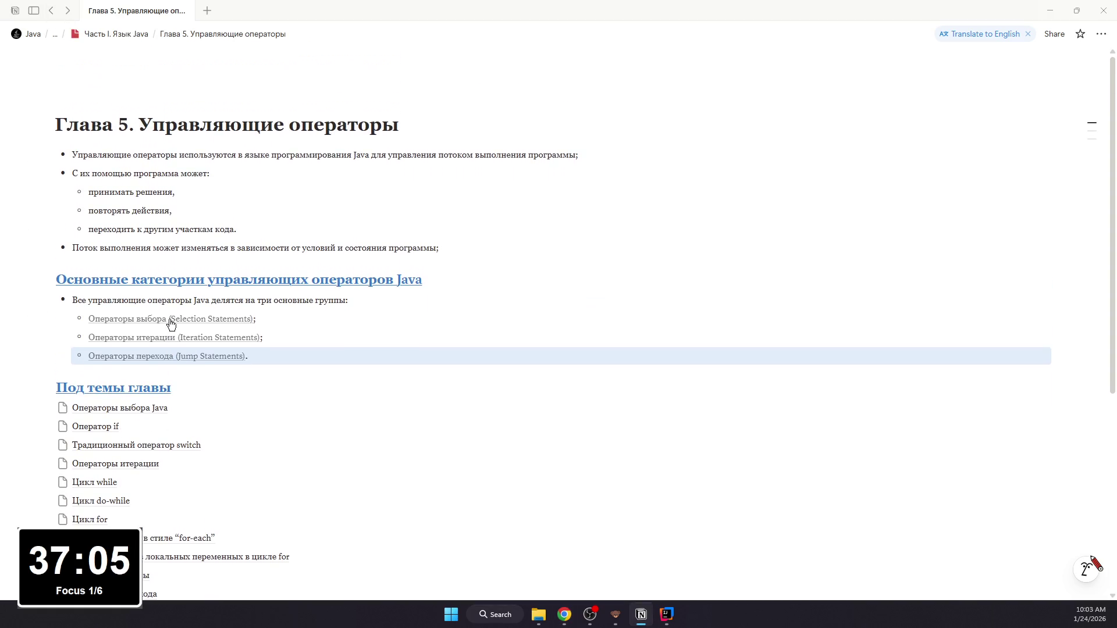
click(125, 408)
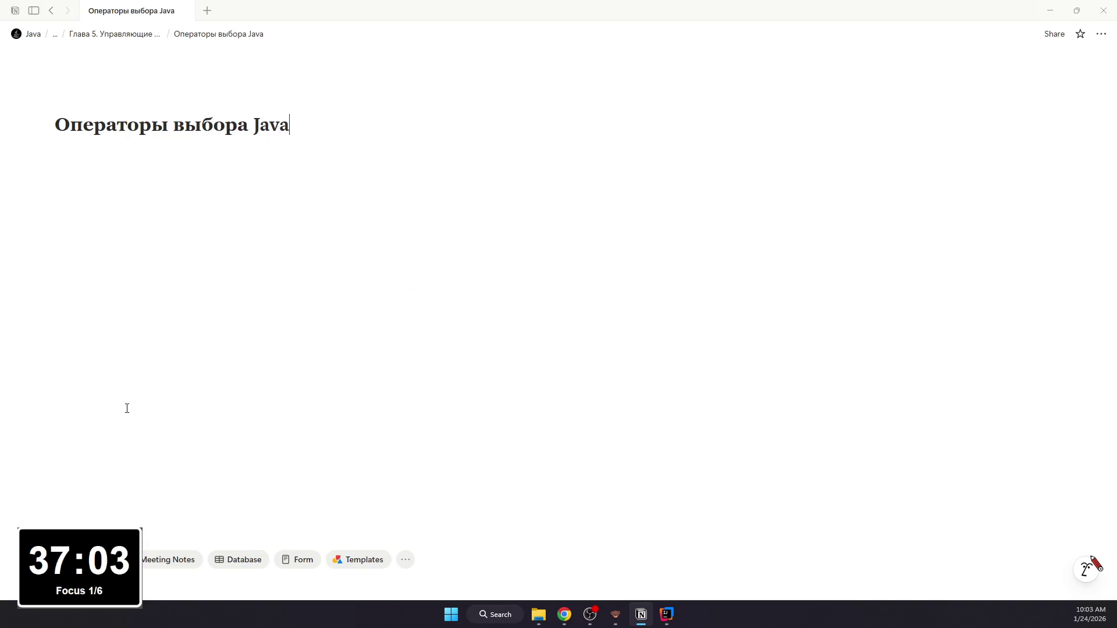
key(alt+Tab)
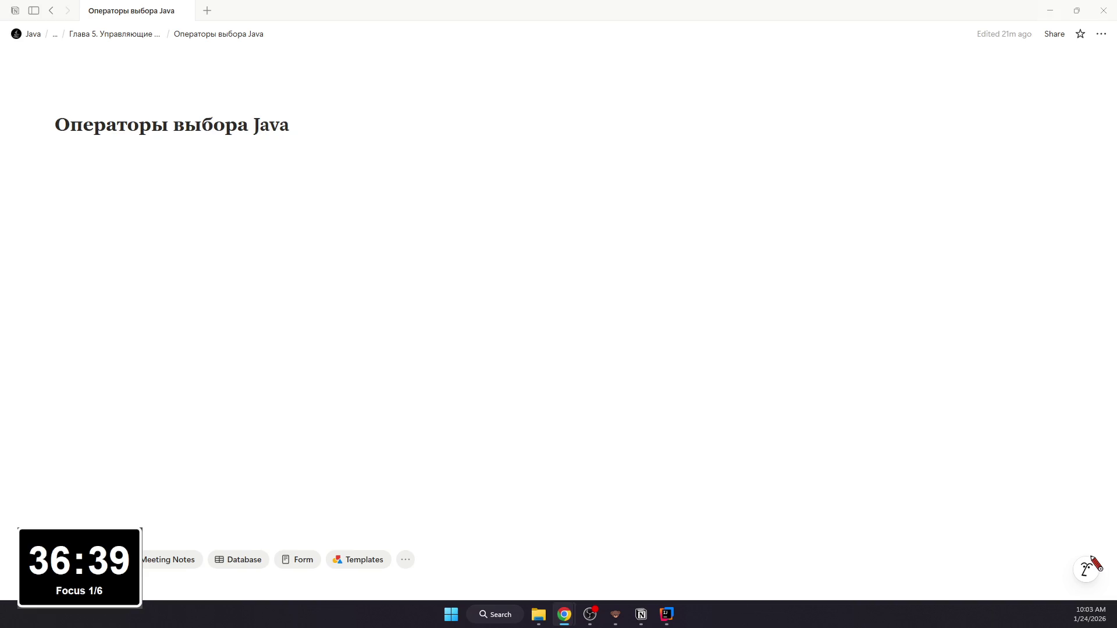
key(alt+Tab)
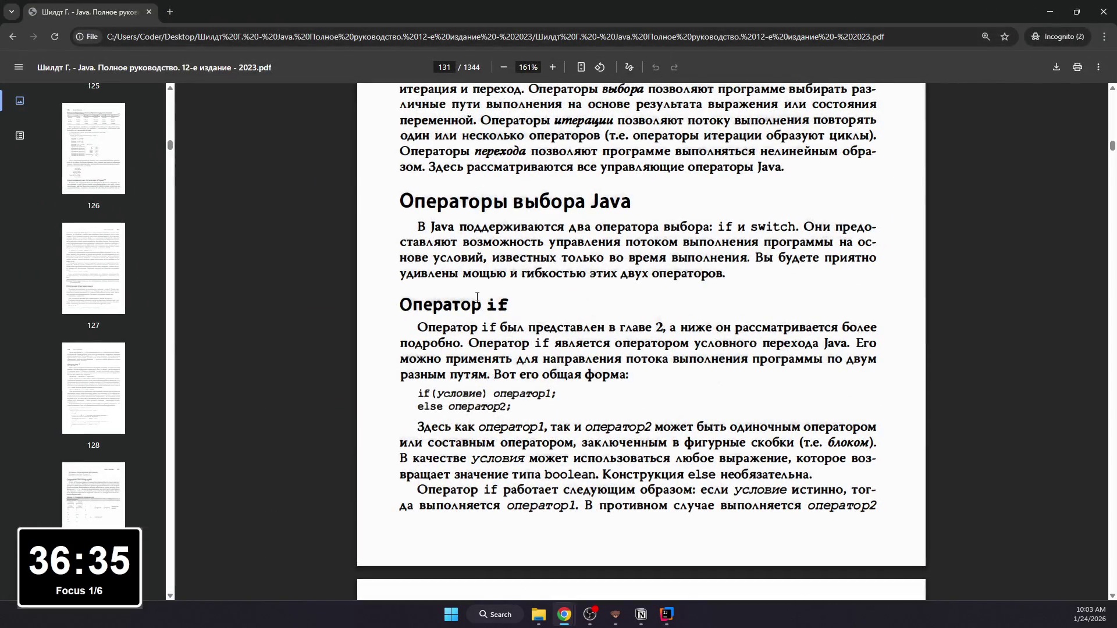
Step: Select the 'Операторы выбора Java' heading and paragraph in the PDF, then return to Notion
drag(423, 203, 731, 284)
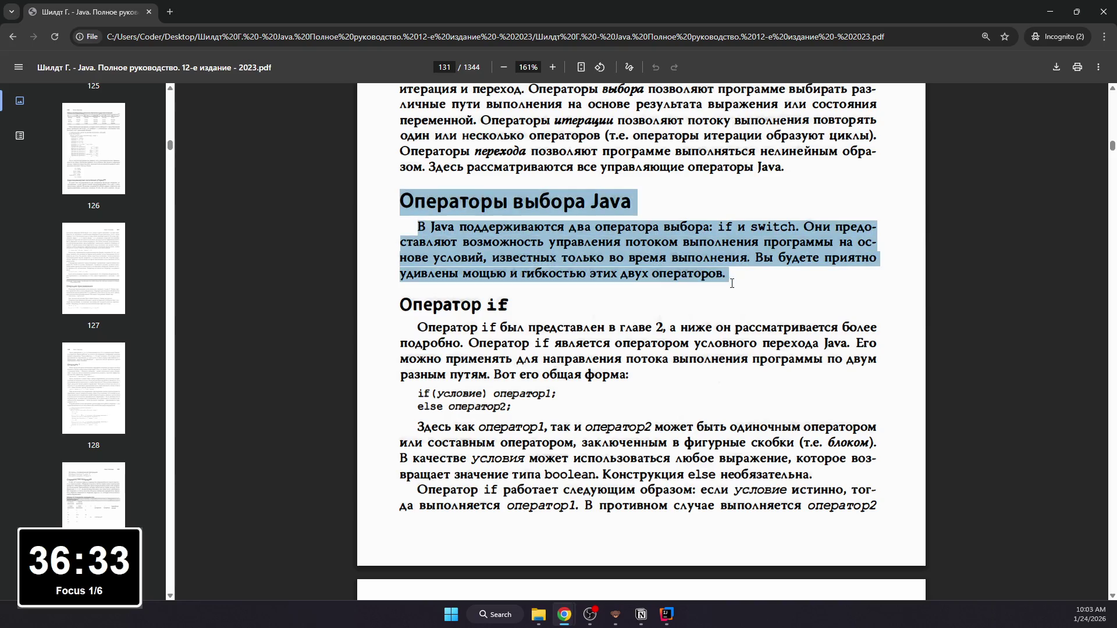
key(alt+Tab)
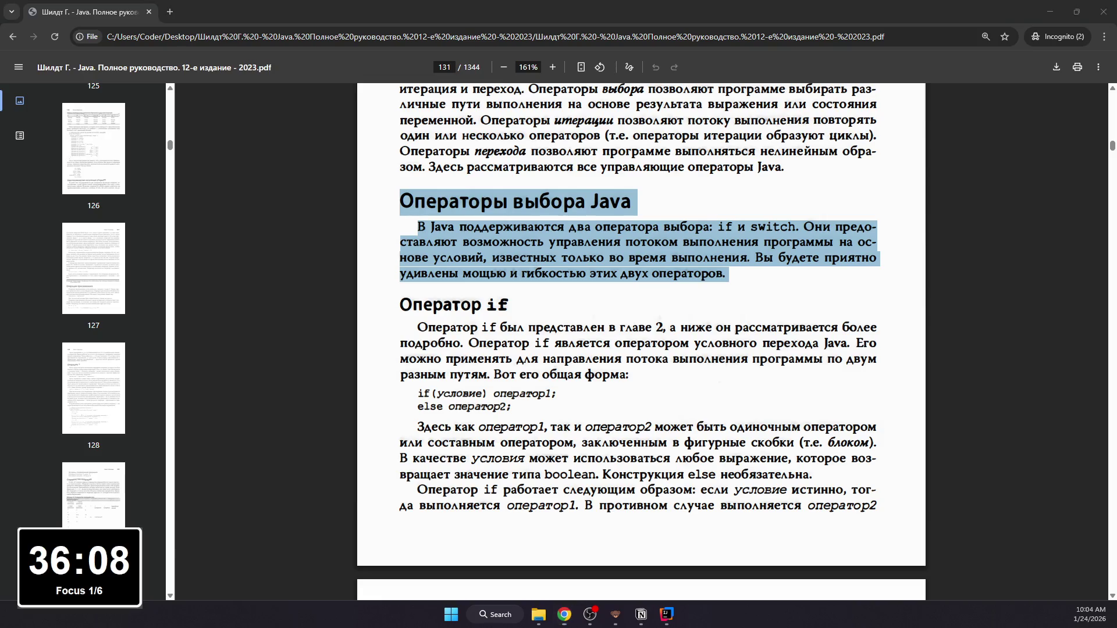
key(alt+Tab)
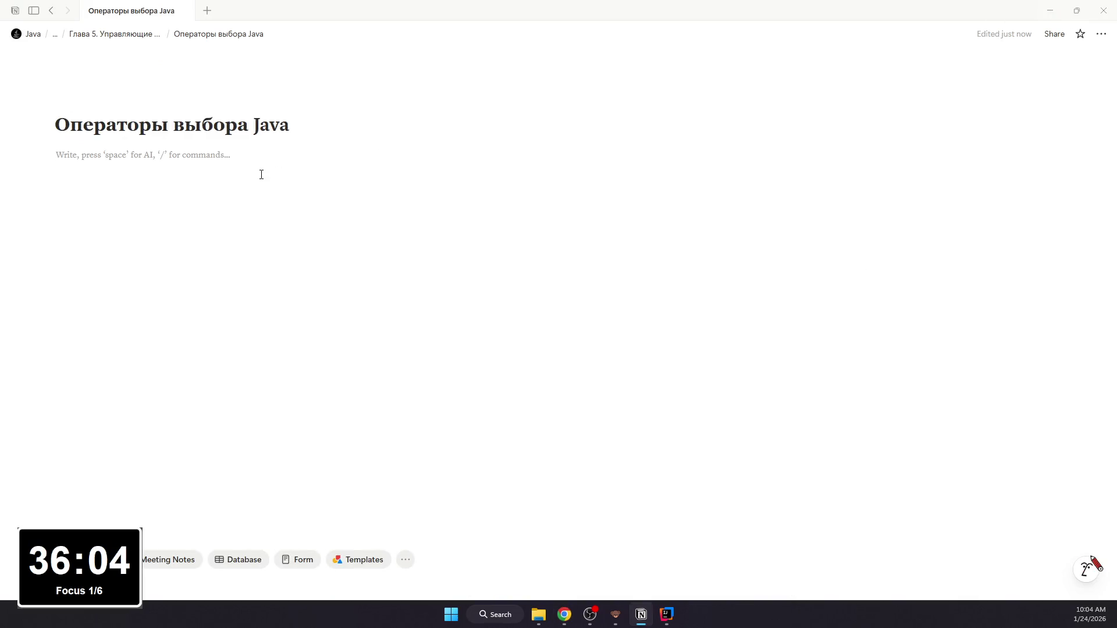
text(- В языке программирован)
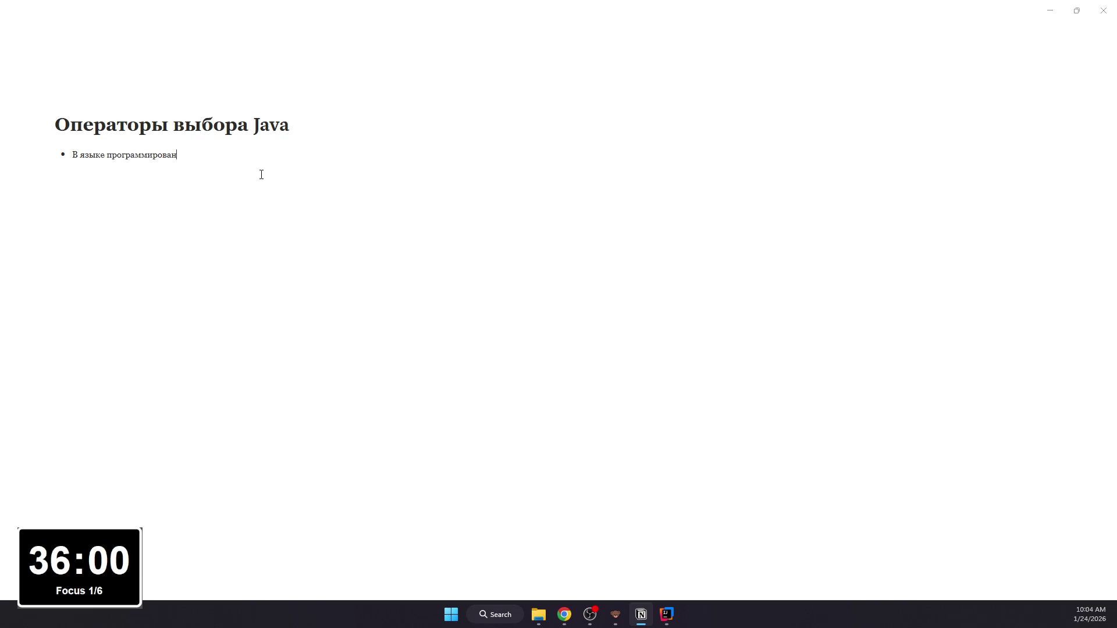
text(ия Java исп)
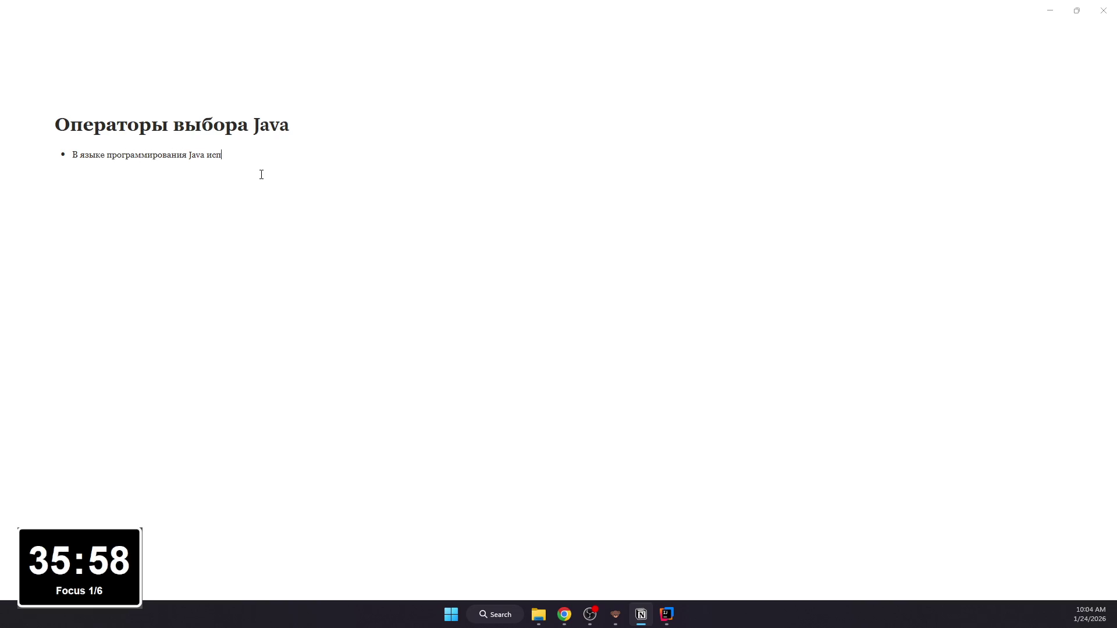
text(ользуются два оператора вы)
Step: Write bullets listing if and switch as sub-items plus a runtime-control bullet
key(BackSpace)
key(BackSpace)
key(BackSpace)
text(выбора:)
key(Return)
key(Tab)
text(f;)
key(Return)
text(switch.)
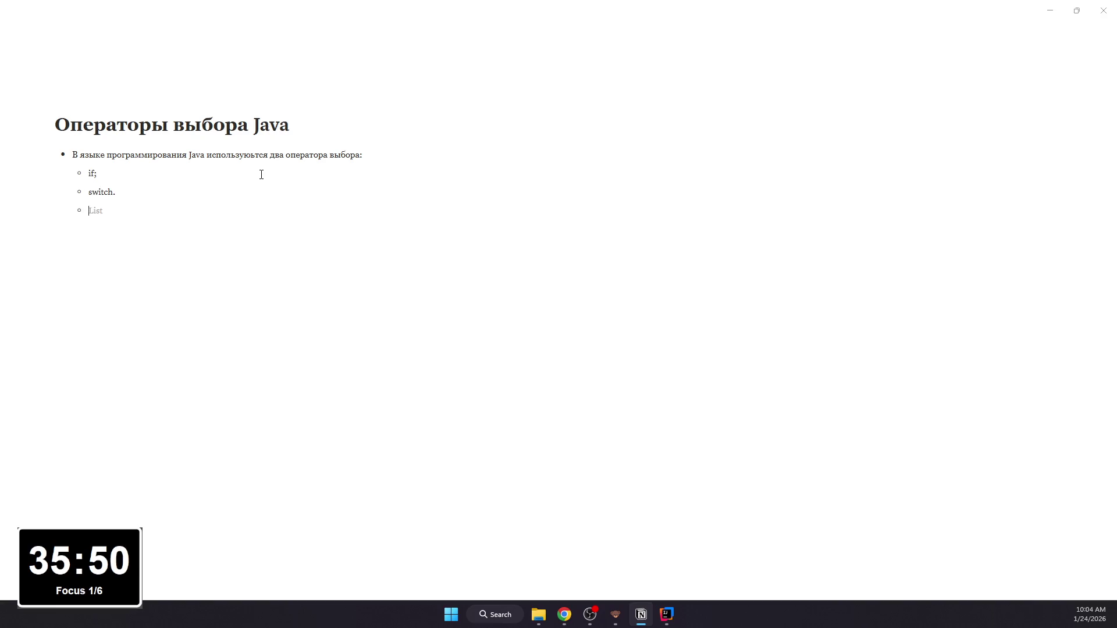
key(shift+Tab)
text(Они)
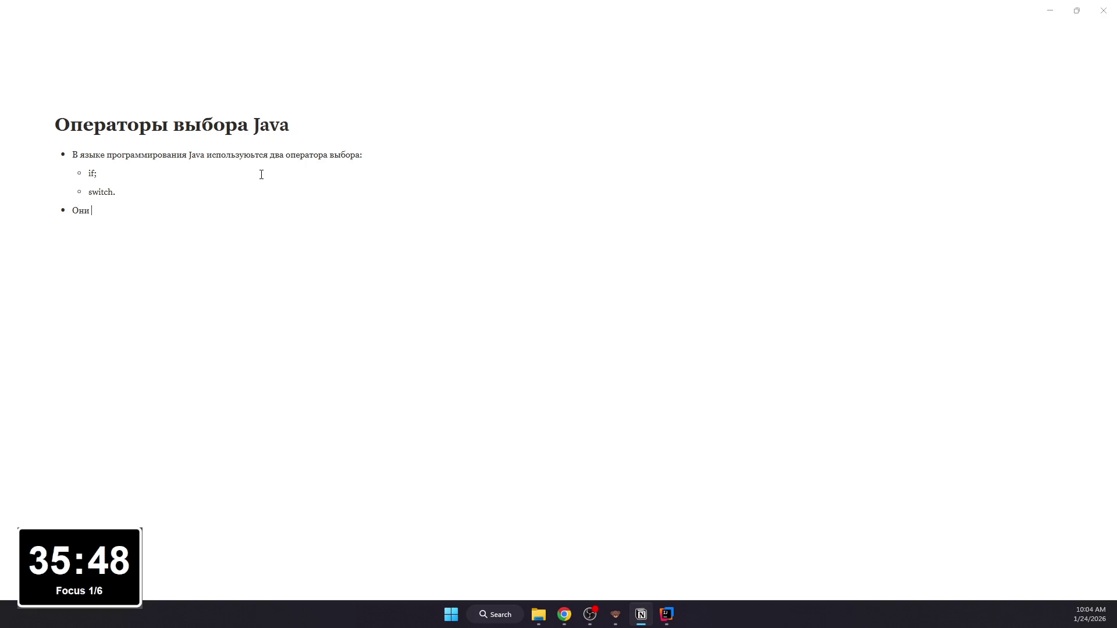
text( позволяют ур)
text(рав)
key(BackSpace)
key(BackSpace)
key(BackSpace)
text(правлять )
text(том )
text(ком вы)
text(полн)
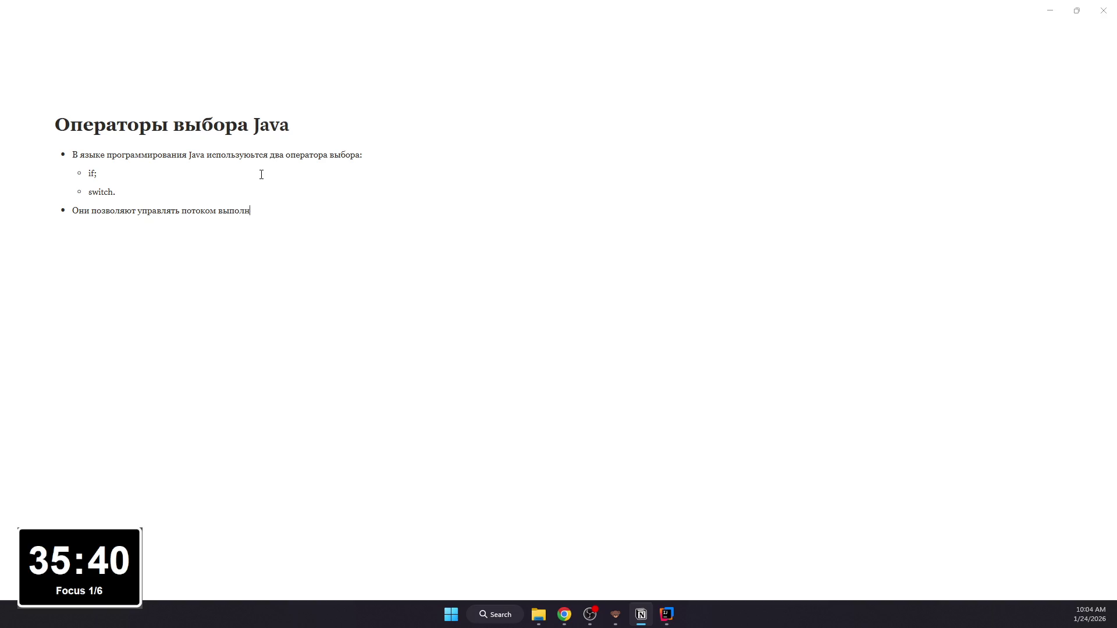
text(ения программы на )
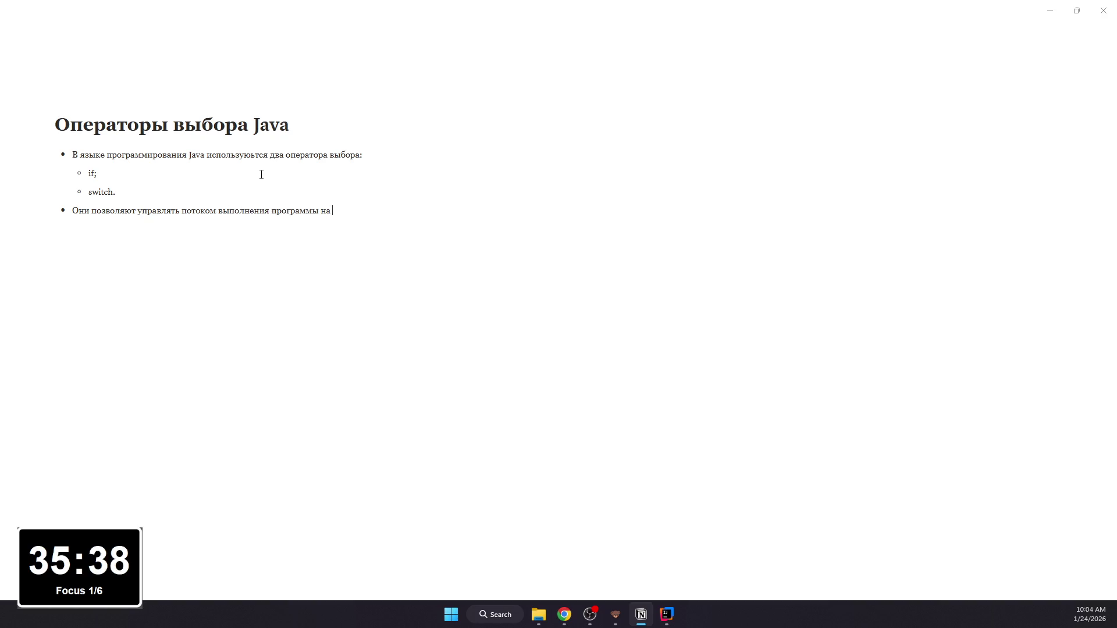
text(основе усли)
text(лий, которые становятся известны только во вре)
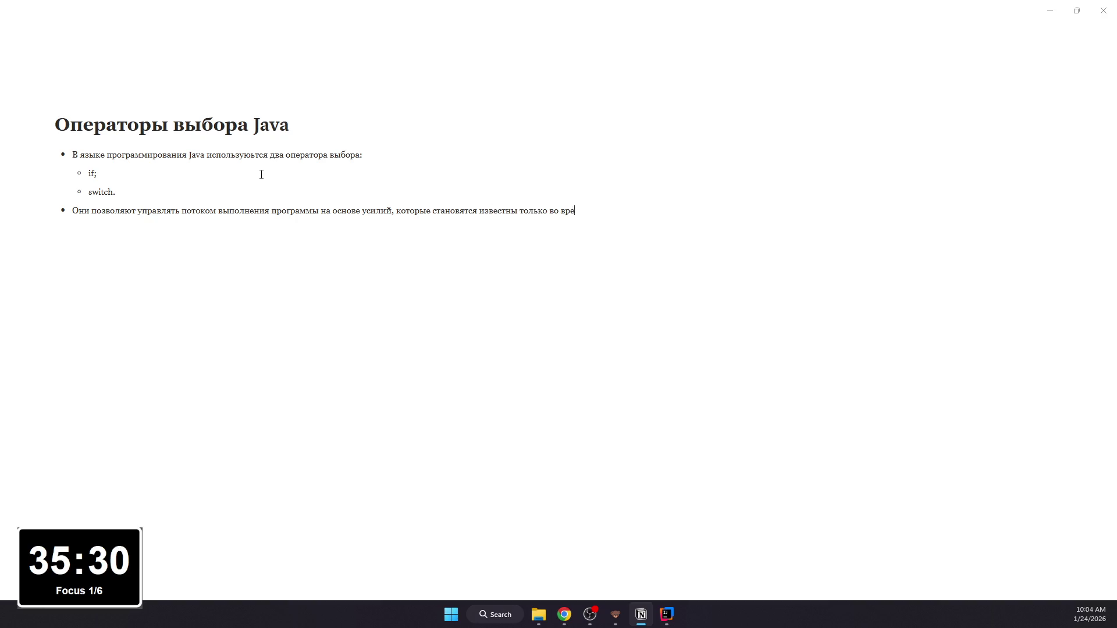
text(мя выполнения программы (runtime).)
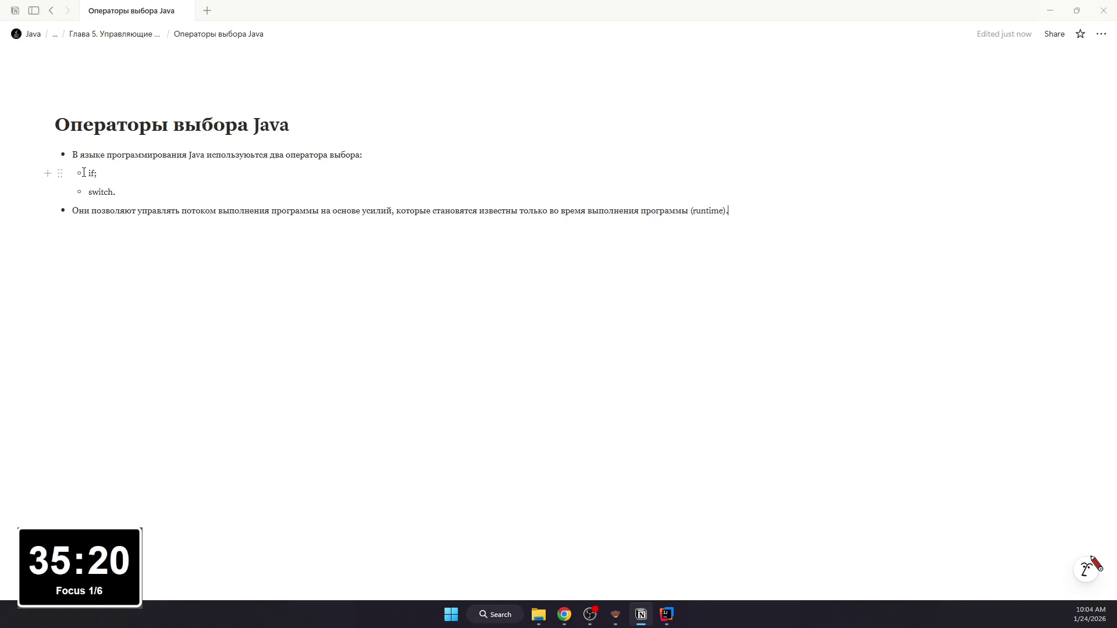
drag(87, 173, 95, 174)
Step: Format the words if and switch as inline code and start a block below the list
drag(89, 192, 113, 192)
key(ctrl+e)
click(239, 223)
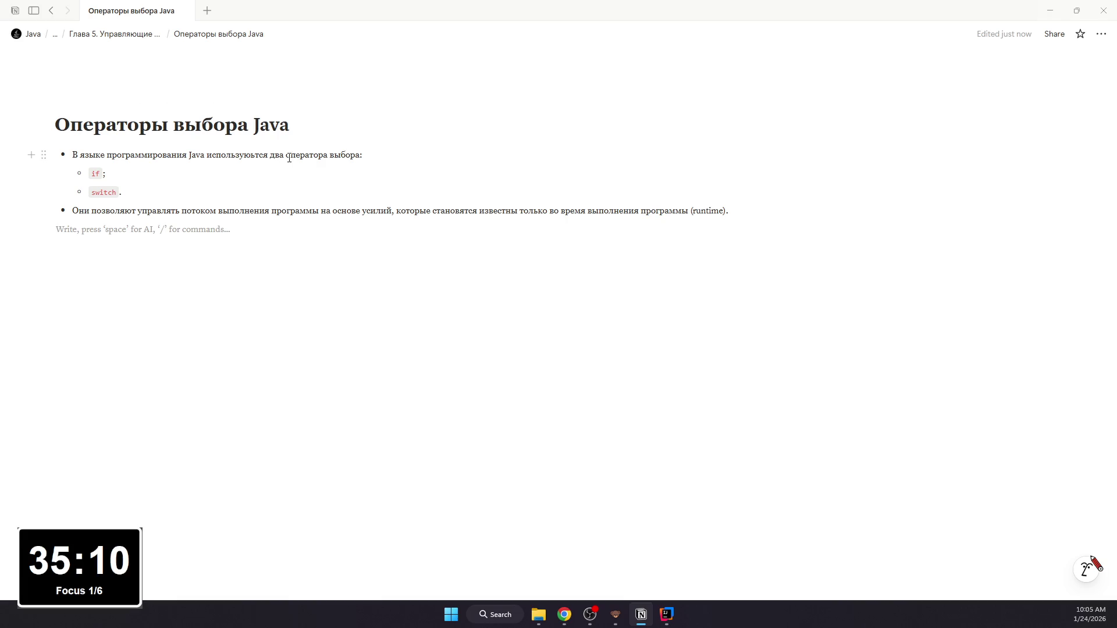
text(###)
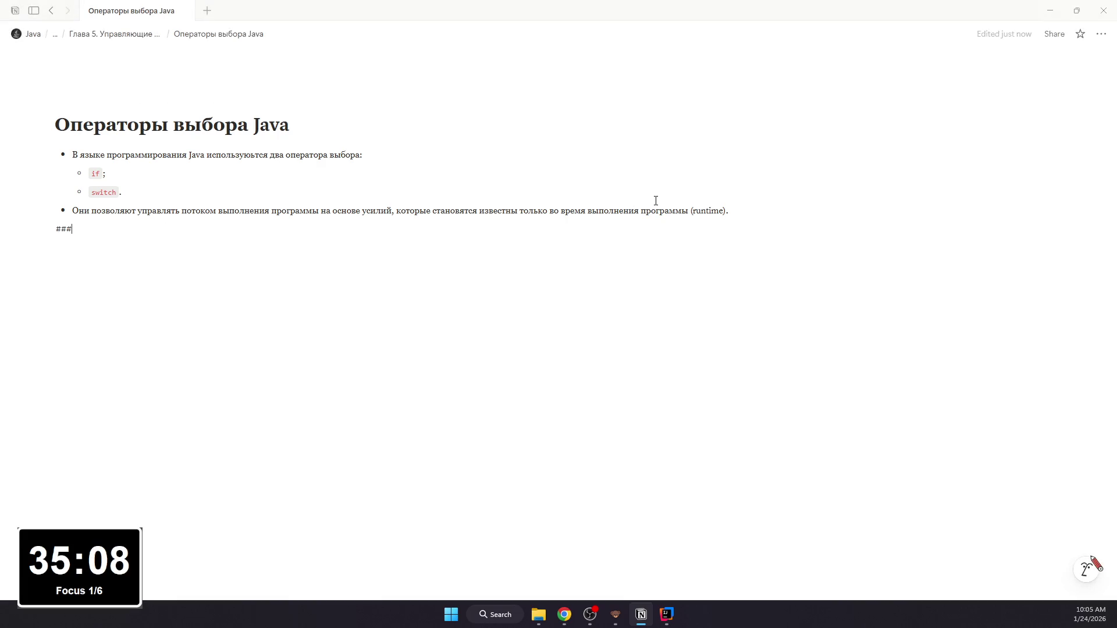
Step: Add a blue, underlined second-level heading 'Назначение операторов выбора' after the list
key(space)
text(Назначение операторов выбора)
key(ctrl+shift+Left)
key(ctrl+shift+Left)
key(ctrl+shift+Left)
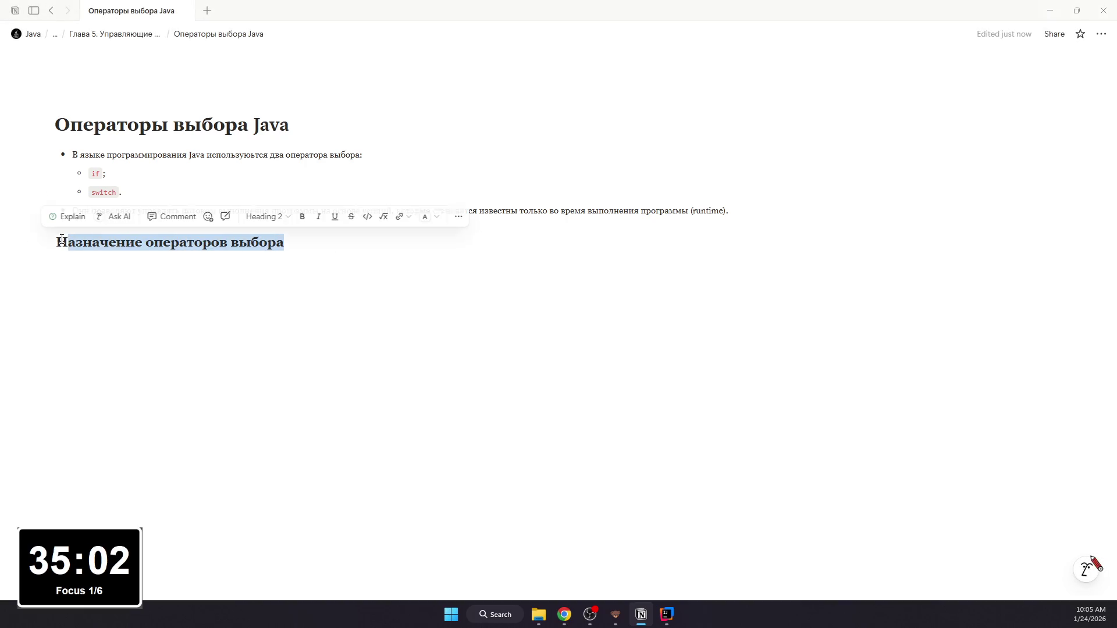
click(410, 216)
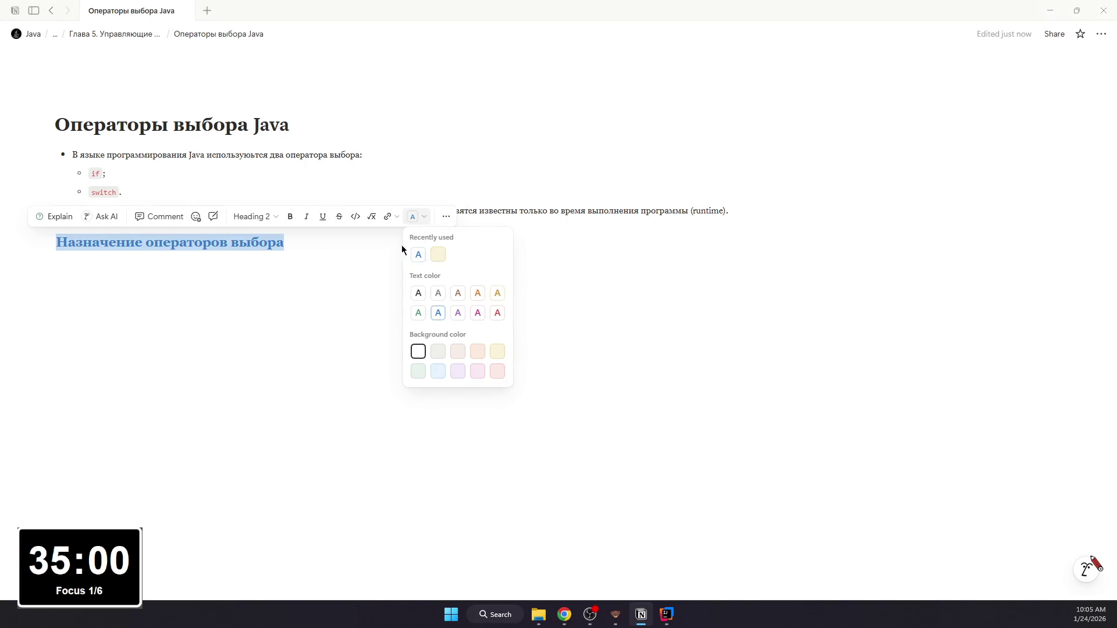
key(Escape)
drag(289, 242, 5, 244)
click(324, 217)
click(318, 259)
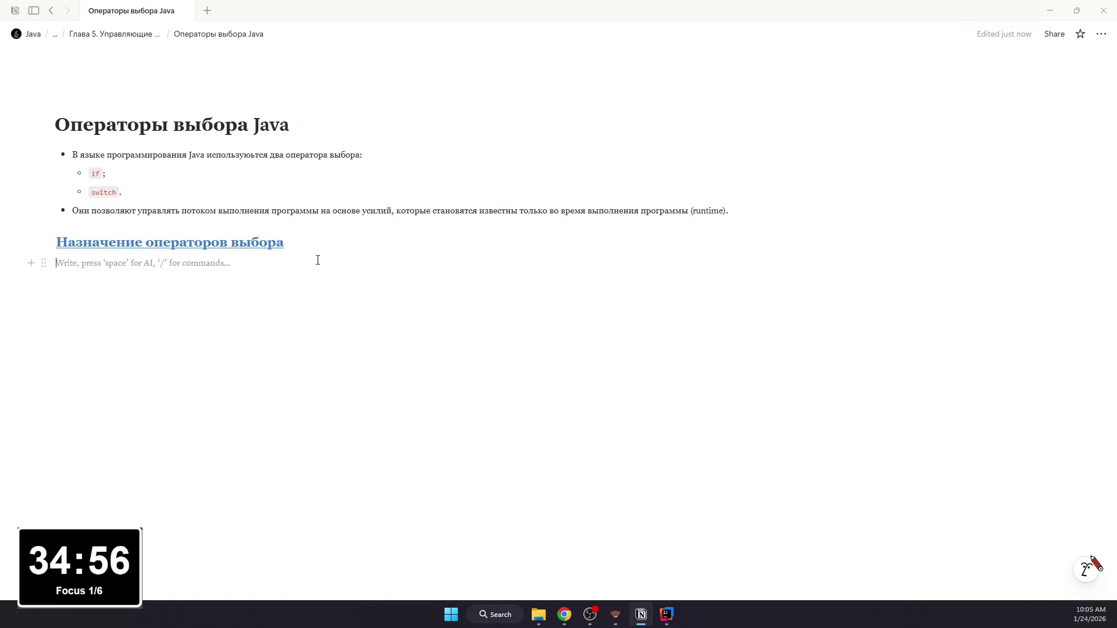
text(/page)
Step: Write a bullet on when selection operators apply with nested sub-bullets beneath it
key(BackSpace)
key(BackSpace)
key(BackSpace)
text(/bul)
key(Return)
text(Опер)
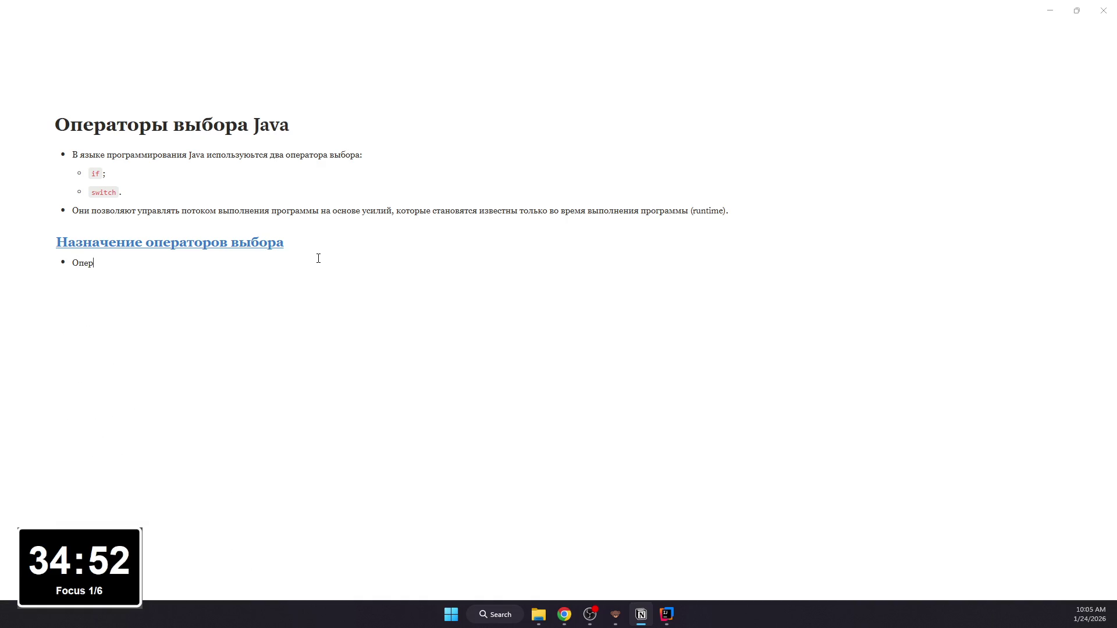
text(торы выбо)
key(BackSpace)
text(ора применяются)
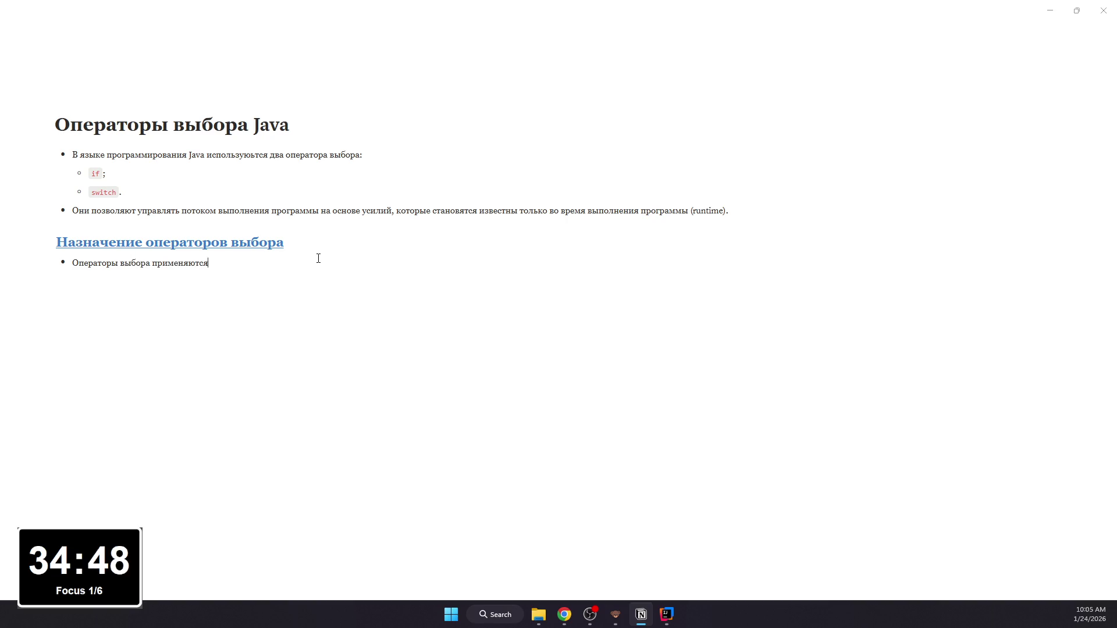
text(да, когда:)
key(shift+Return)
key(BackSpace)
key(BackSpace)
key(Return)
key(Tab)
text(результат выполнения программы )
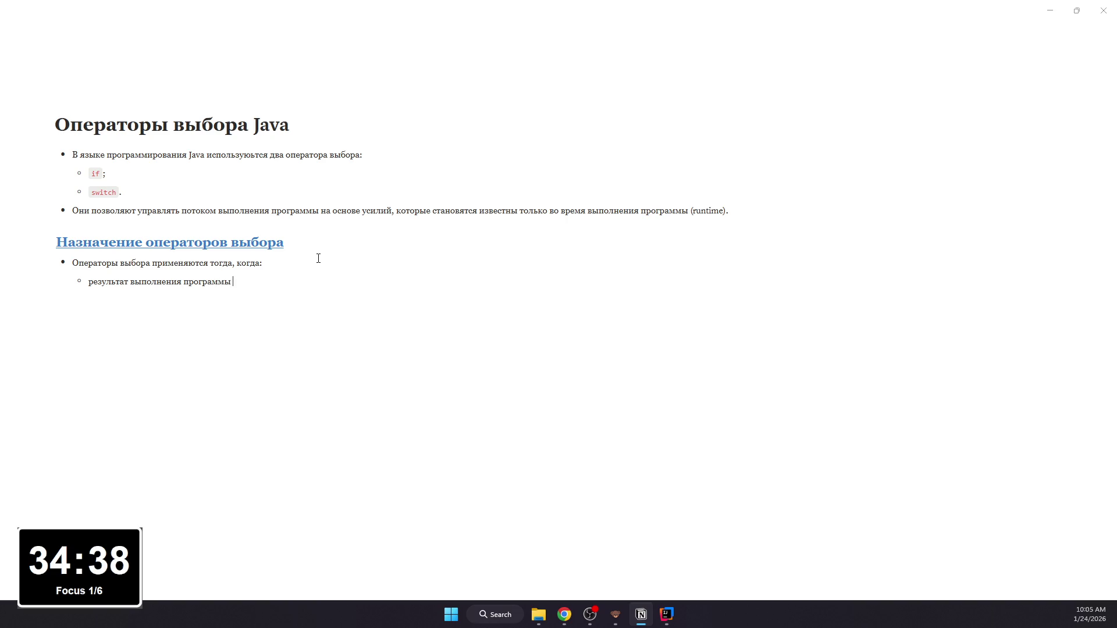
text(щав)
key(BackSpace)
key(BackSpace)
key(BackSpace)
text(зависит)
text( от с)
key(BackSpace)
key(BackSpace)
key(BackSpace)
text(ий;)
key(Return)
text(необходимо выбрат)
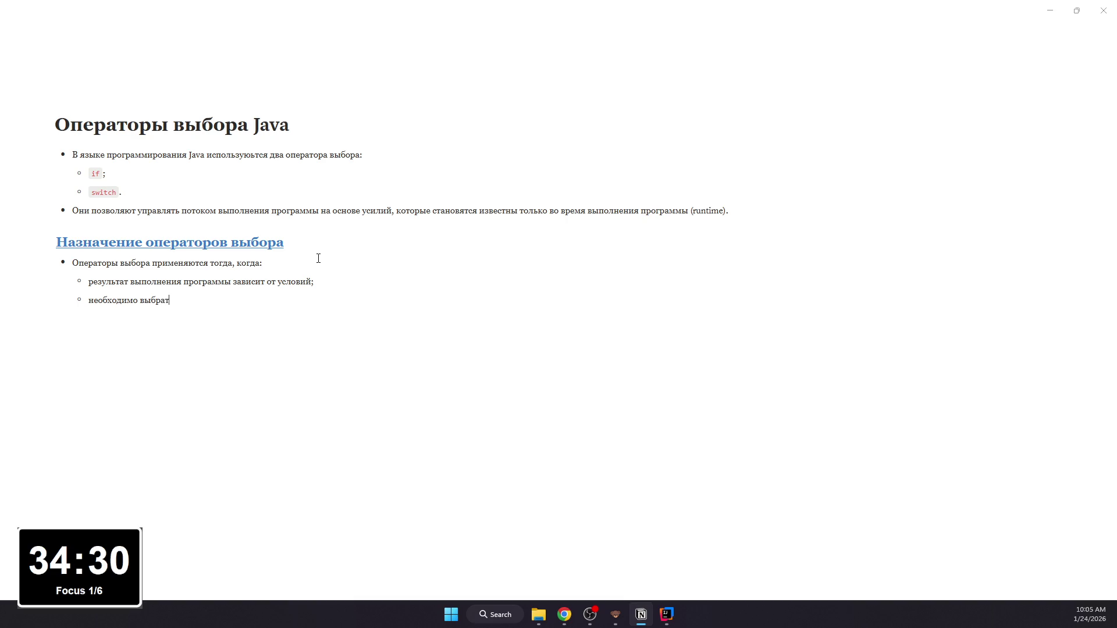
text(ь один и)
text(з нескольких)
text( возмо)
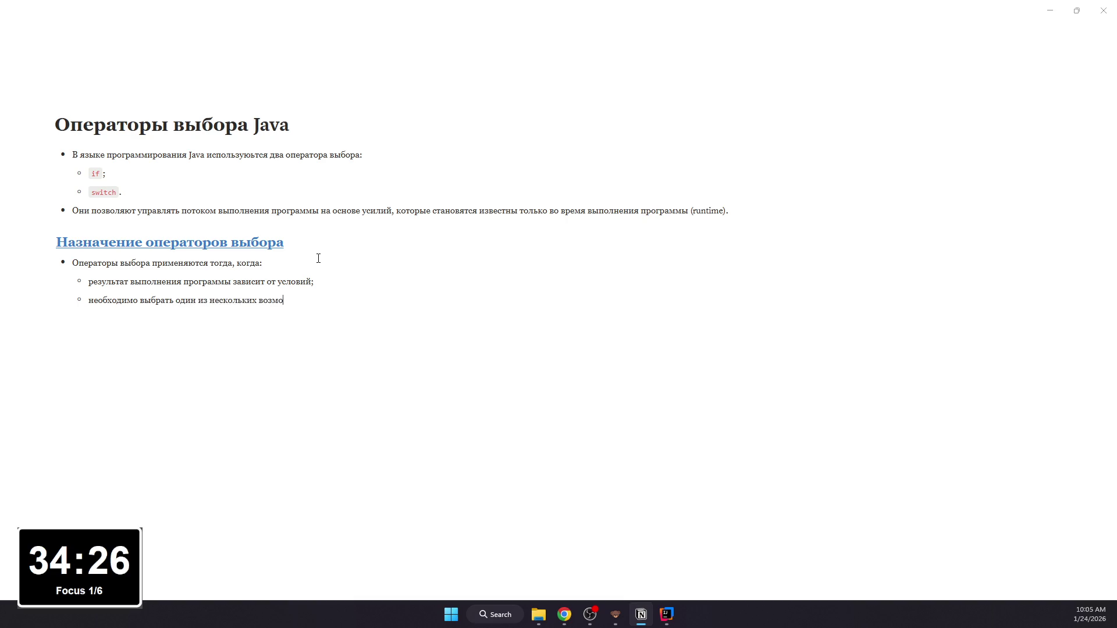
text(й )
text(утей выпо)
Step: Finish the sub-bullets, add the matching-code-block bullet and start an empty subheading
key(BackSpace)
key(BackSpace)
key(BackSpace)
text(ыполнения.)
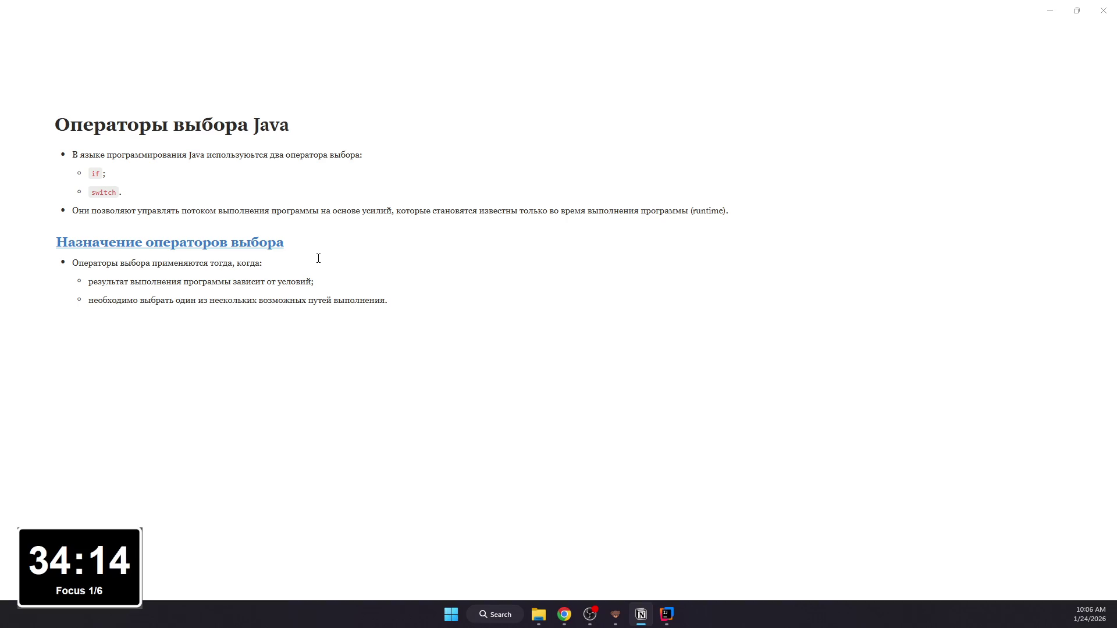
text(\)
key(BackSpace)
key(Return)
key(BackSpace)
key(BackSpace)
text(- Програм)
text(ализирует )
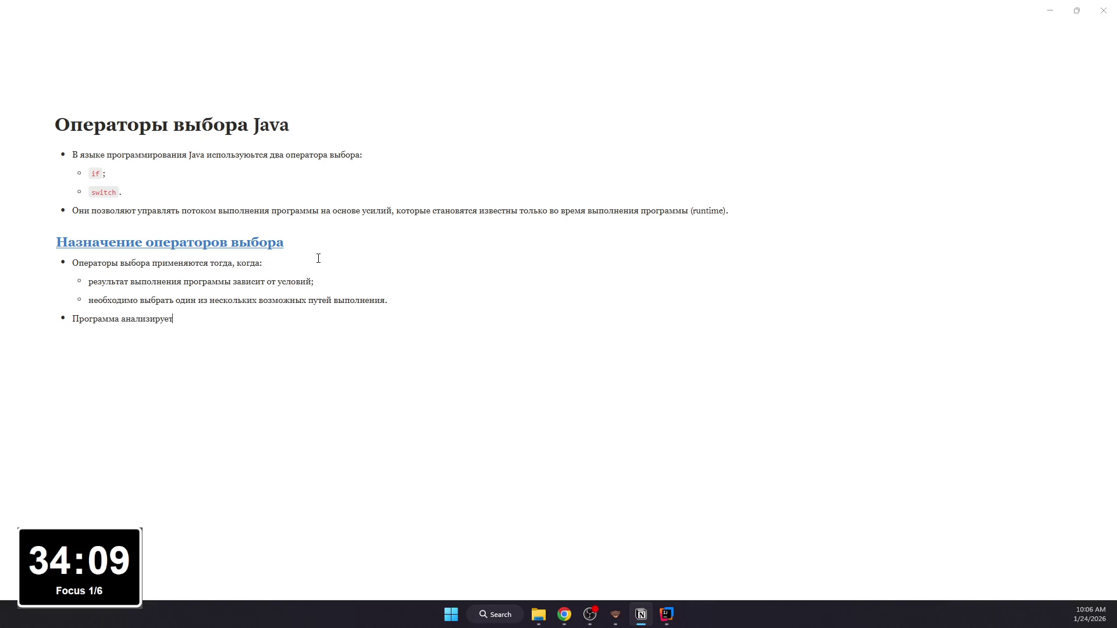
text(условие и,)
text( в зависимости от результата,)
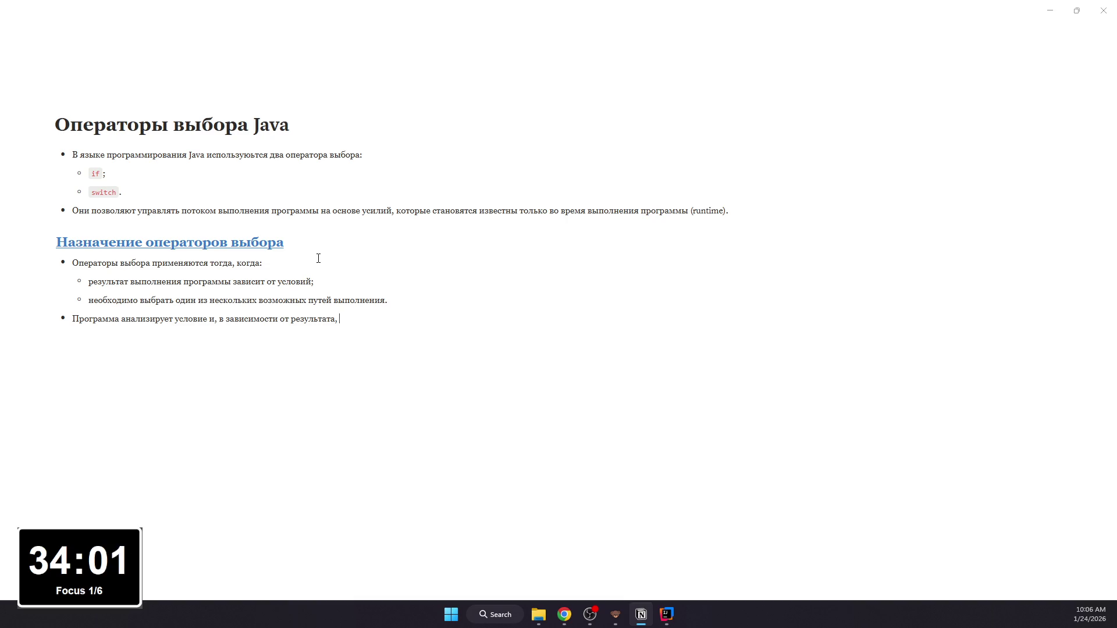
text( выполняет ся)
text(со)
text(отве)
text(тс)
text(твующий блок код)
text(а.)
key(Return)
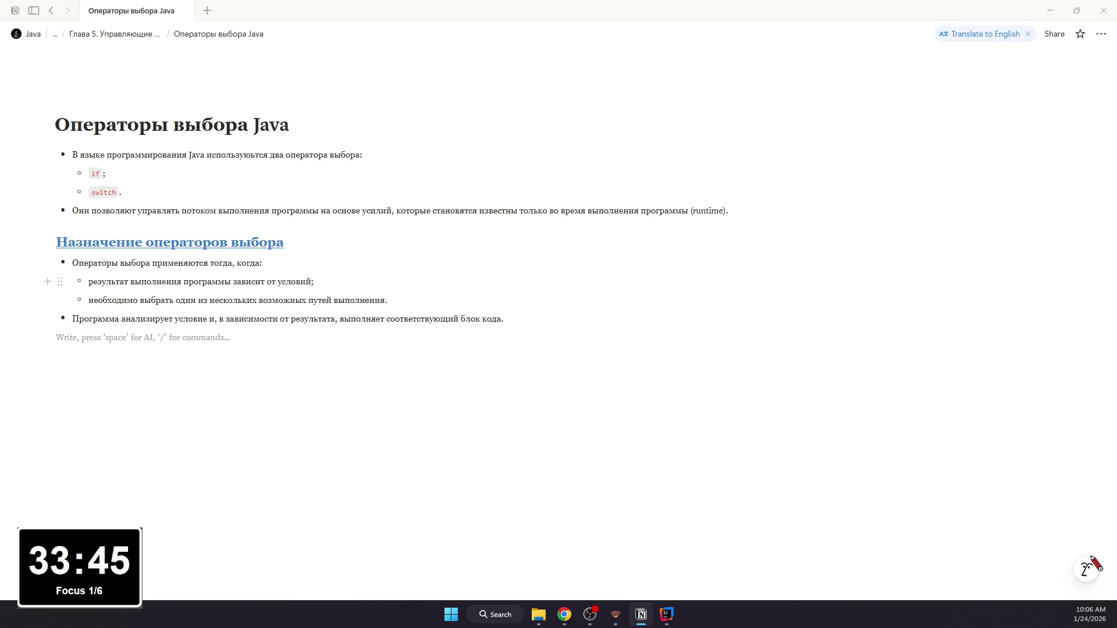
text(## )
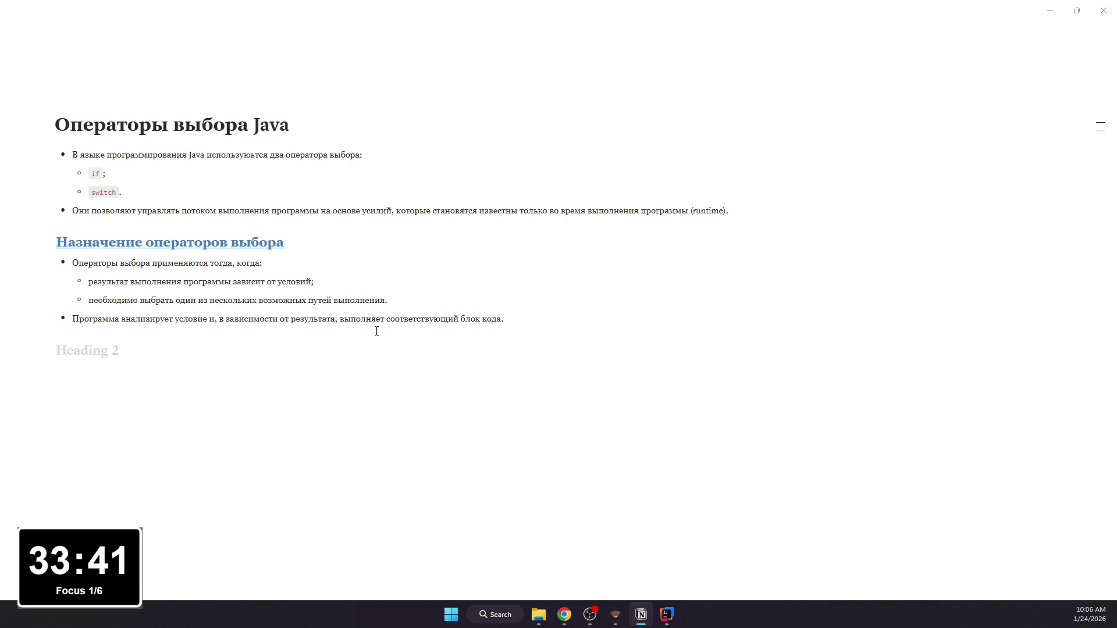
text(Оператор if)
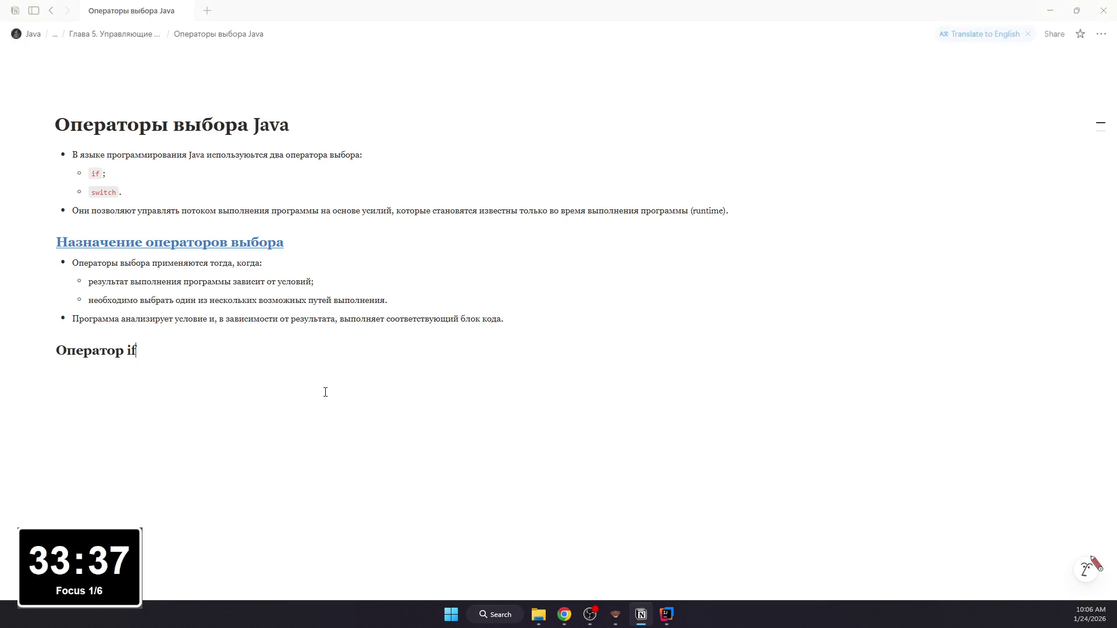
Step: Colour the 'Оператор if' heading blue and start a block below it
triple_click(156, 349)
click(416, 328)
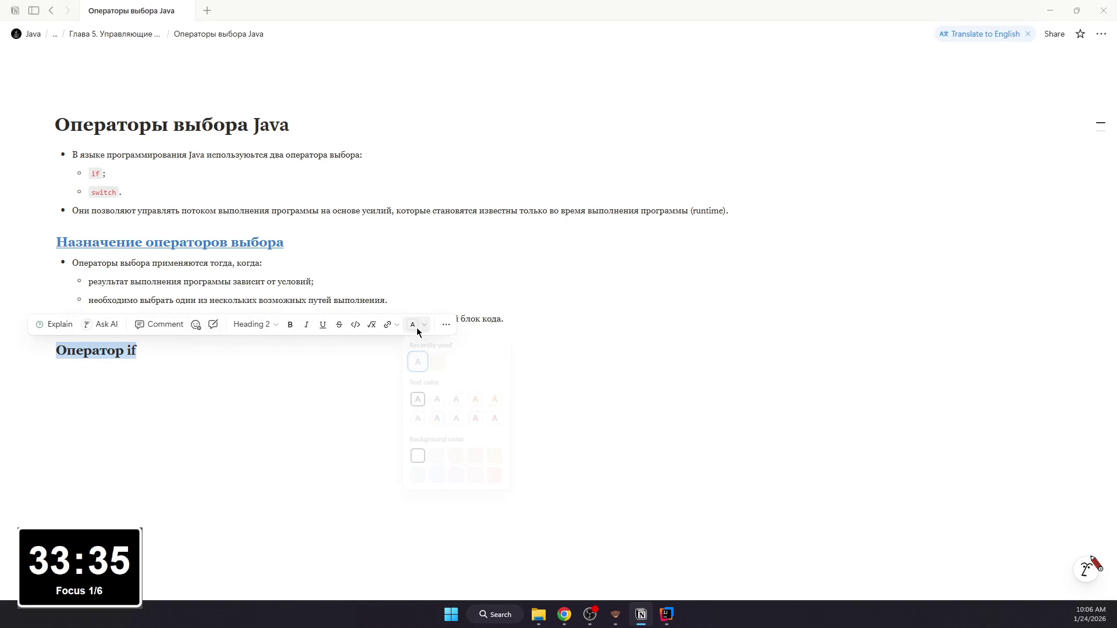
click(418, 362)
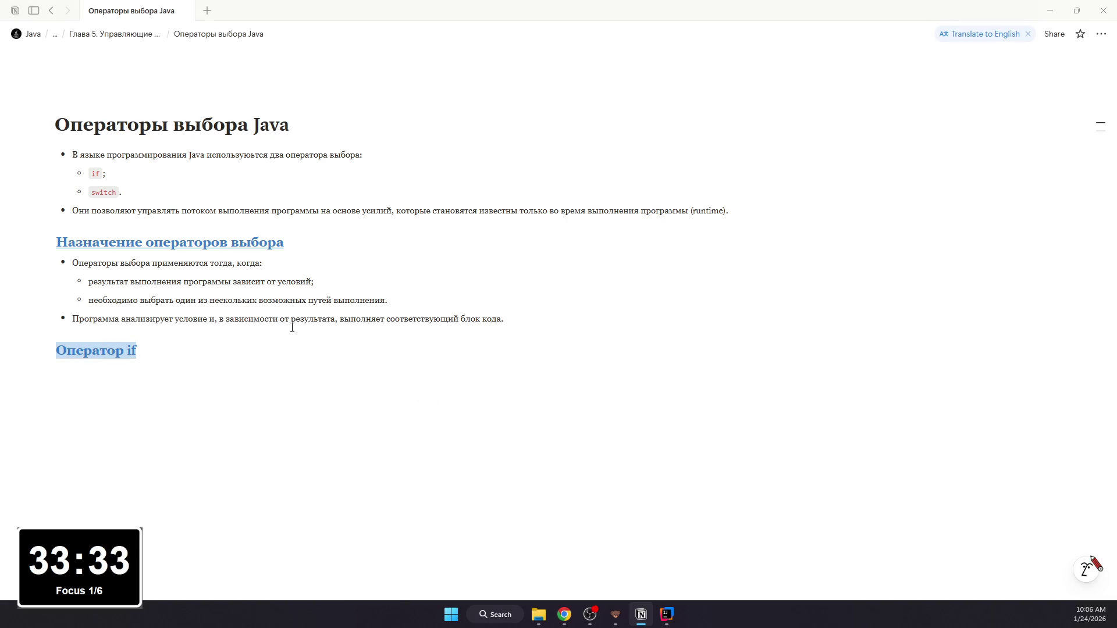
click(206, 371)
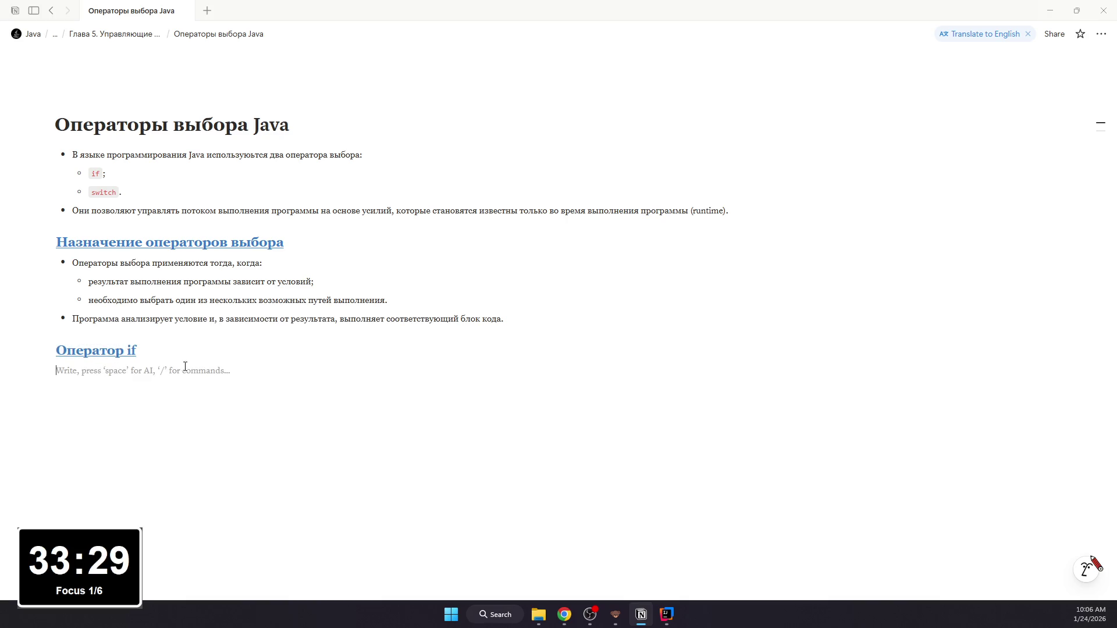
text(- )
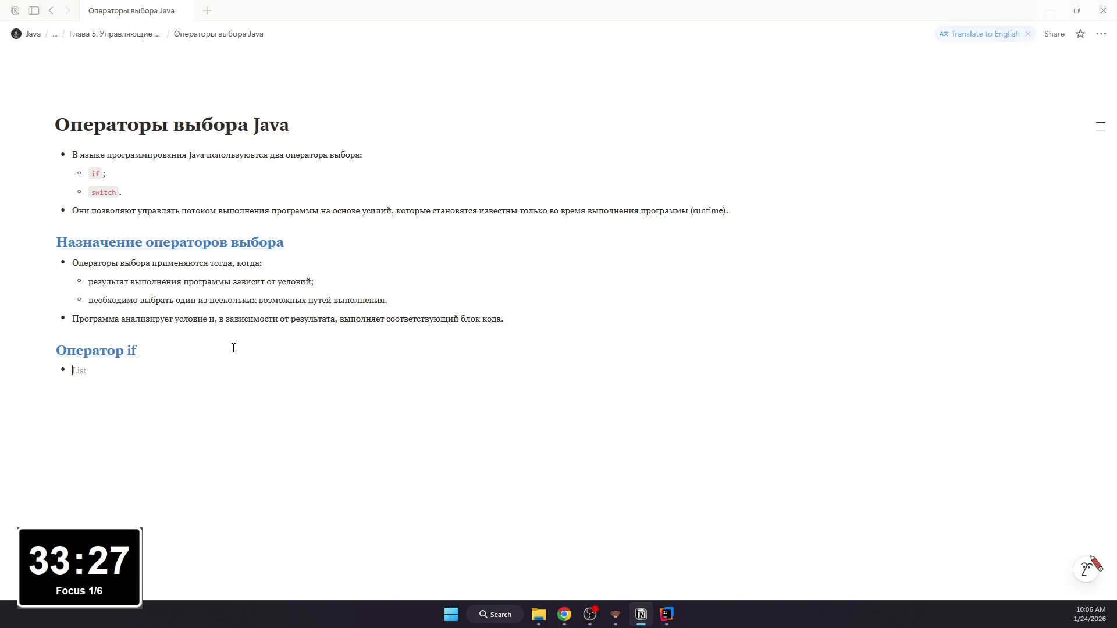
text(Оператор if)
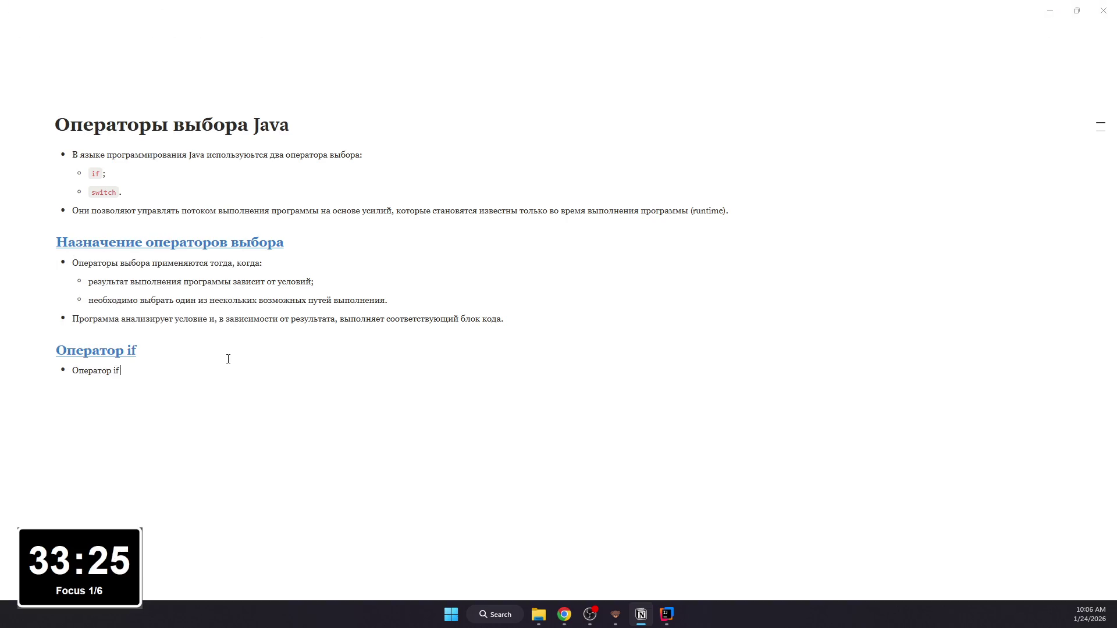
text( позволяет выполнить код только)
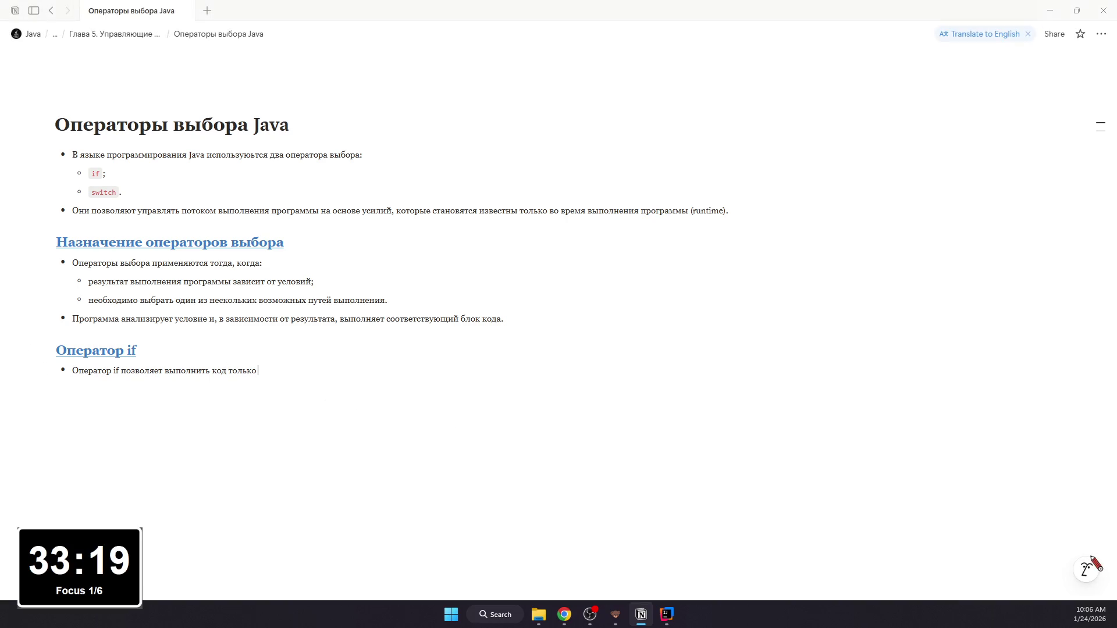
text( при ист)
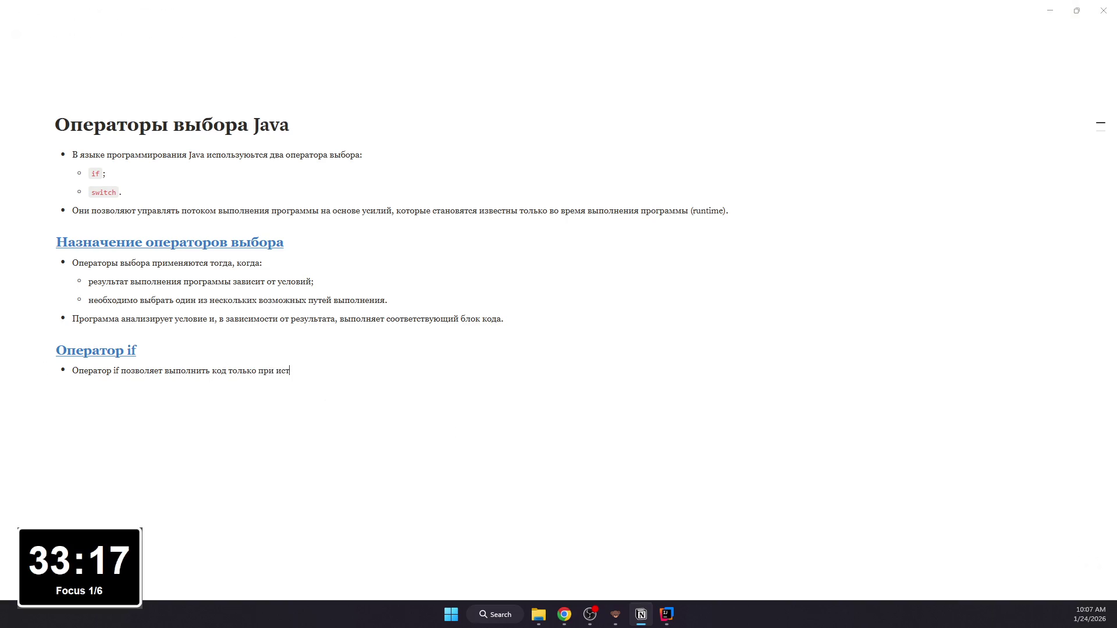
text(инности логическ)
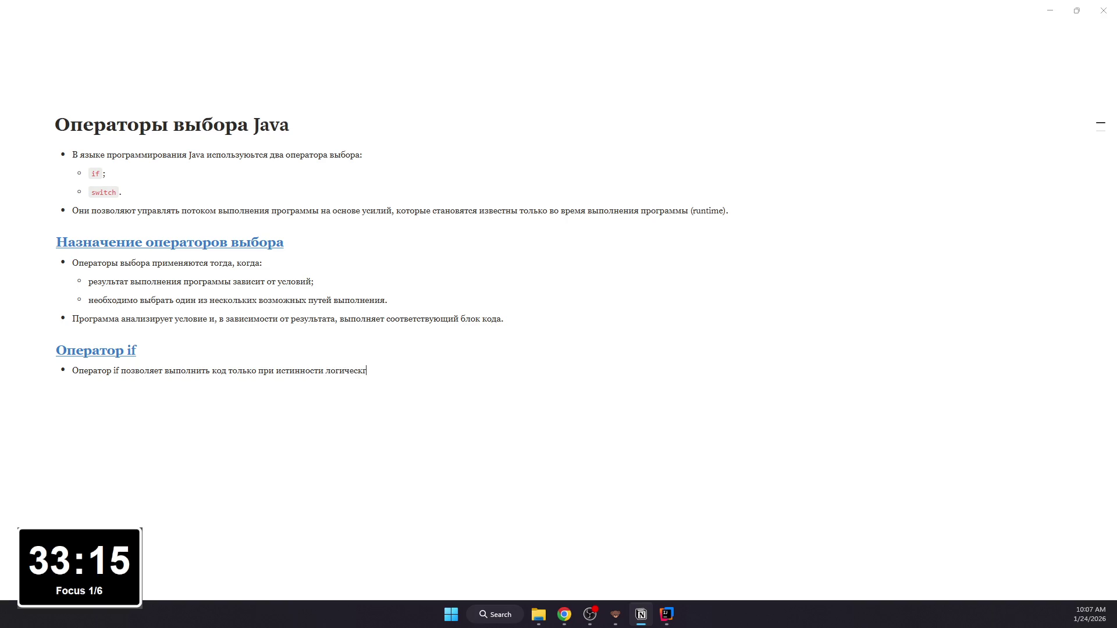
text(го выражения;)
Step: Write what if does and list its three forms if, if-else and if-else if-else as sub-items
key(Return)
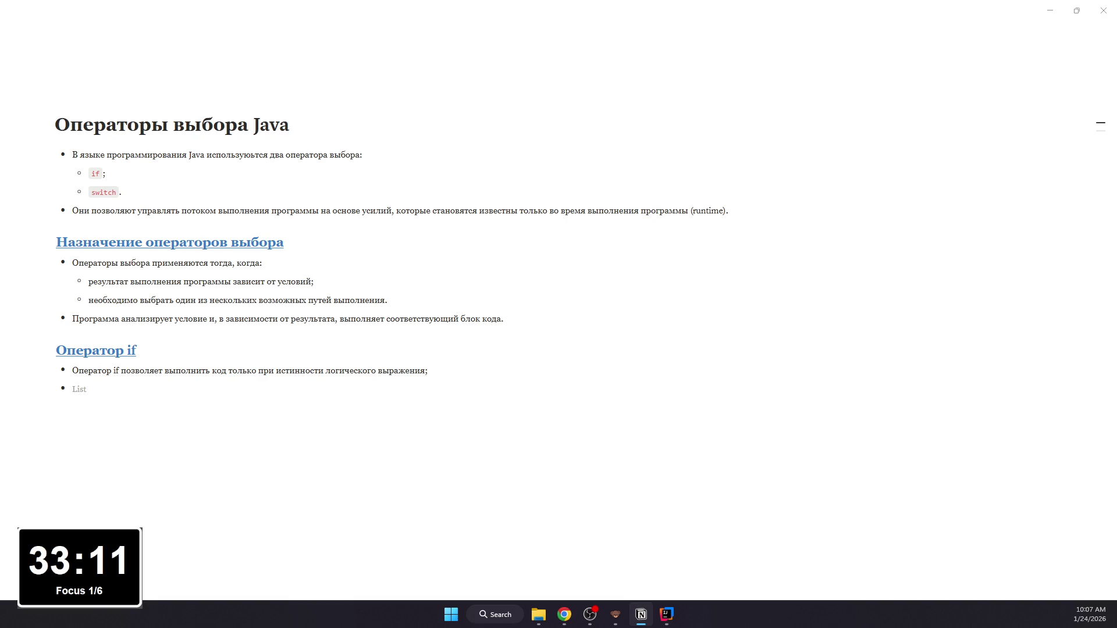
text(Возможные формы:)
key(Return)
key(Tab)
text(i)
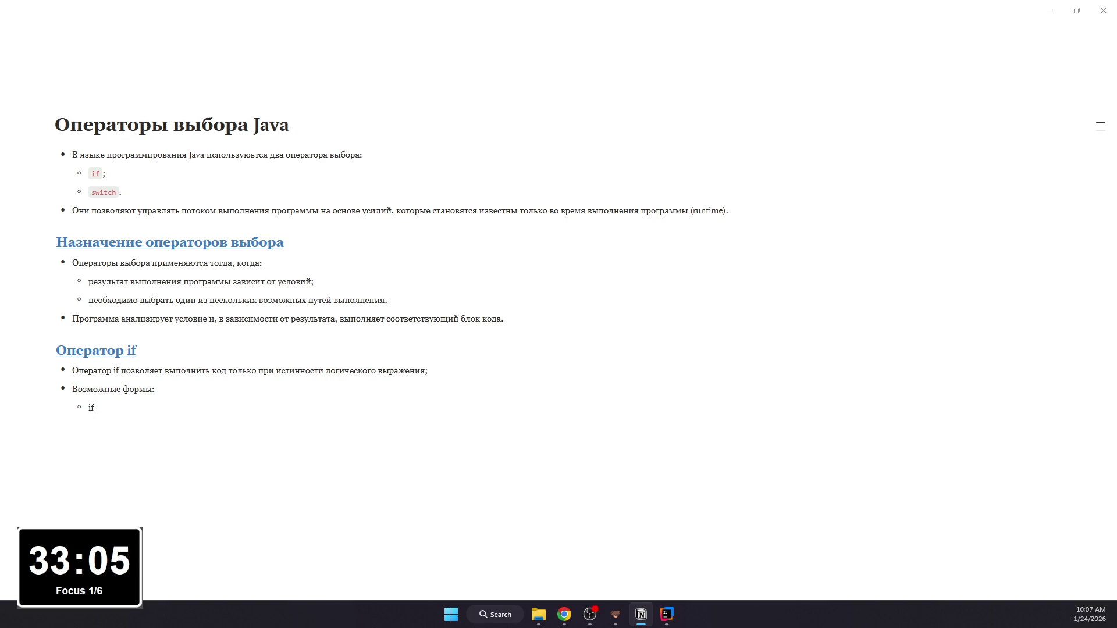
text(;)
key(Return)
text(if)
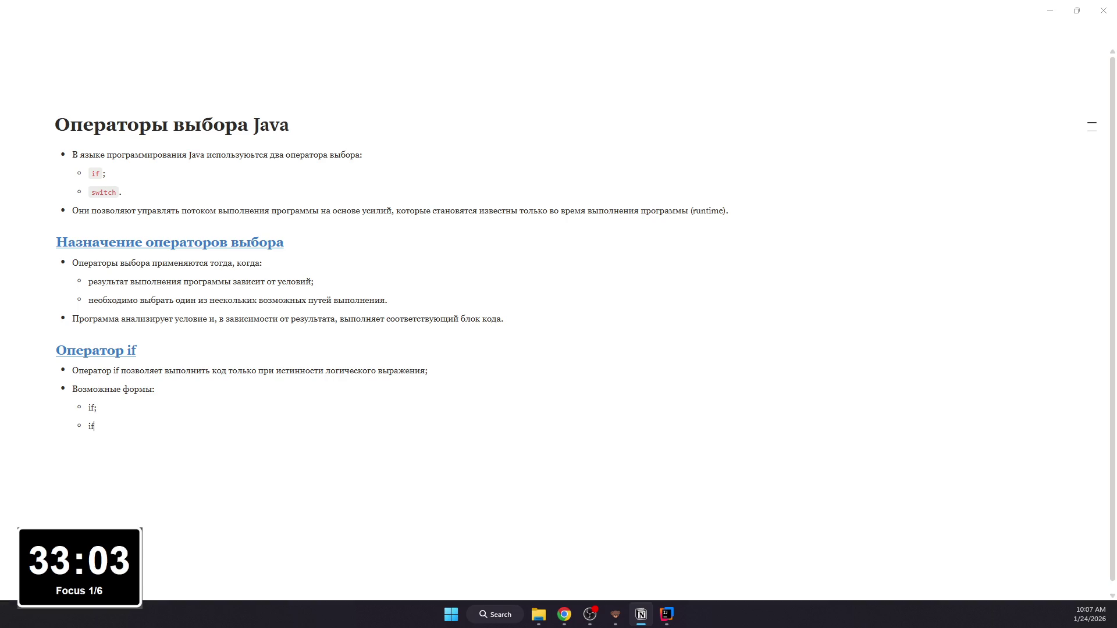
text( - else;)
key(Return)
text(if - e)
text(lse if -e)
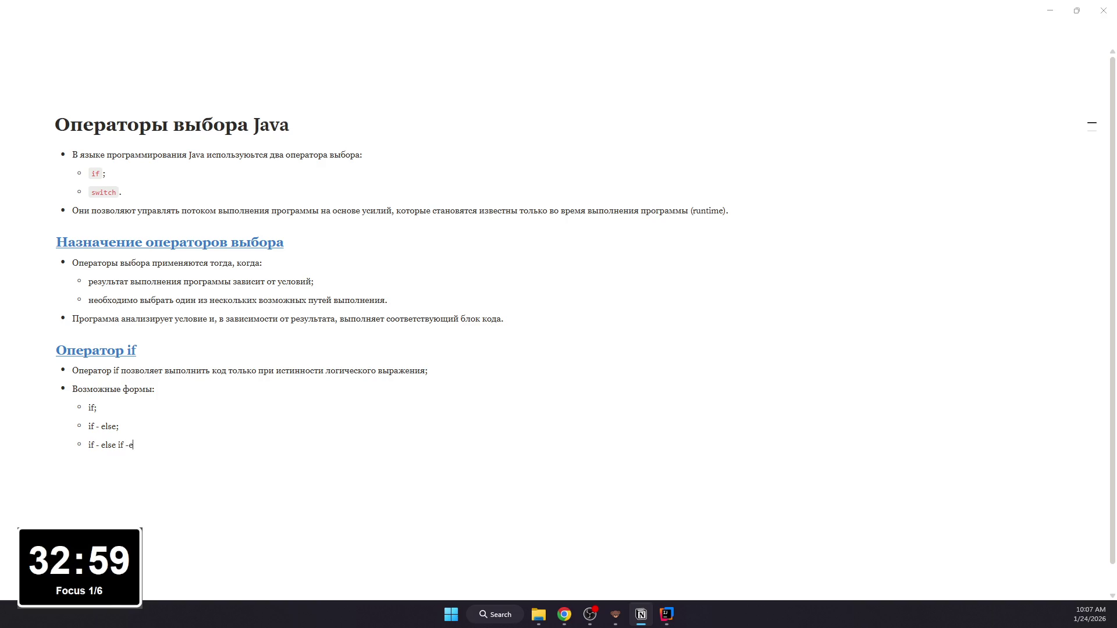
key(BackSpace)
text( else)
text(.)
Step: Add an 'Используется когда:' bullet with sub-items such as 'условий немного;'
key(Return)
key(Return)
text(- Испол)
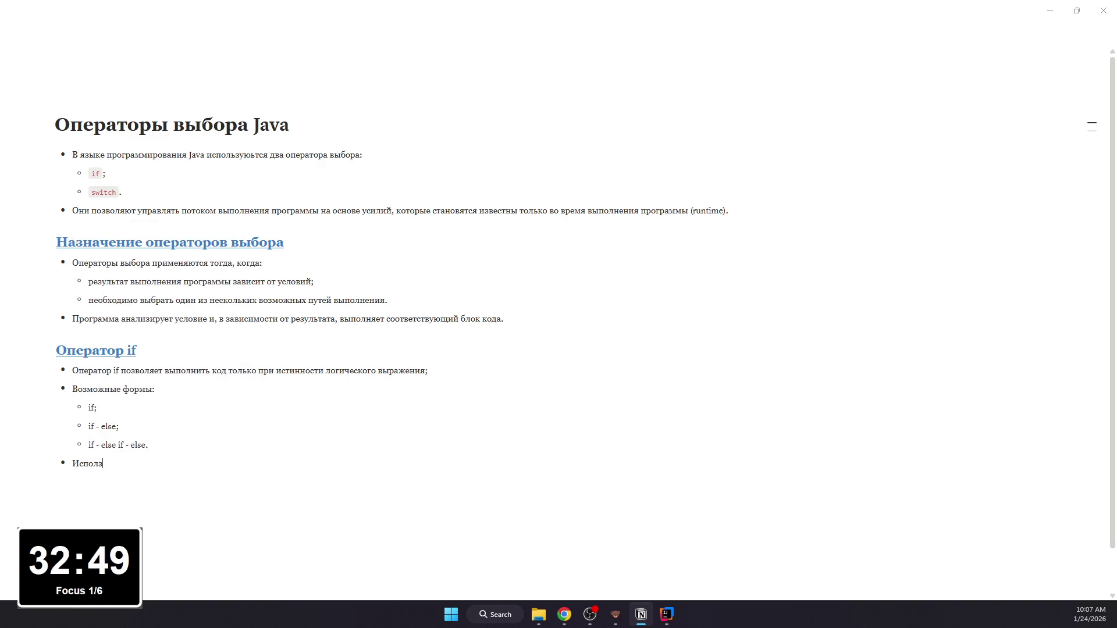
text(бзуе)
key(BackSpace)
key(BackSpace)
text(ьзует)
text(ся ко)
key(Return)
key(Tab)
text(условий н)
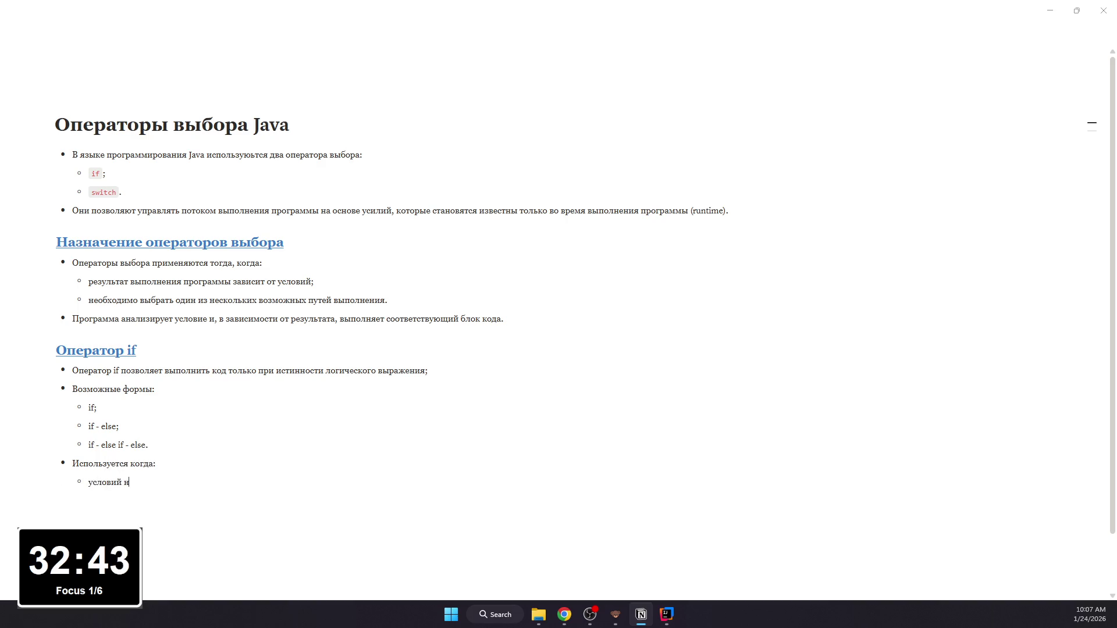
text(емного;)
key(Return)
text(требуется проверка сл)
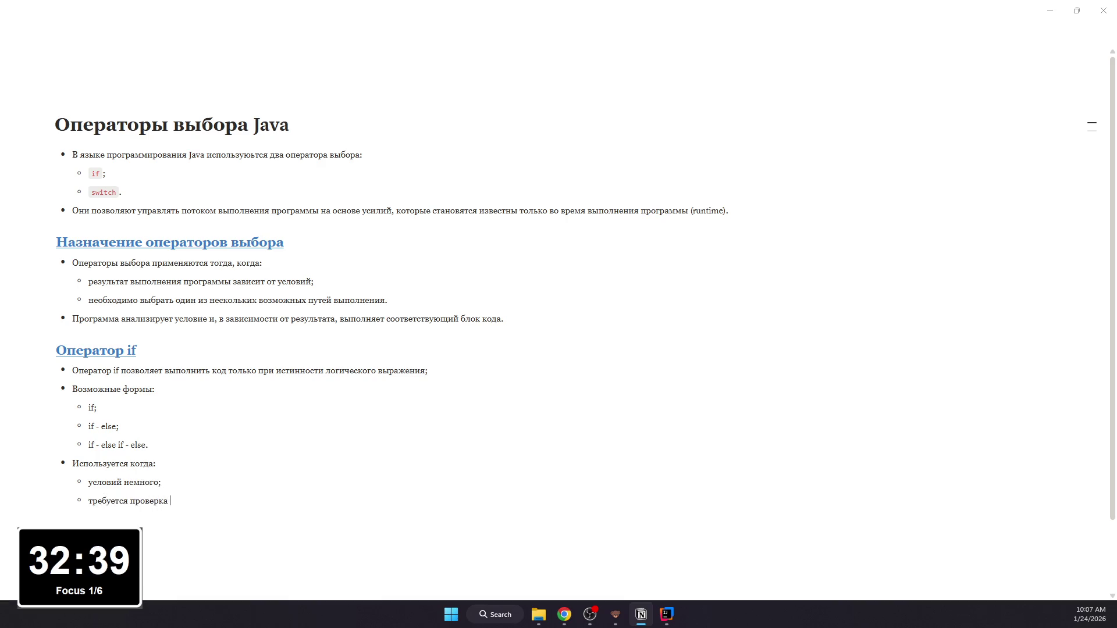
text(ожных логических выражений.)
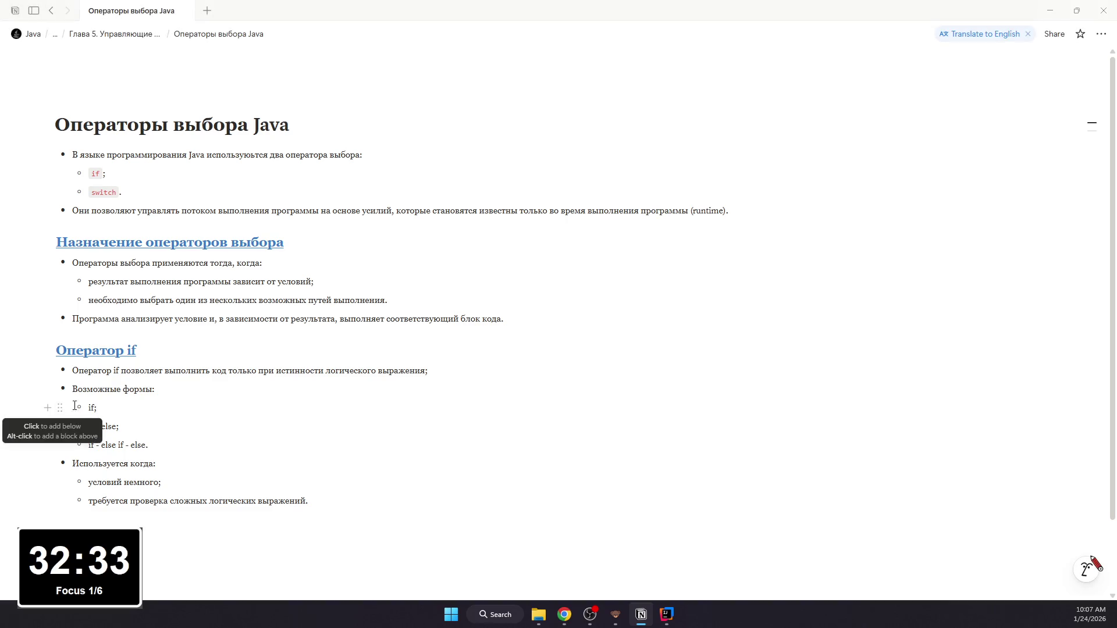
Step: Format the three forms if, if - else and if - else if - else as inline code
mouse_move(87, 408)
mouse_down()
mouse_move(98, 408)
mouse_move(90, 426)
mouse_move(148, 445)
mouse_up()
key(ctrl+e)
key(ctrl+e)
key(ctrl+e)
click(103, 408)
drag(103, 408, 91, 408)
click(152, 445)
click(201, 517)
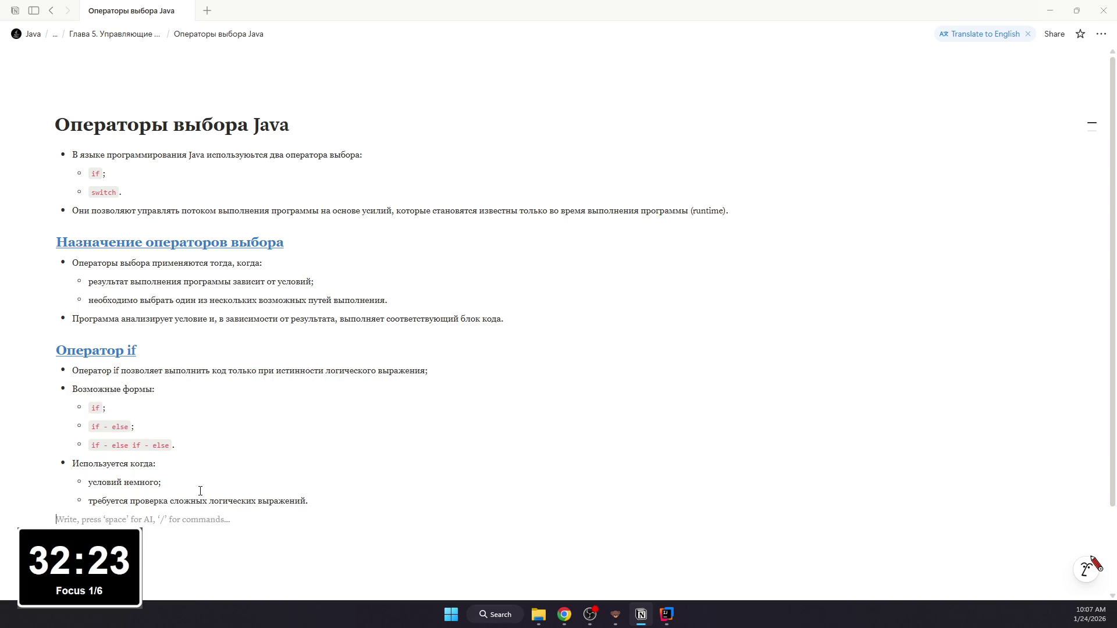
scroll(183, 401, down, 1)
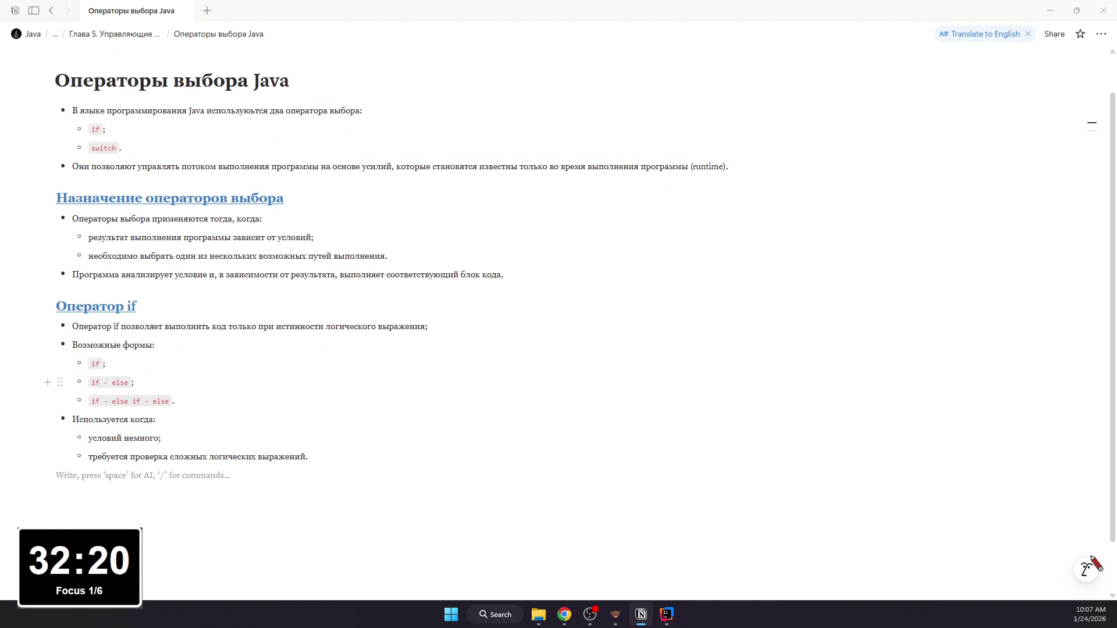
text(## )
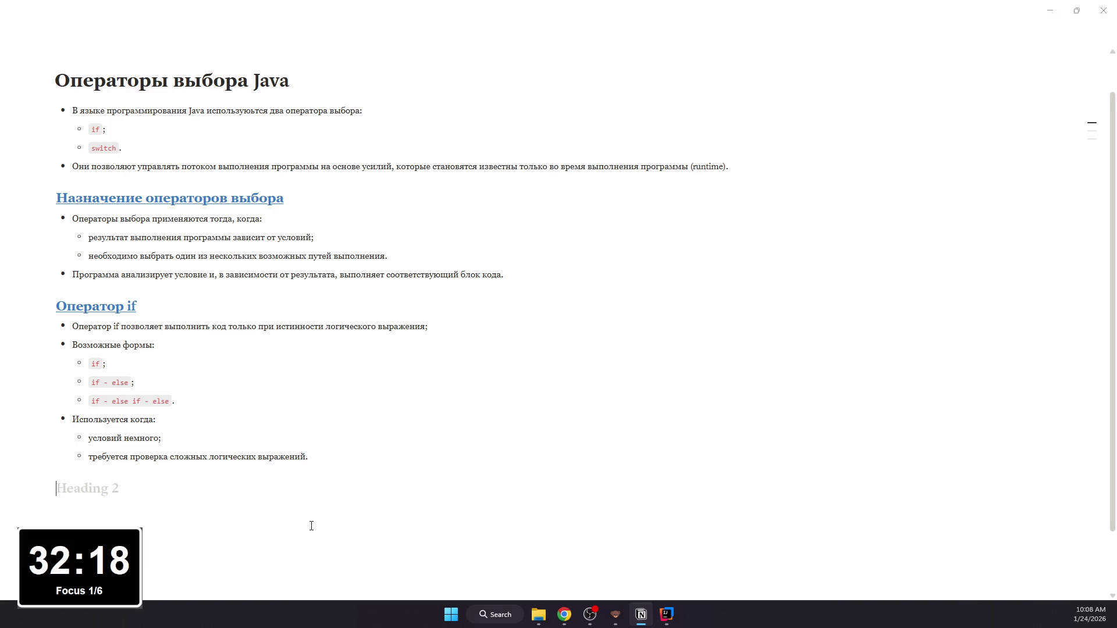
text(Prime)
Step: Add a blue, underlined second-level heading 'Оператор switch' after the if section
key(BackSpace)
key(BackSpace)
key(BackSpace)
key(BackSpace)
text(Опе)
text(ратор switch)
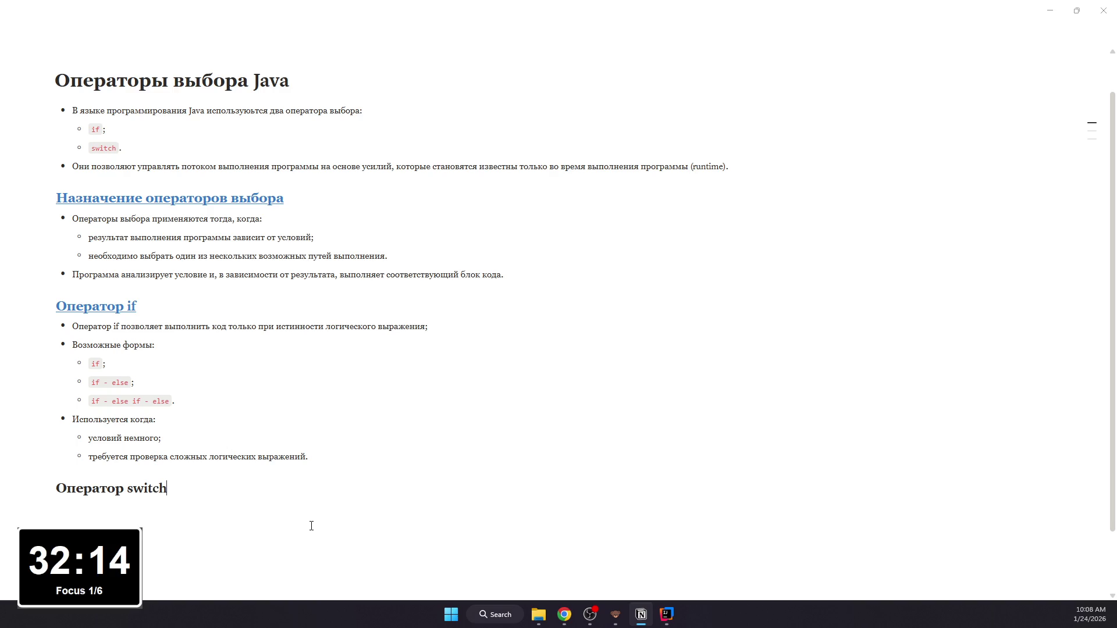
key(shift+Home)
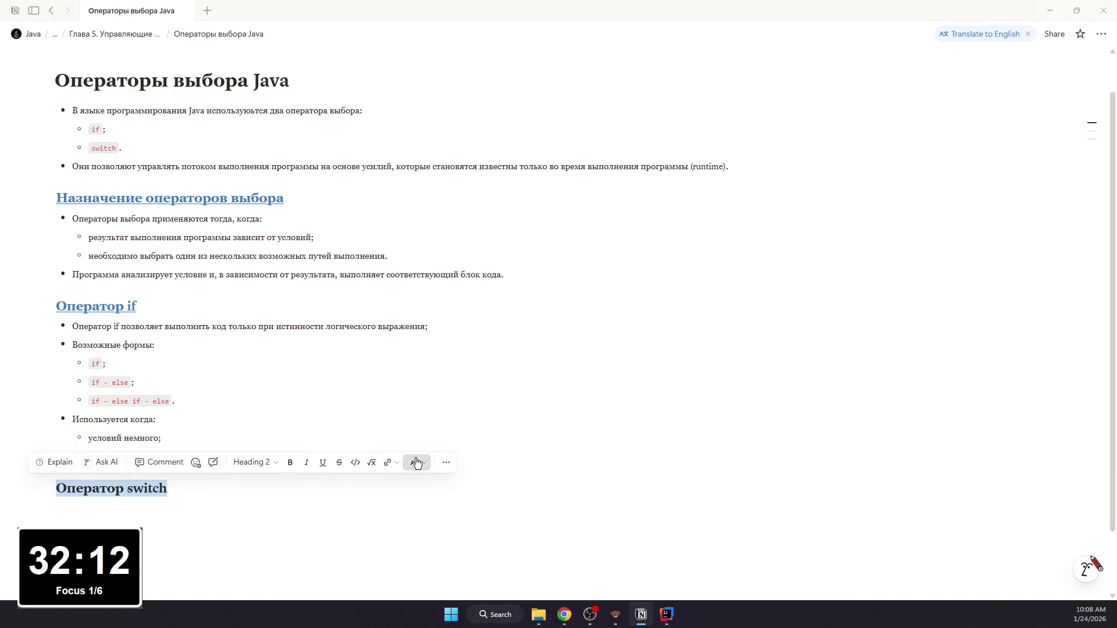
click(416, 464)
click(418, 320)
click(321, 463)
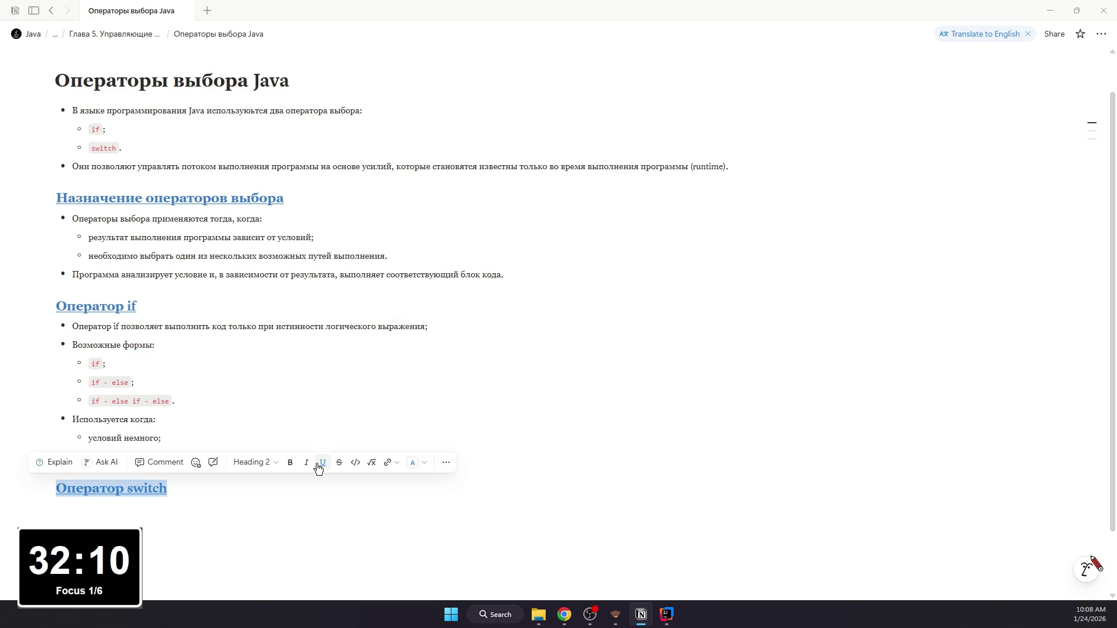
click(197, 509)
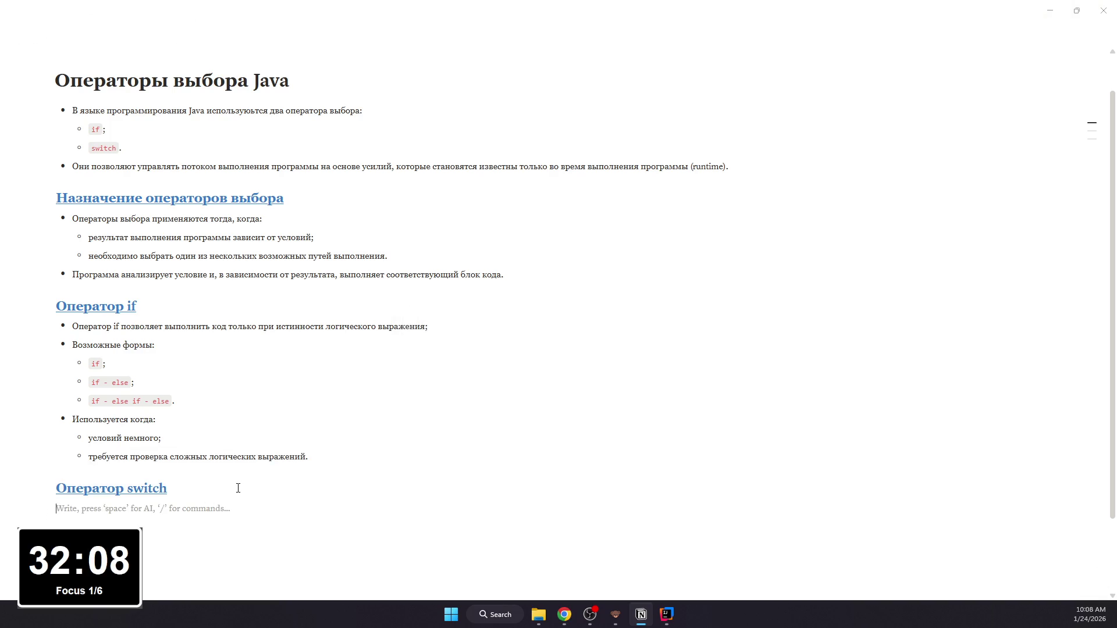
text(.b)
Step: Finish the bullet saying switch picks an execution path by one variable's value
key(Return)
key(BackSpace)
key(BackSpace)
key(BackSpace)
text(- операт)
key(BackSpace)
key(BackSpace)
text(перith)
text(ис)
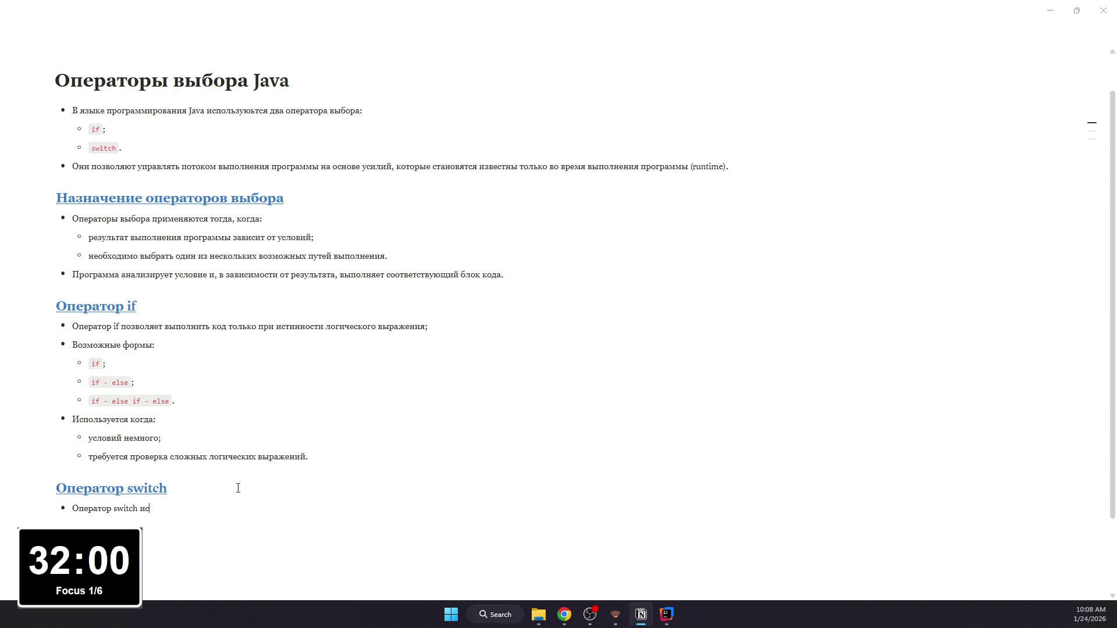
text(пользуется для в)
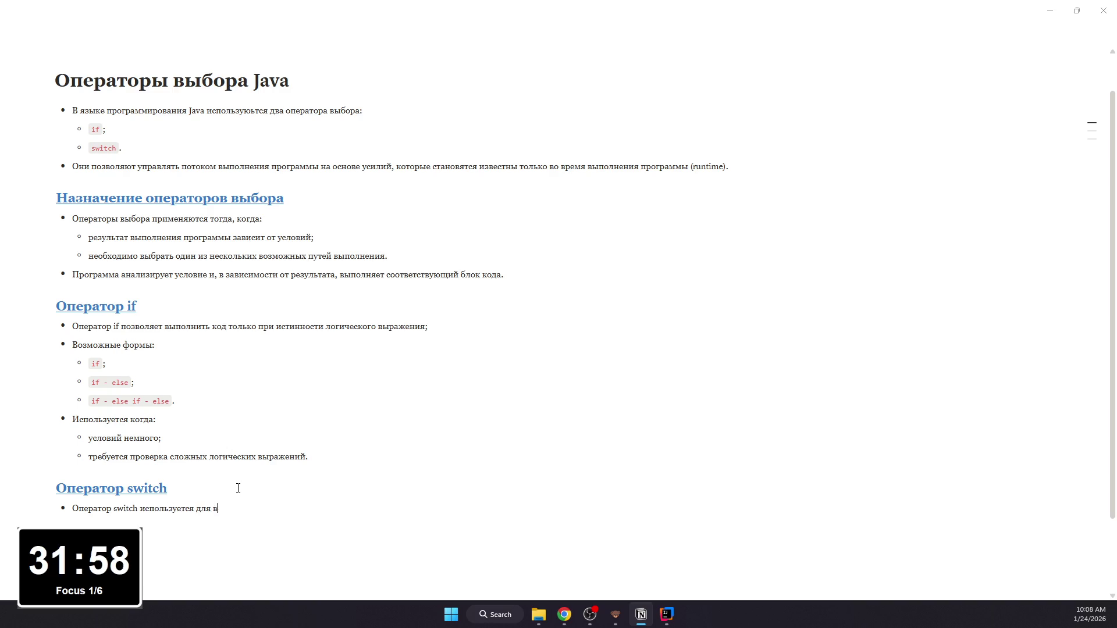
text(ыбора пути выполнения на )
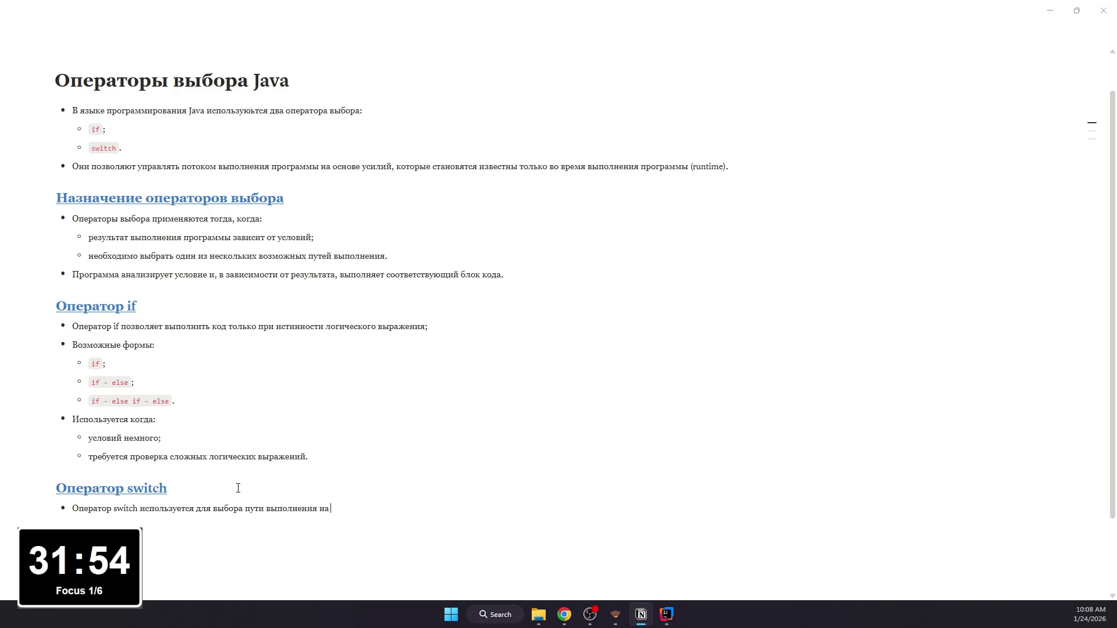
text(основе значений одной)
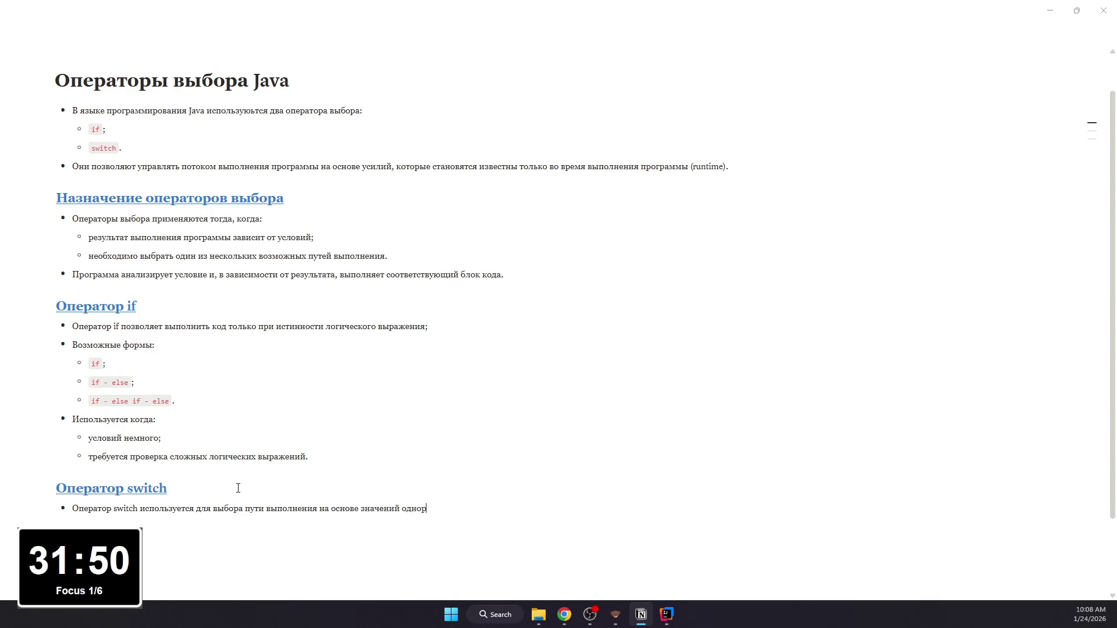
text( перемен)
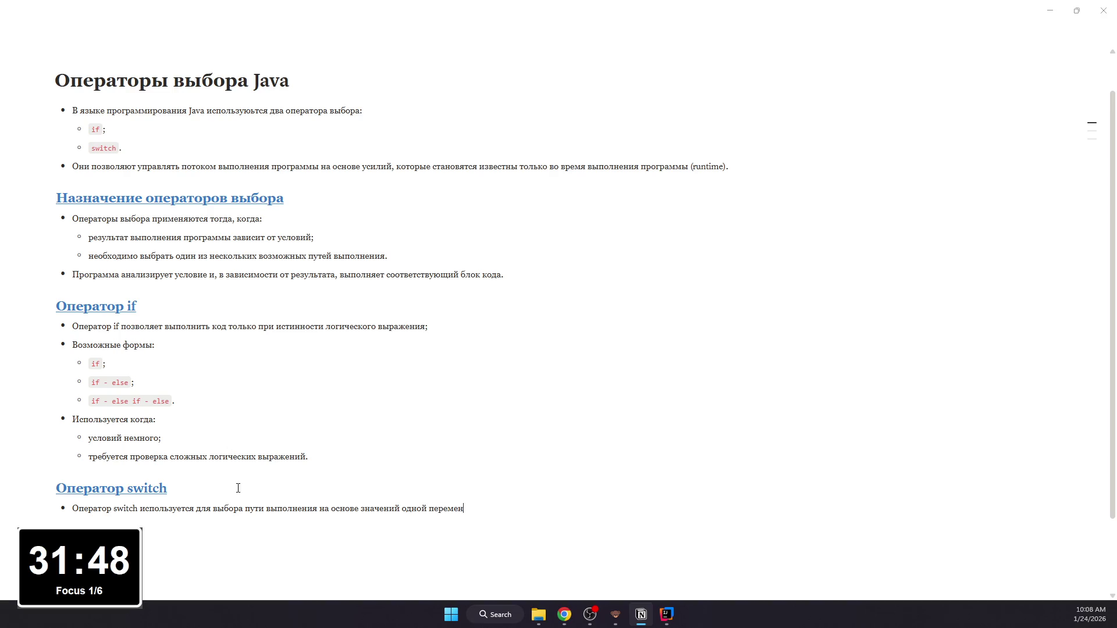
text(ной или выраж)
key(BackSpace)
key(BackSpace)
key(BackSpace)
text(ражения)
Step: Add 'Используется когда:' with sub-bullets for the two use cases, including readability over if-else chains
key(Return)
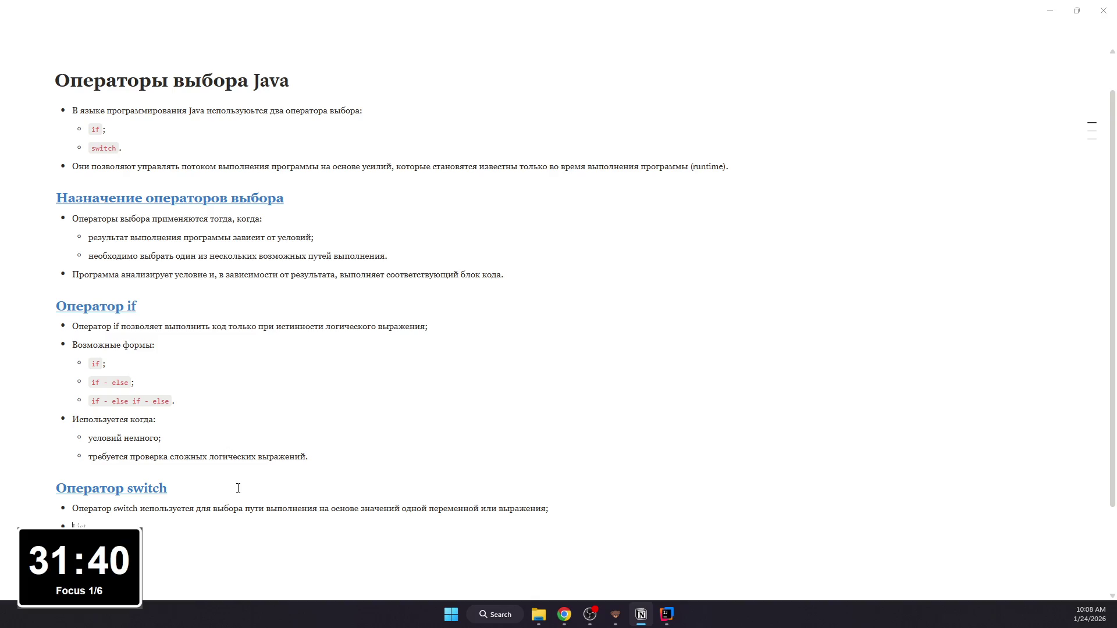
text(Испо)
key(BackSpace)
key(BackSpace)
text(сп)
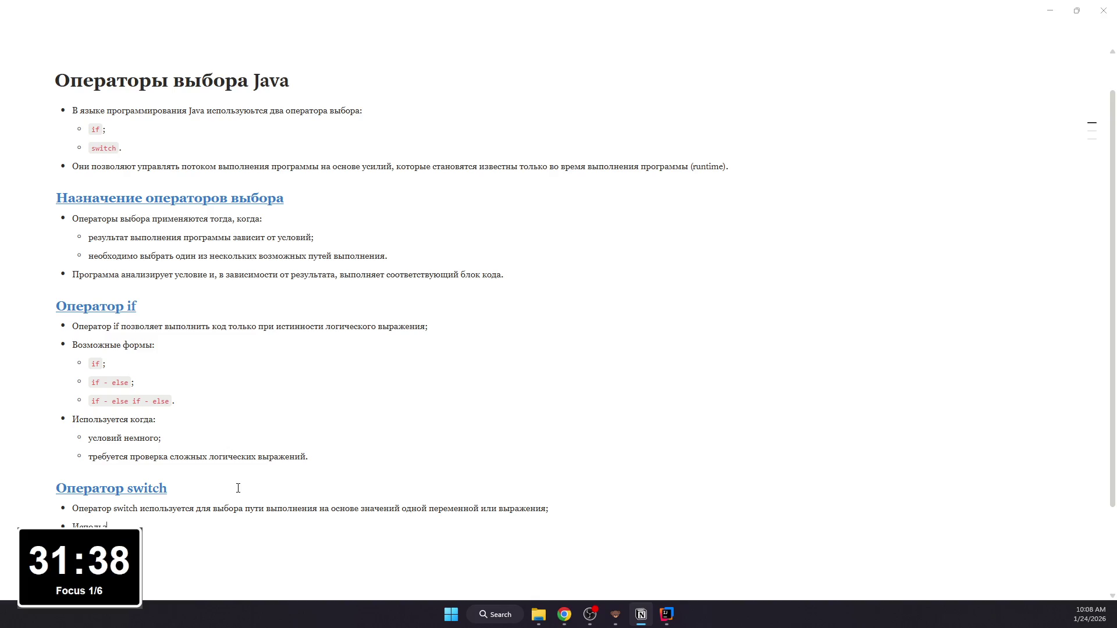
text(зуется)
text( когда:)
text(ко фиксированных ва)
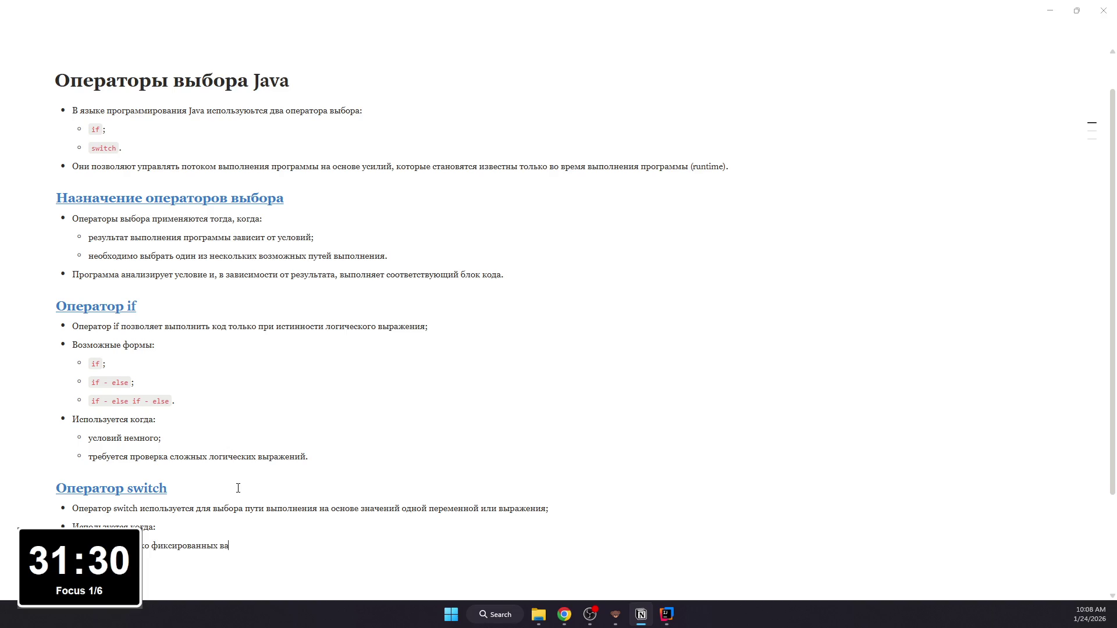
text(риантов значений)
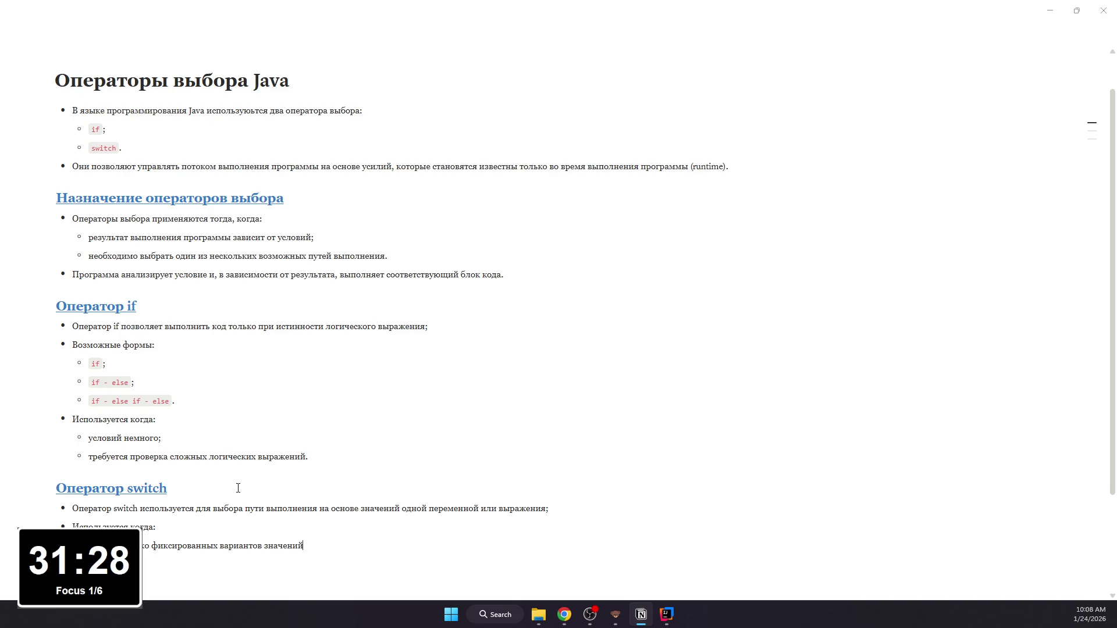
text(;)
key(Return)
text(используется более читаемым, чем ц)
text(епочка)
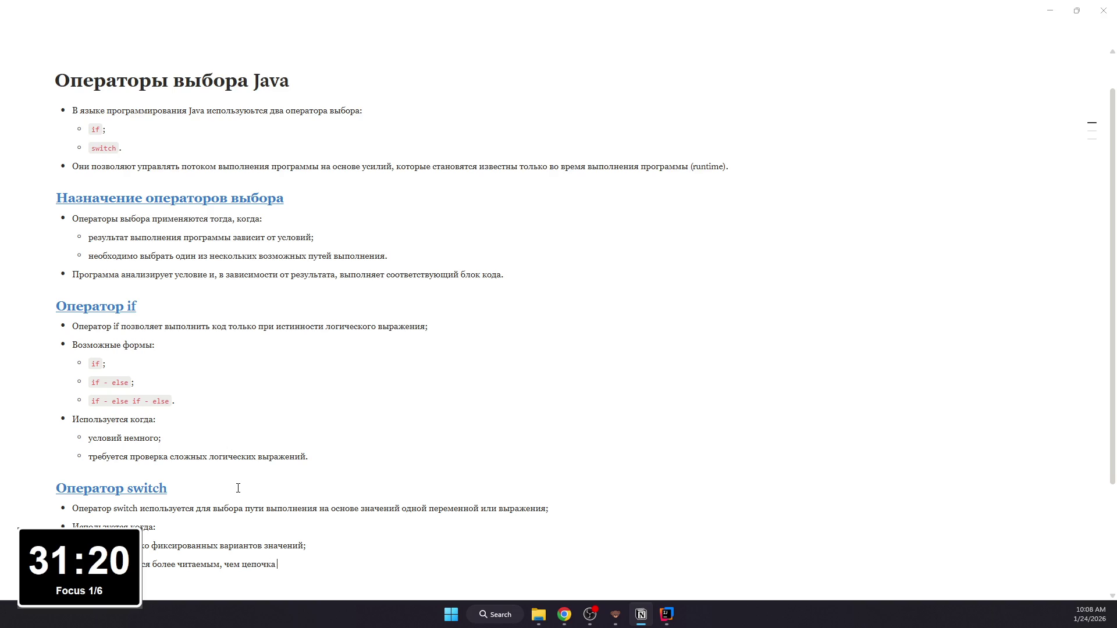
text( if-else.)
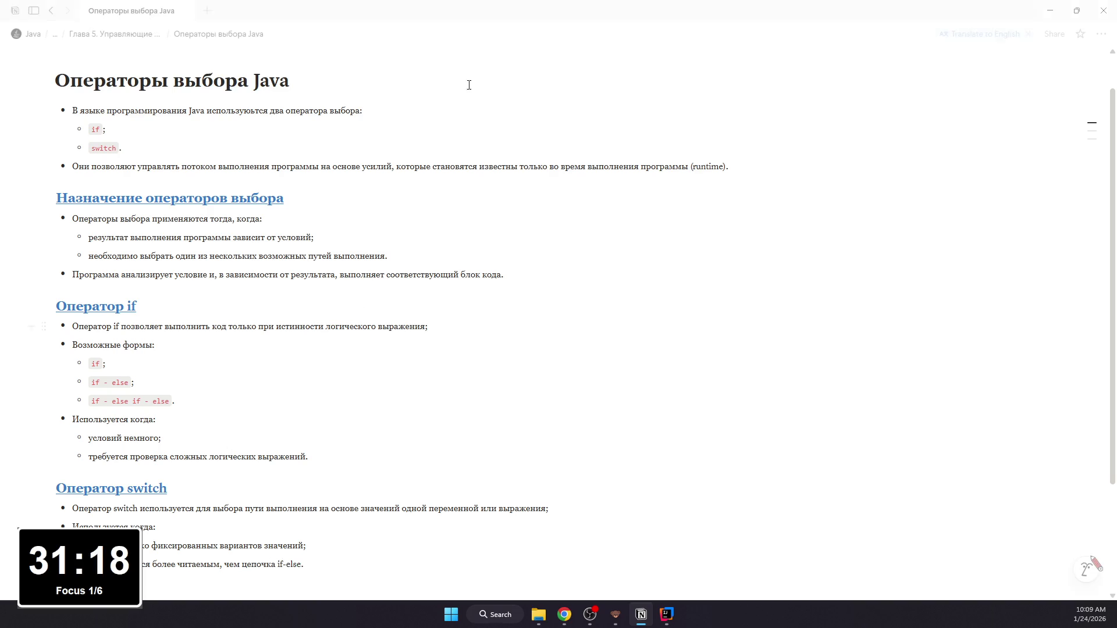
Step: Format the word switch in the description as inline code
mouse_move(132, 508)
mouse_down()
mouse_move(111, 508)
mouse_move(142, 508)
mouse_up()
click(118, 511)
triple_click(117, 511)
click(117, 511)
click(136, 508)
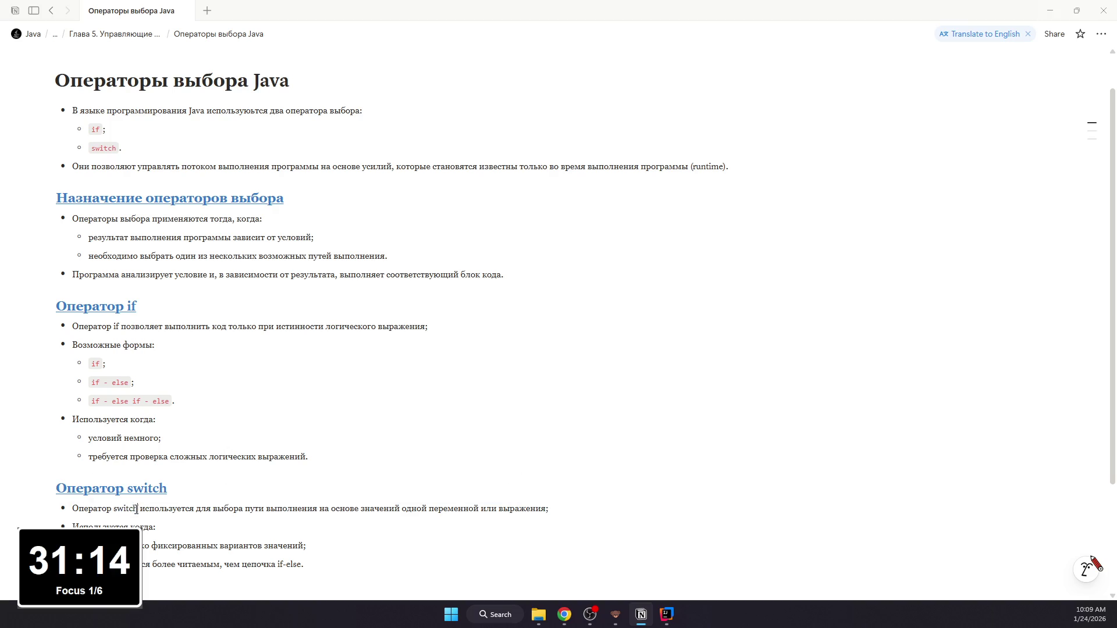
double_click(131, 508)
key(ctrl+e)
Step: Format if and if-else in the section bullets as inline code
double_click(115, 325)
click(114, 325)
double_click(116, 326)
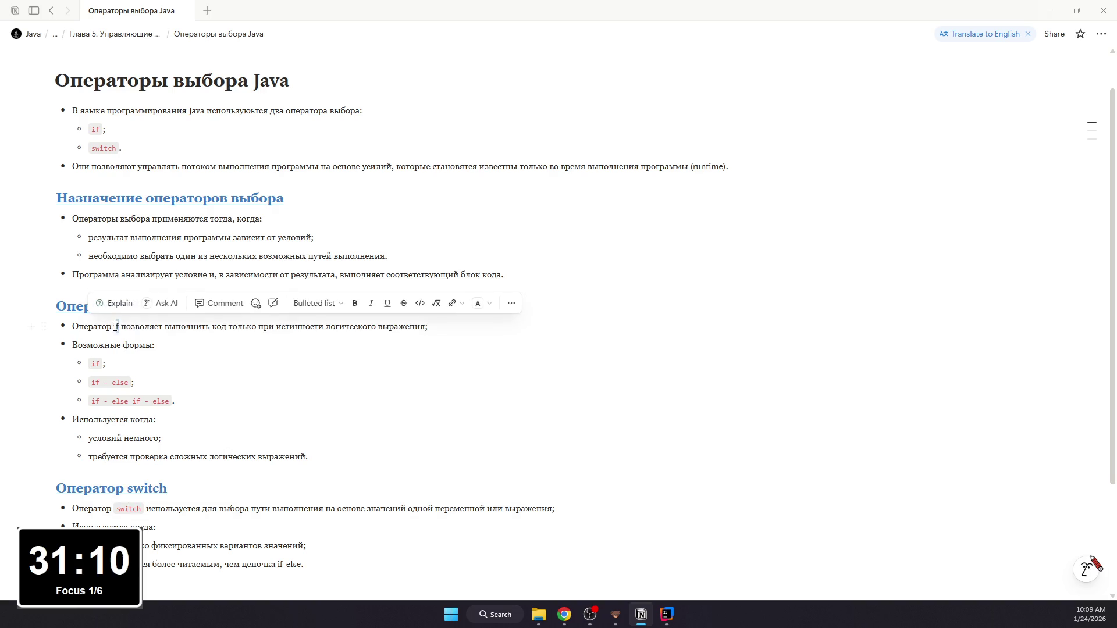
key(ctrl+e)
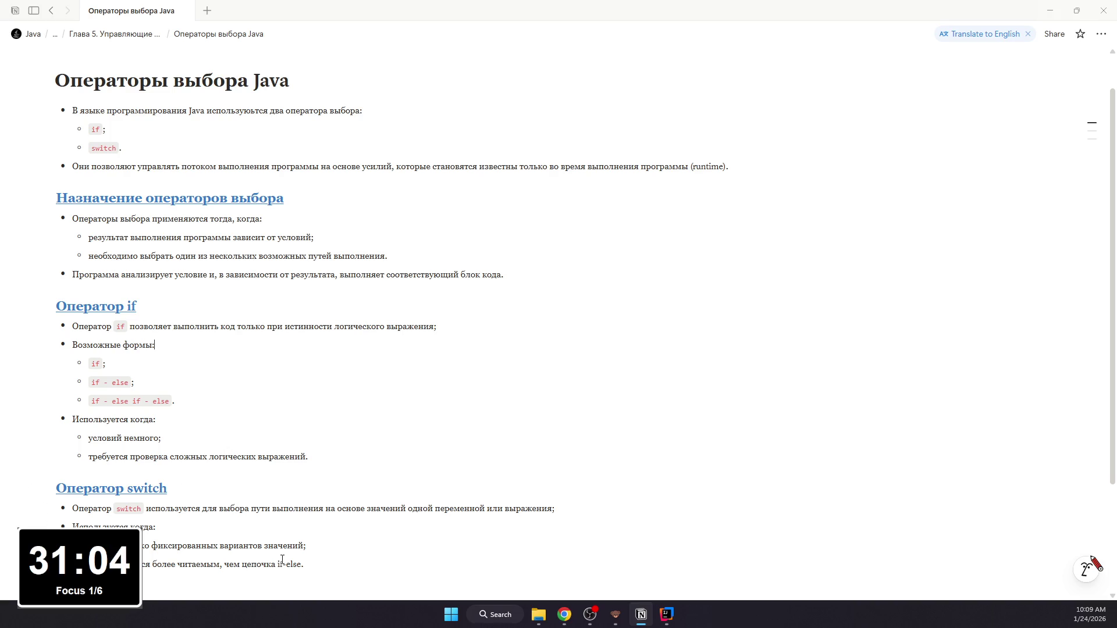
drag(277, 564, 303, 565)
key(ctrl+e)
scroll(288, 559, down, 2)
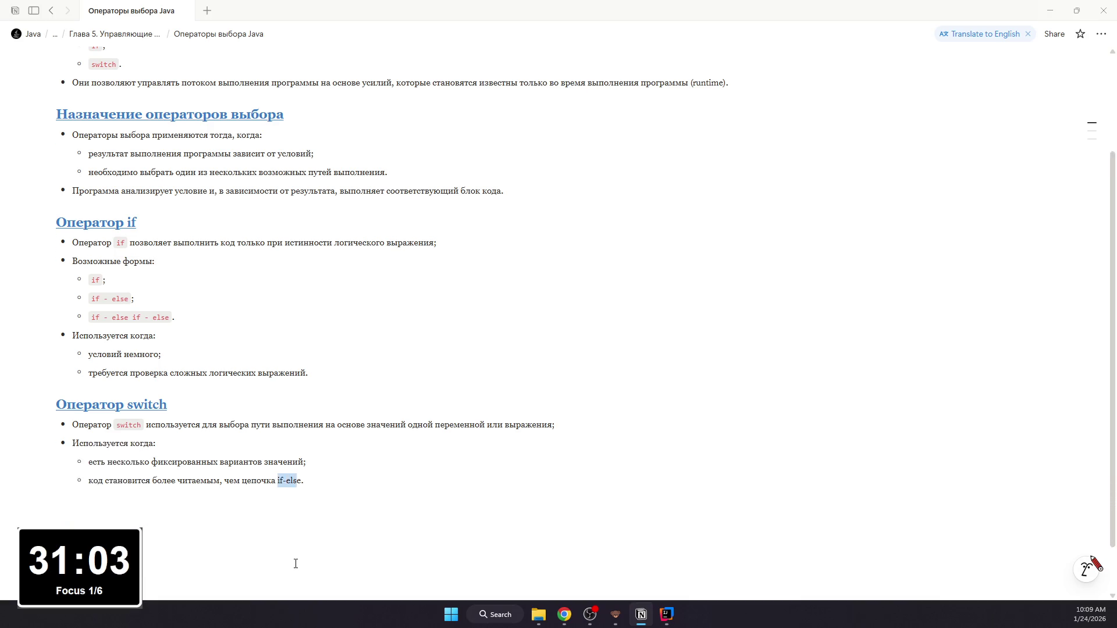
Step: Add an empty block below the switch list
click(299, 528)
scroll(132, 501, down, 1)
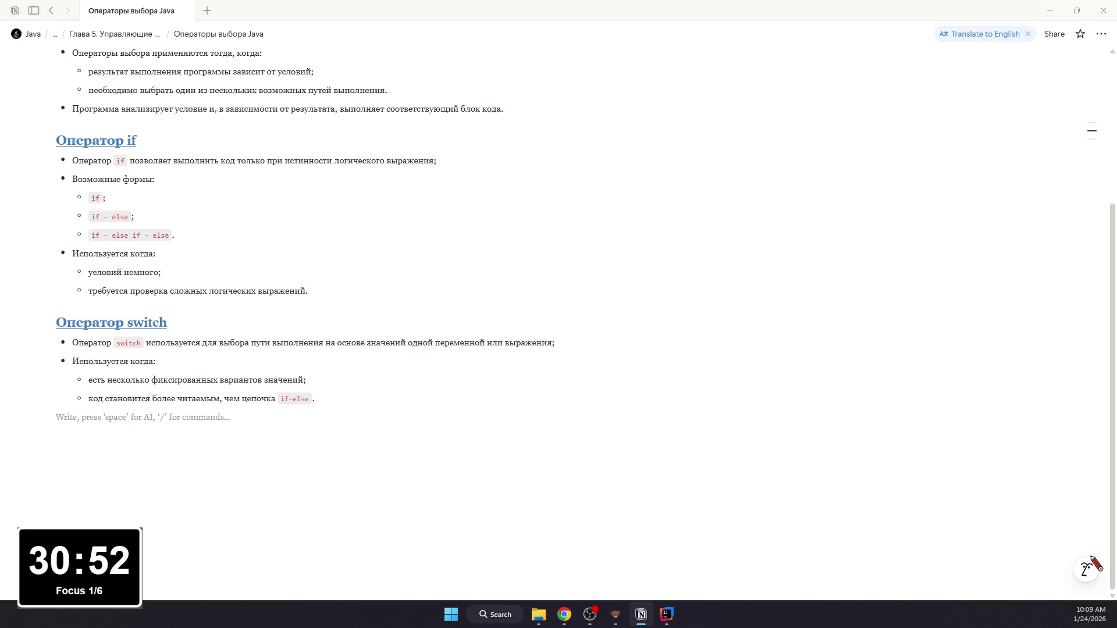
scroll(624, 484, up, 3)
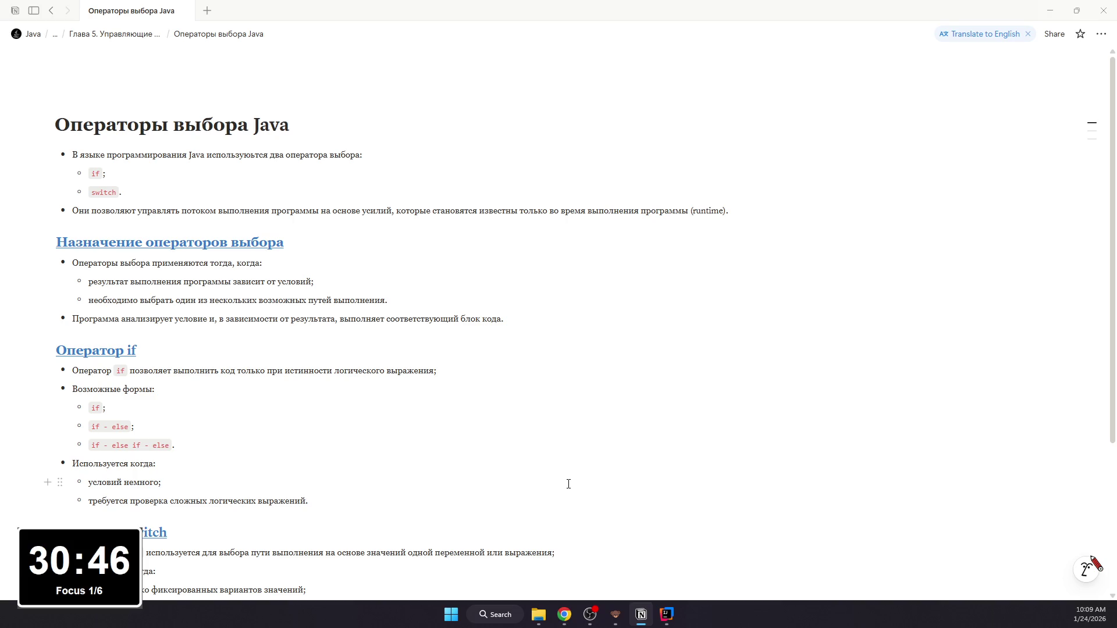
scroll(463, 480, down, 3)
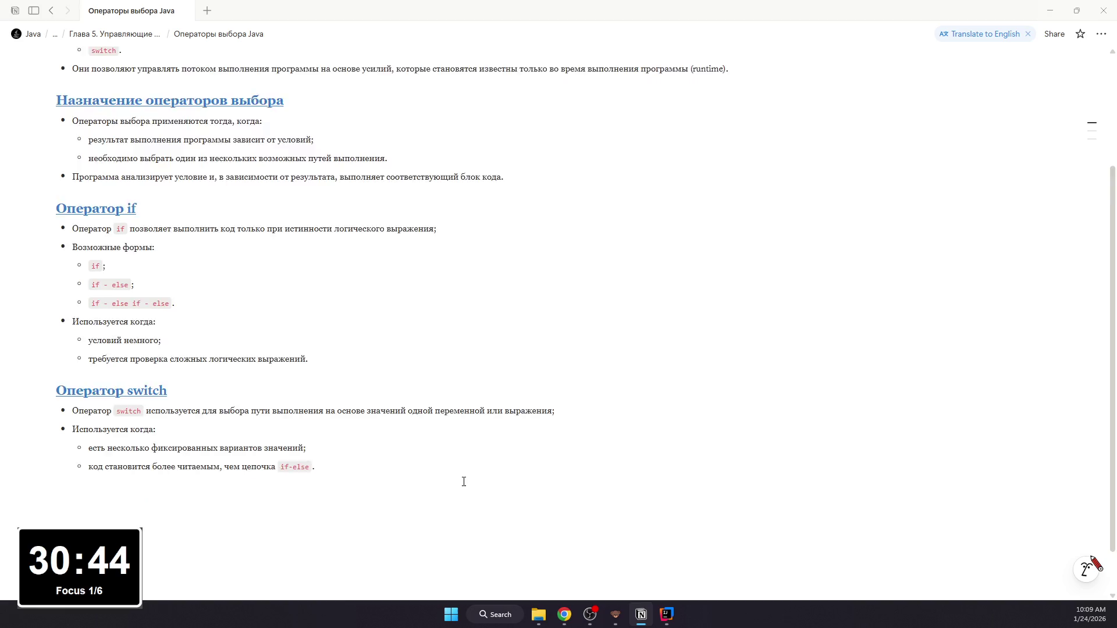
click(463, 479)
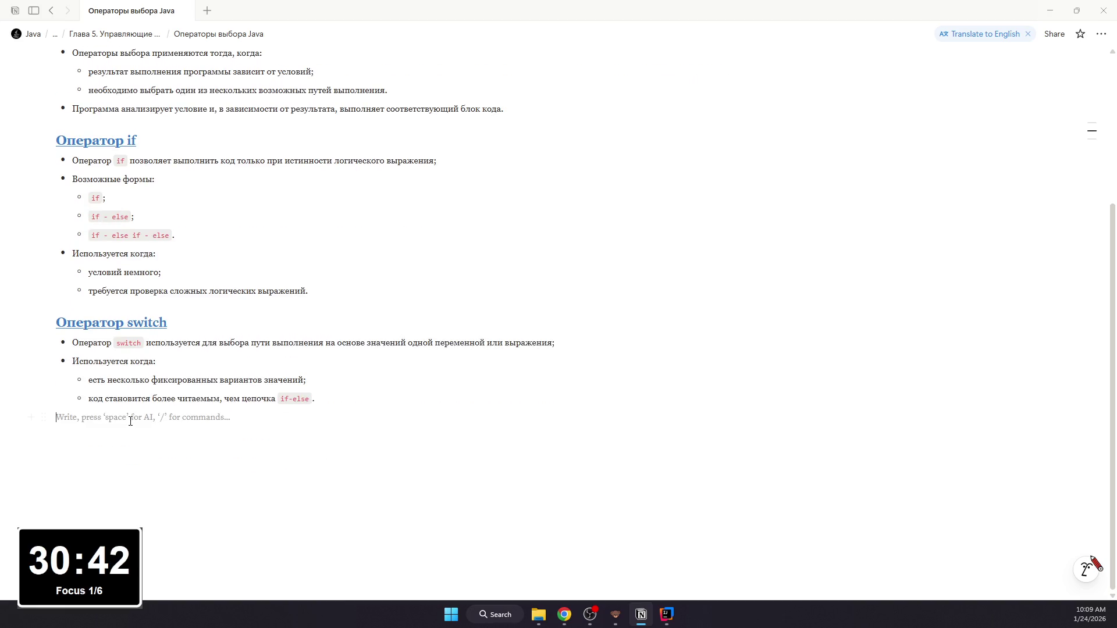
text(#)
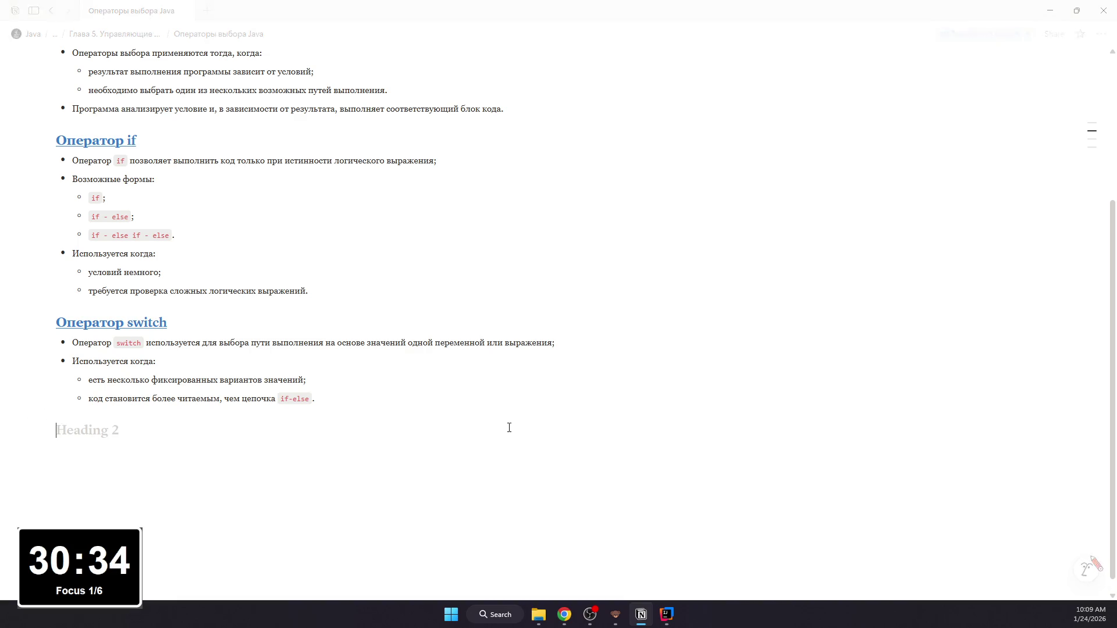
text( Выводы)
Step: Add the second-level heading Выводы after the switch section
key(Return)
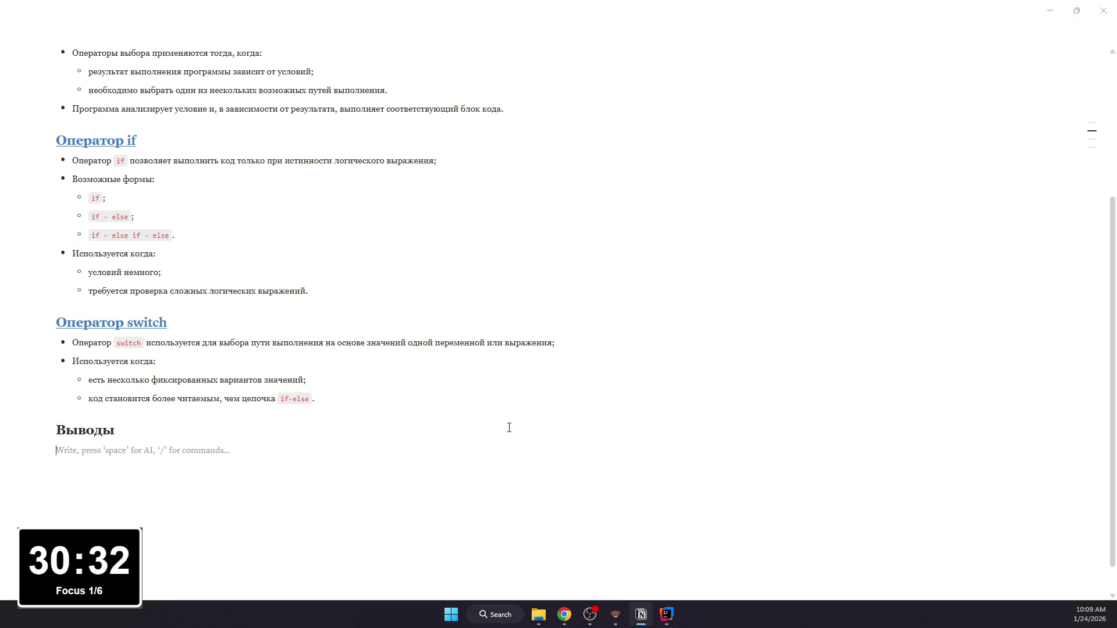
text(-)
Step: Start the conclusions list with the bullet that conditions are checked at runtime
key(BackSpace)
text(- )
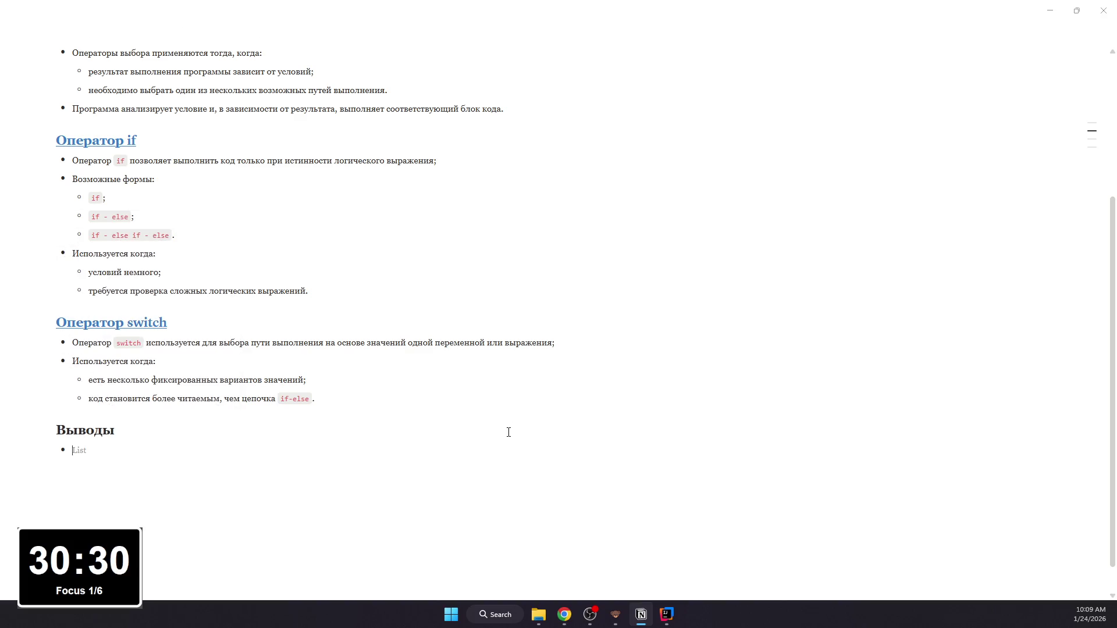
text(Усовия)
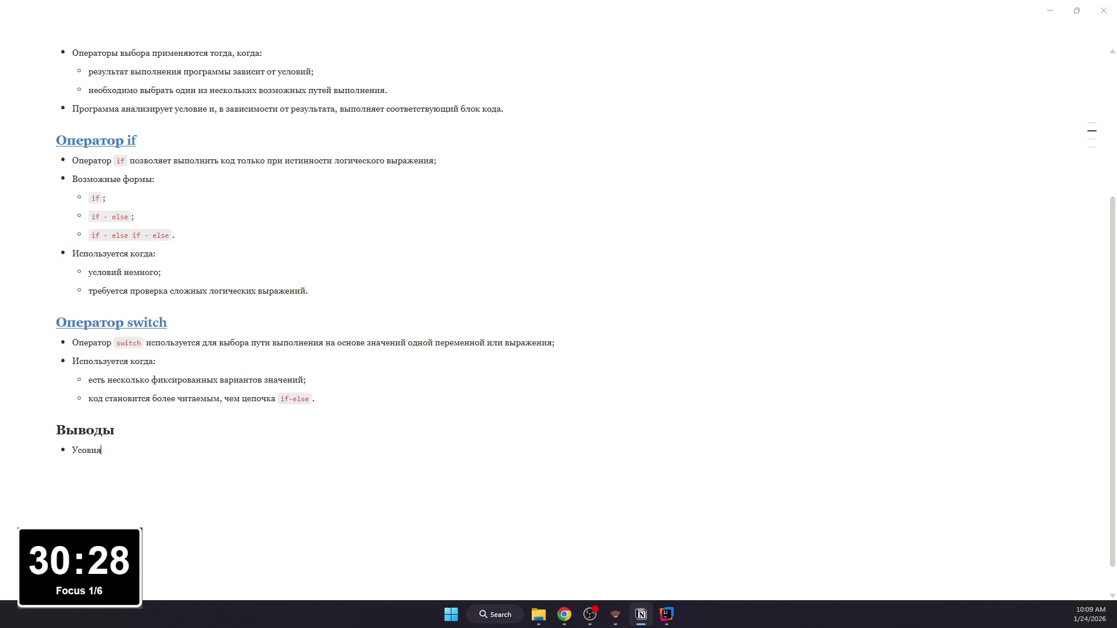
key(BackSpace)
key(BackSpace)
key(BackSpace)
text(лови)
text(проверяются во время выполнения, а не на этапе компиляции)
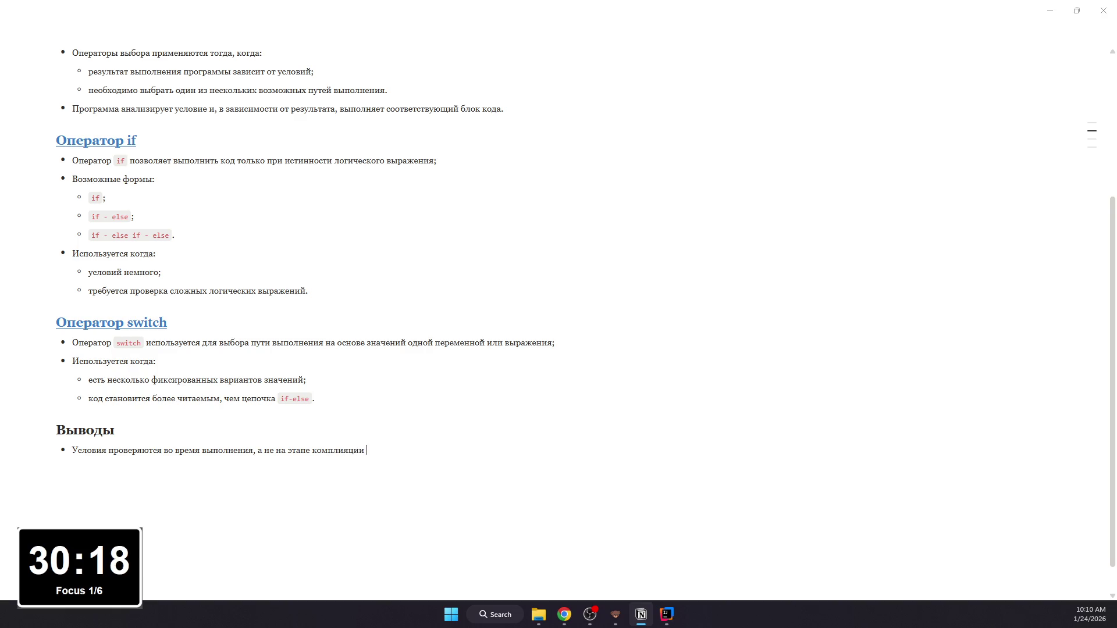
key(BackSpace)
key(BackSpace)
key(BackSpace)
key(BackSpace)
key(BackSpace)
text(ляции;)
key(Return)
text(Оба оператора:)
Step: Add 'Оба оператора' with sub-bullets: flexible, powerful, widely used
key(Return)
key(Tab)
text(гибкие,)
key(Return)
text(мо)
key(BackSpace)
text(щные)
key(Return)
key(BackSpace)
key(BackSpace)
key(BackSpace)
text(е,)
key(Return)
text(широко используются в реальных программах.)
Step: Leave the sub-list and add the remaining conclusion point
key(Return)
text(/)
key(BackSpace)
key(BackSpace)
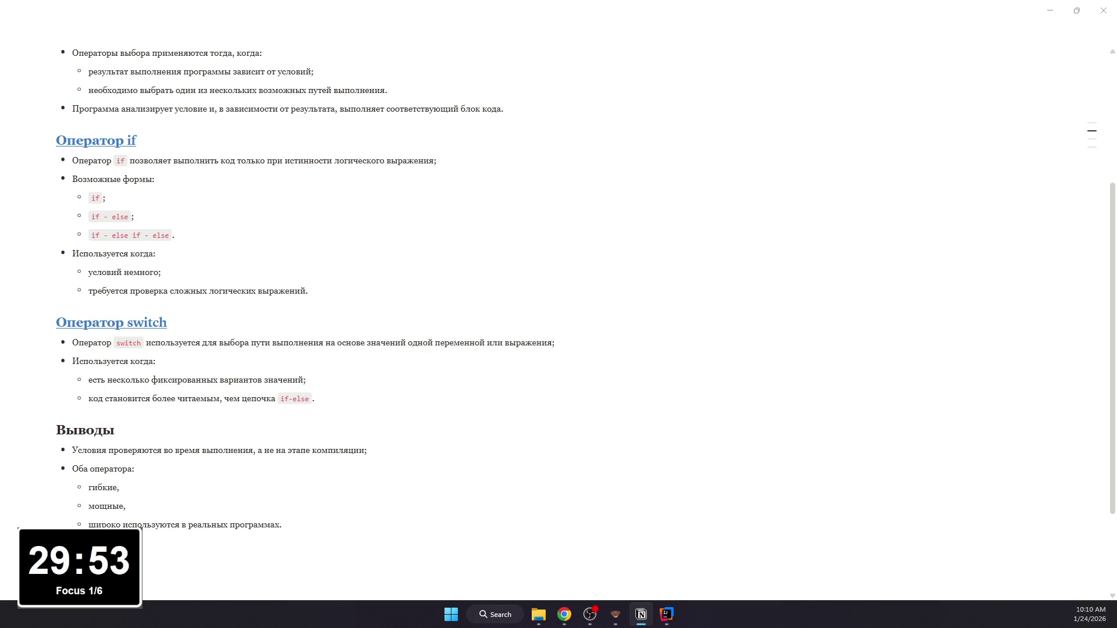
text(огики;)
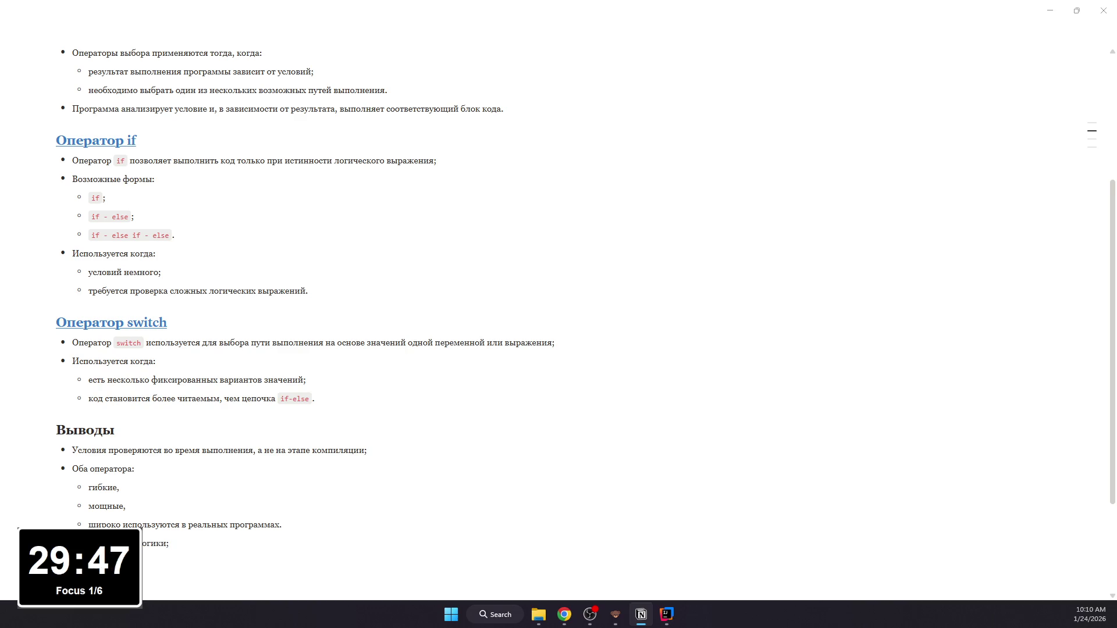
text(жественного выбора по значениям.)
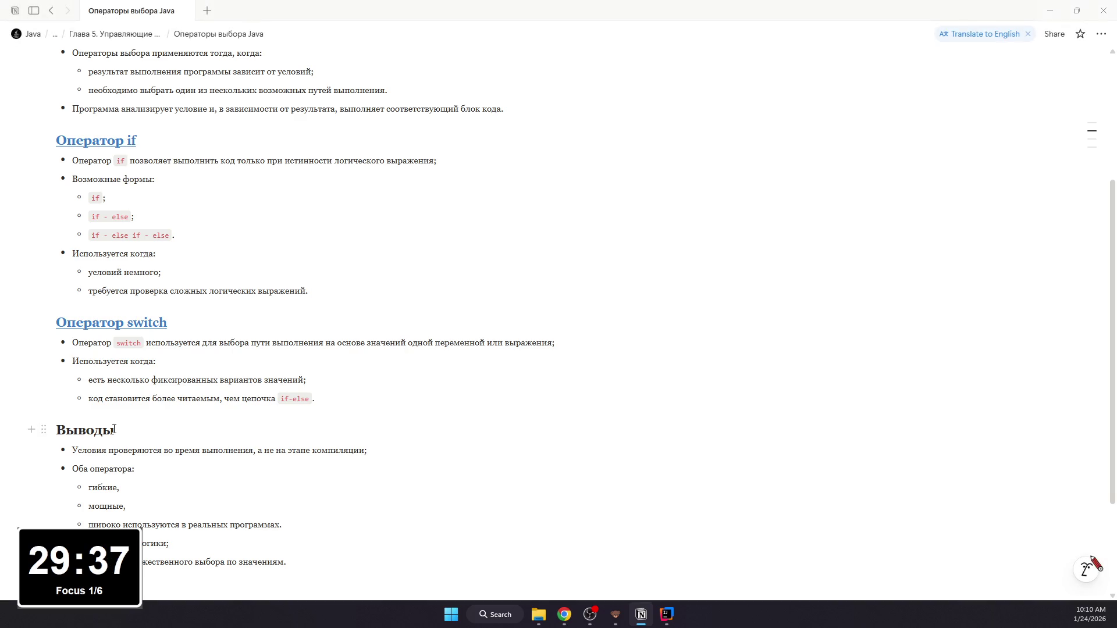
Step: Colour the Выводы heading blue like the other section headings
double_click(88, 430)
click(415, 403)
click(420, 443)
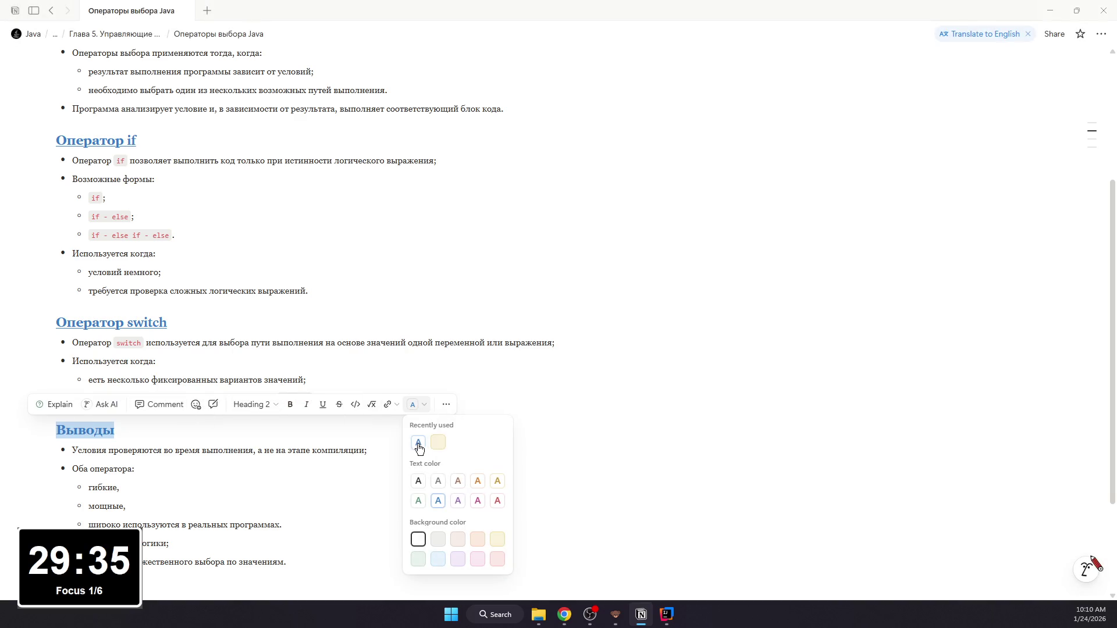
click(313, 408)
double_click(313, 430)
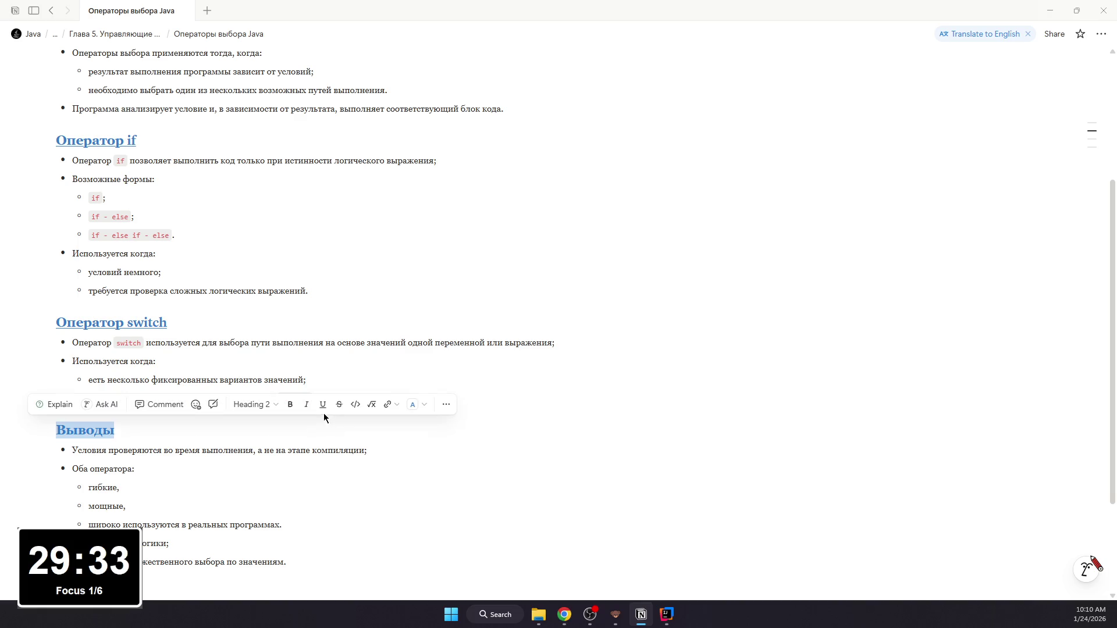
scroll(324, 428, up, 3)
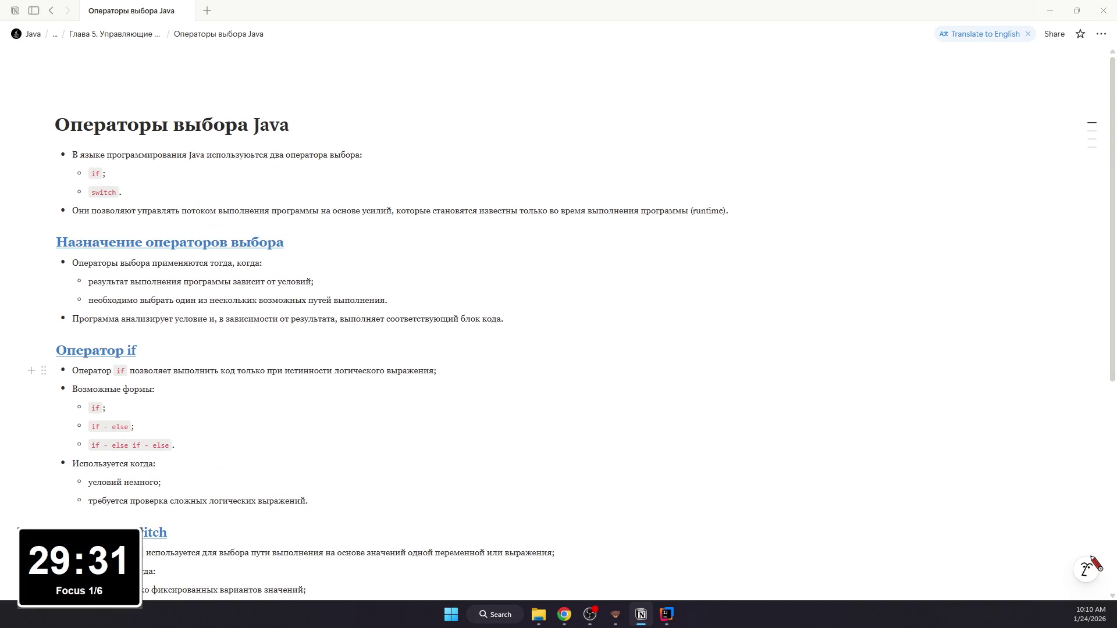
Step: Return to the parent Глава 5. Управляющие операторы page
key(alt+Tab)
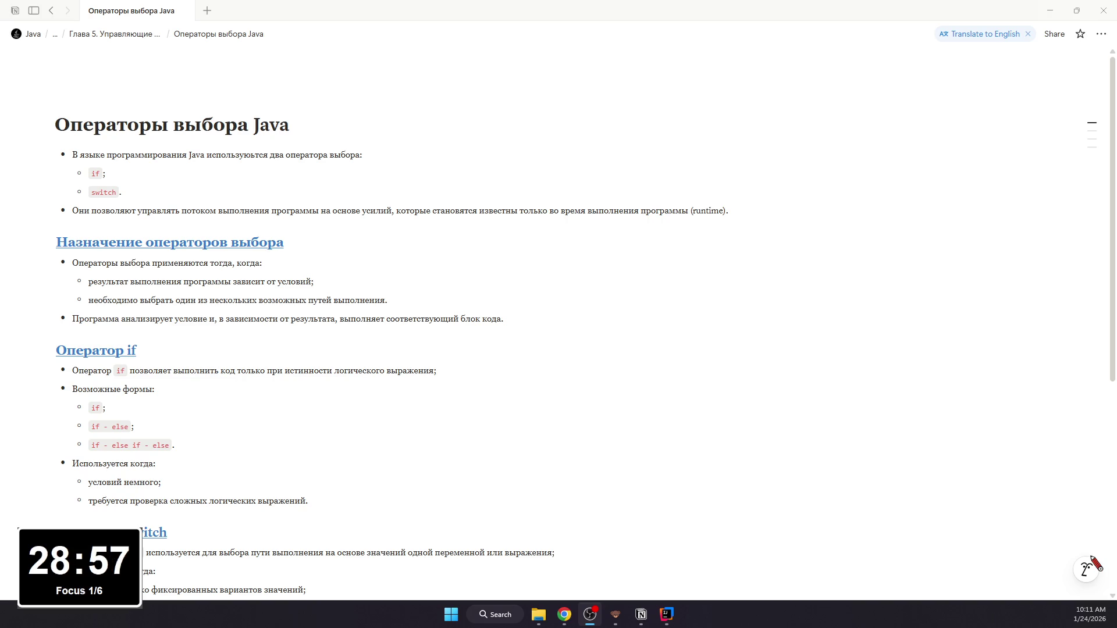
key(alt+Tab)
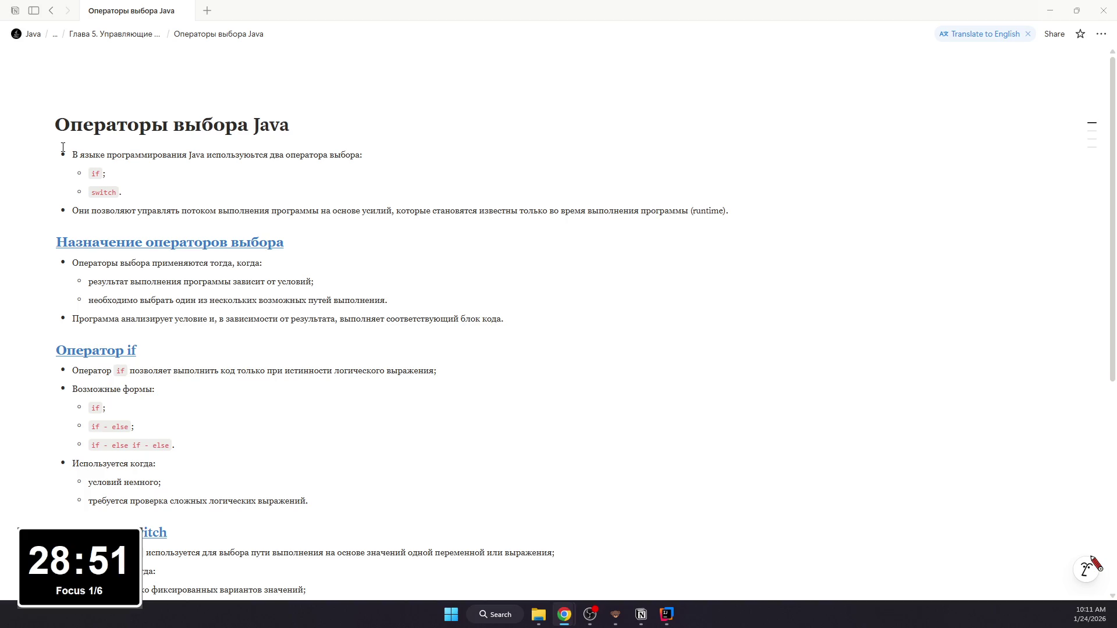
click(51, 11)
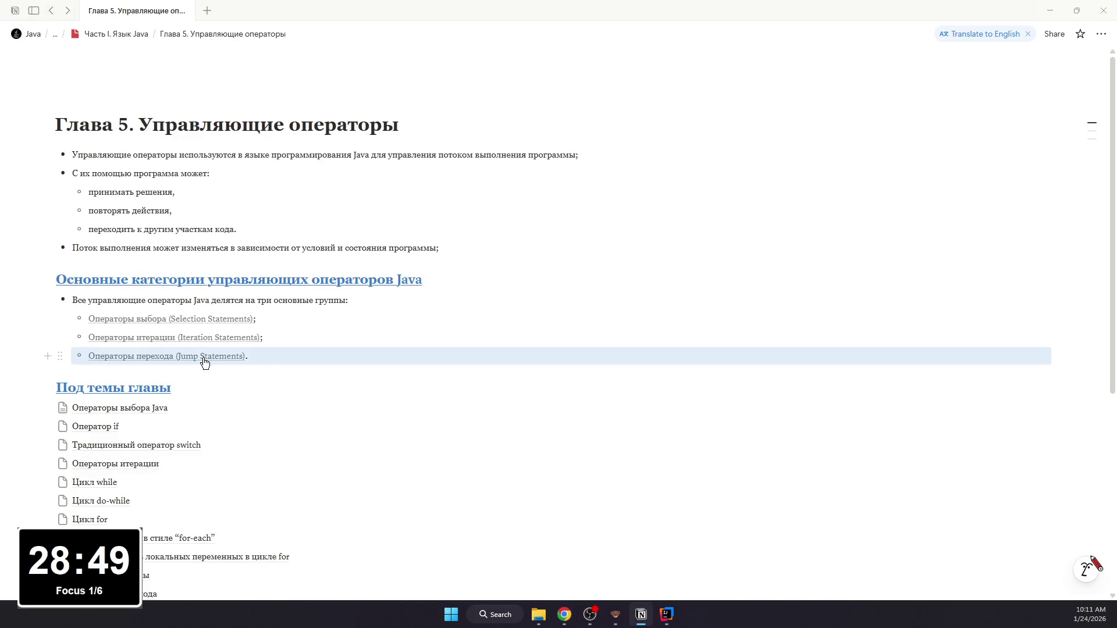
mouse_move(165, 356)
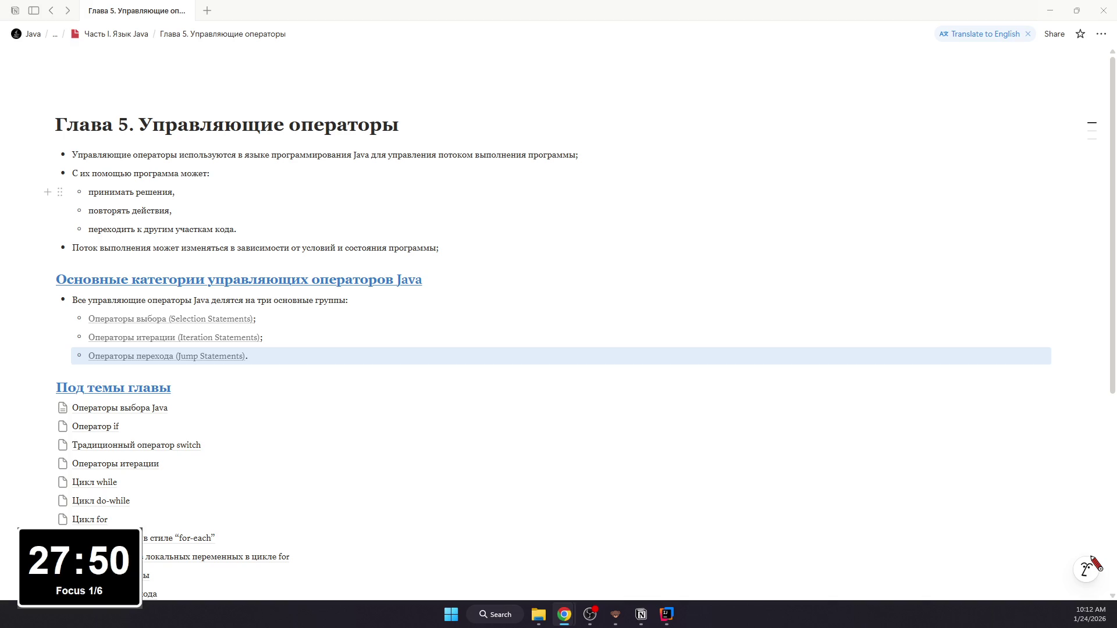
Step: Switch from the Chapter 5 page to IntelliJ IDEA's Examples project
key(alt+Tab)
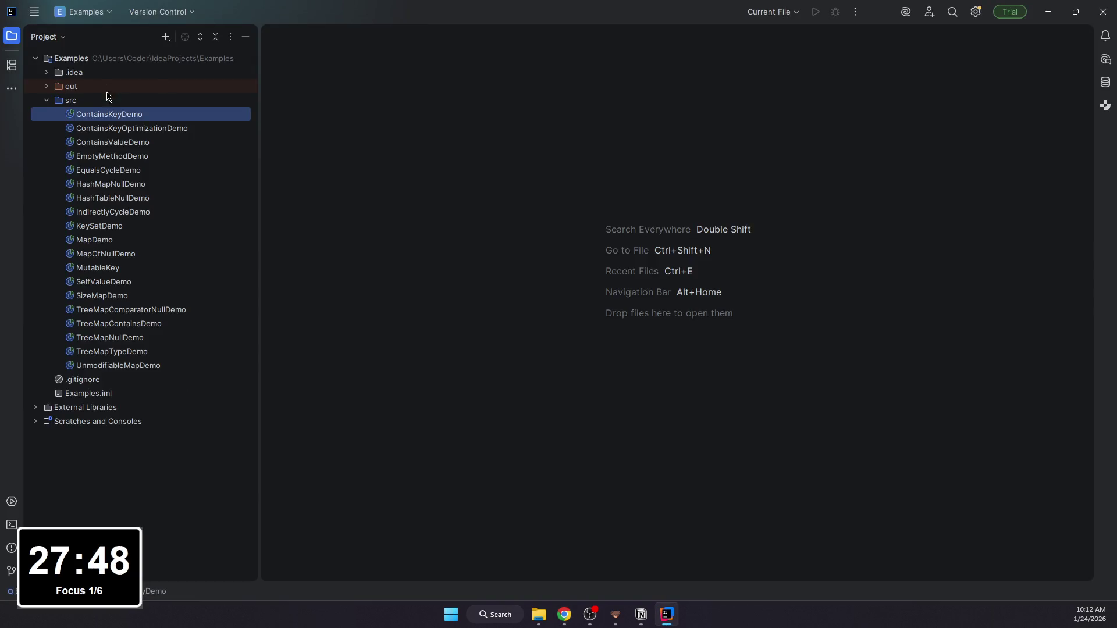
Step: Create a new Java class SelectionStatementsDemo in the src folder
right_click(110, 98)
click(297, 107)
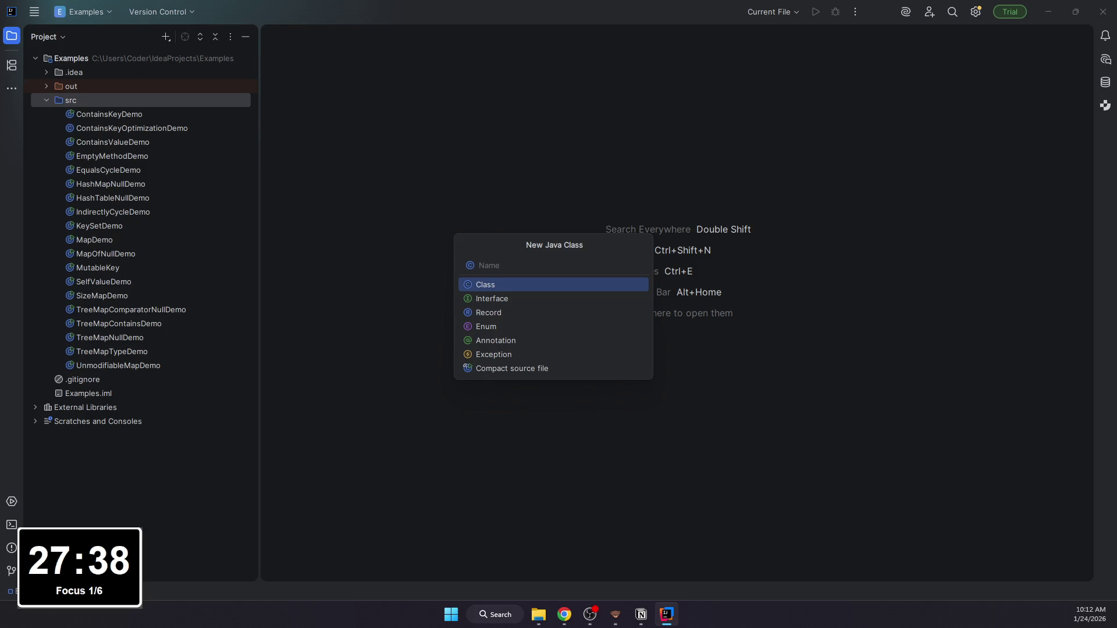
click(641, 614)
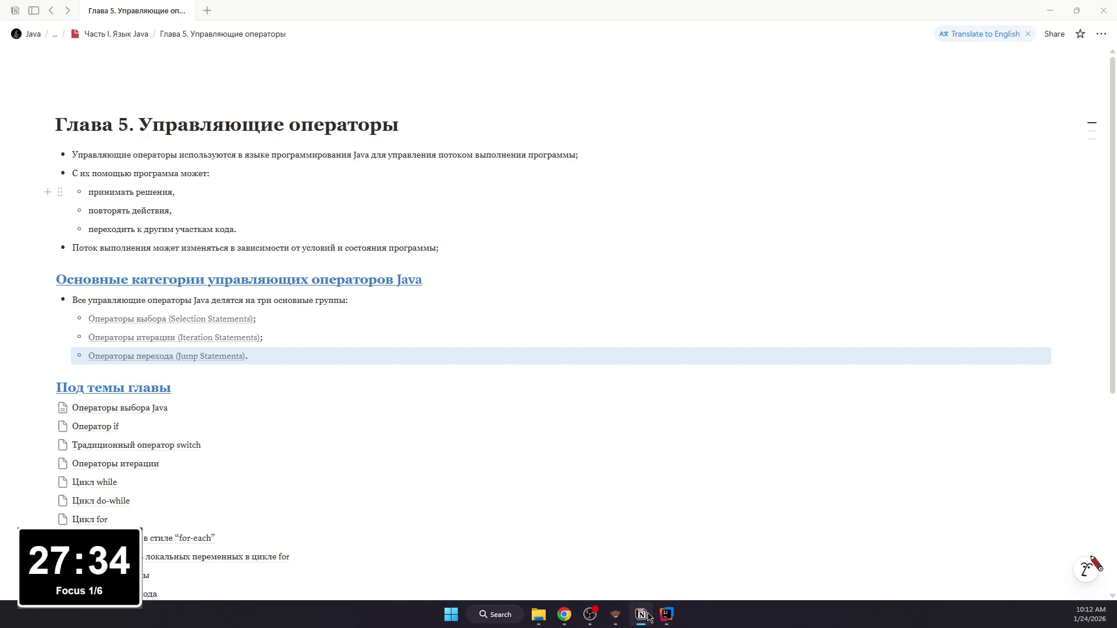
click(647, 617)
text(SelectionStatementsD)
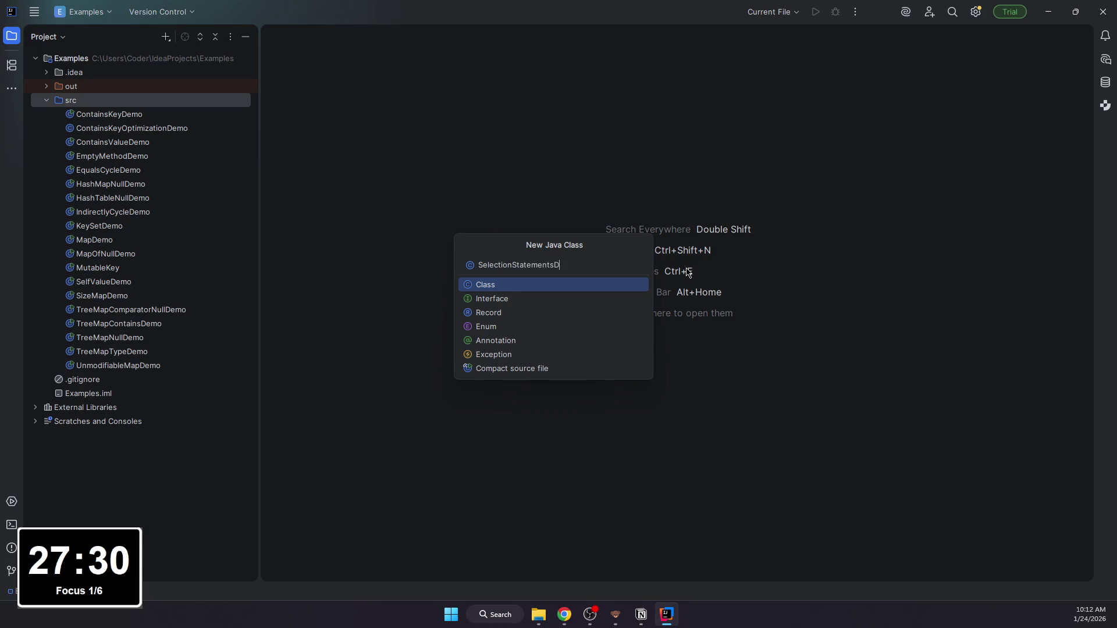
text(emo)
key(Return)
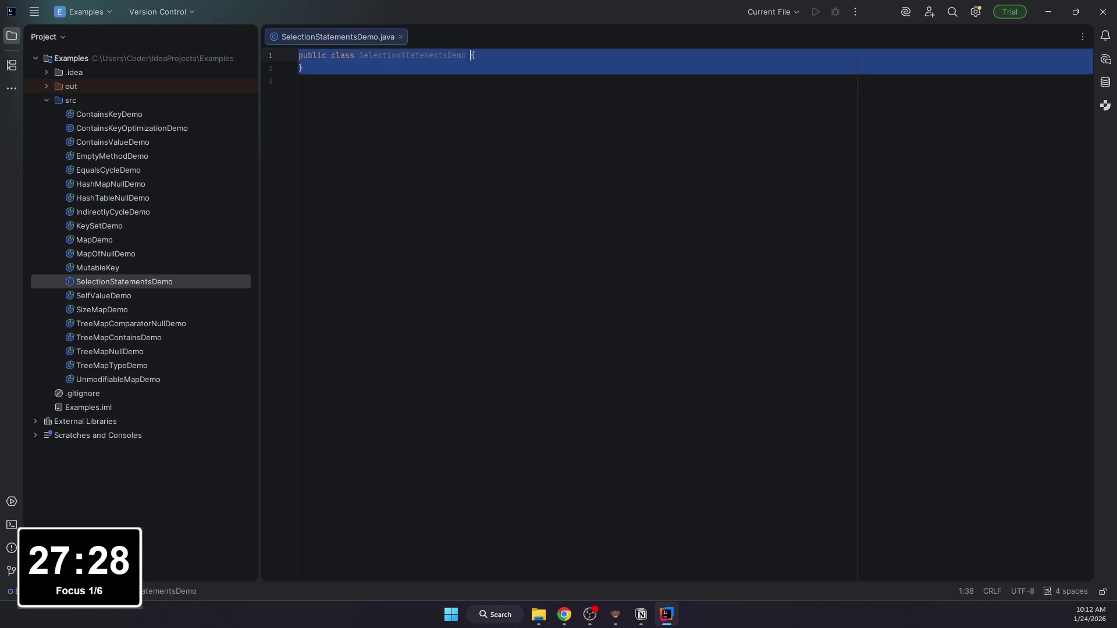
Step: Replace the template with a class body containing a main method
key(BackSpace)
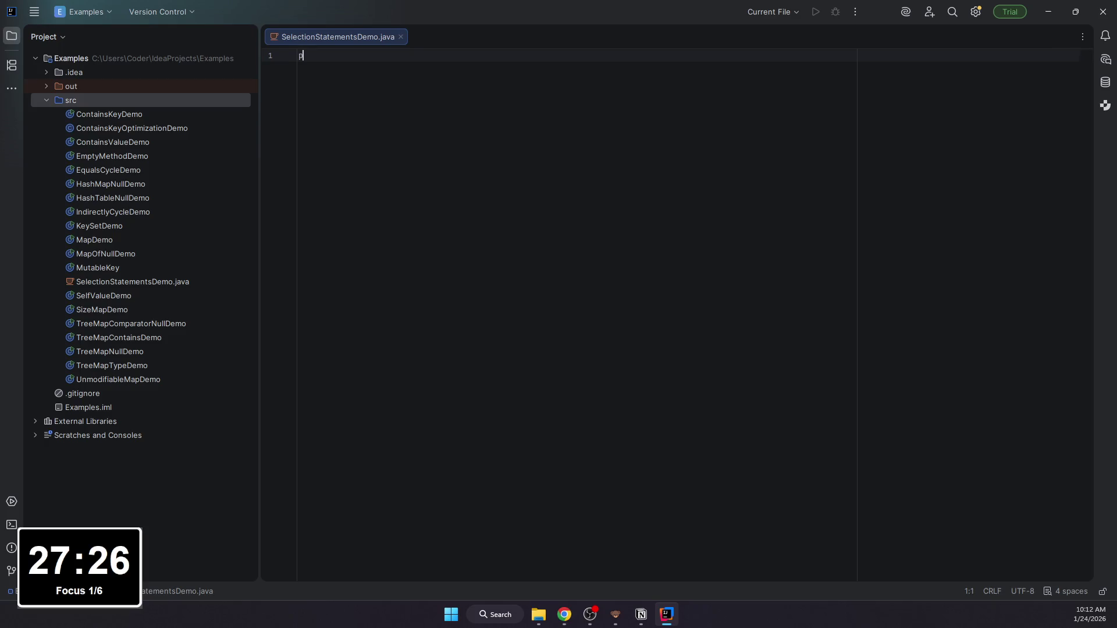
text(ublic class SelectionStatementsDemo)
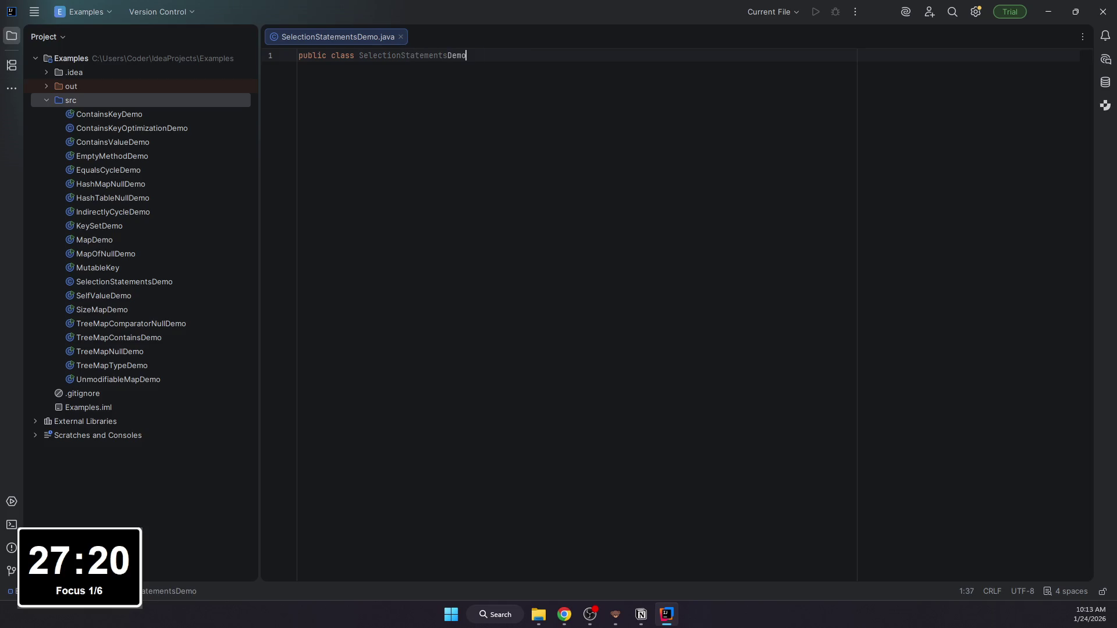
text( {)
key(Return)
text(public sstati)
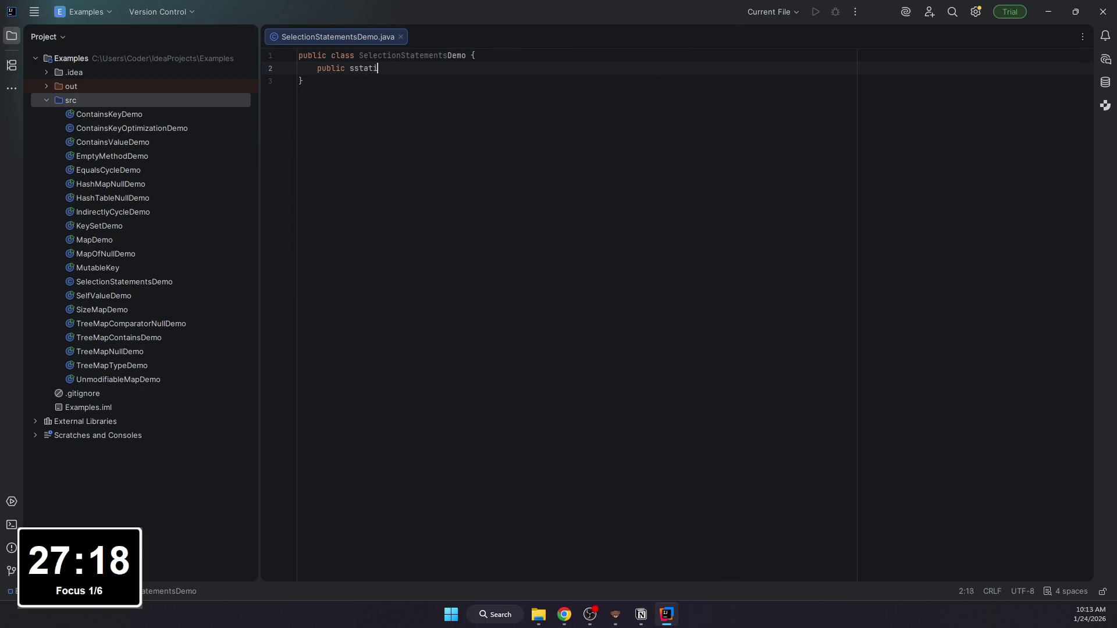
key(BackSpace)
key(BackSpace)
key(BackSpace)
key(BackSpace)
key(BackSpace)
text(tatic void main(String[] args)
key(BackSpace)
key(BackSpace)
key(BackSpace)
key(BackSpace)
text(args)
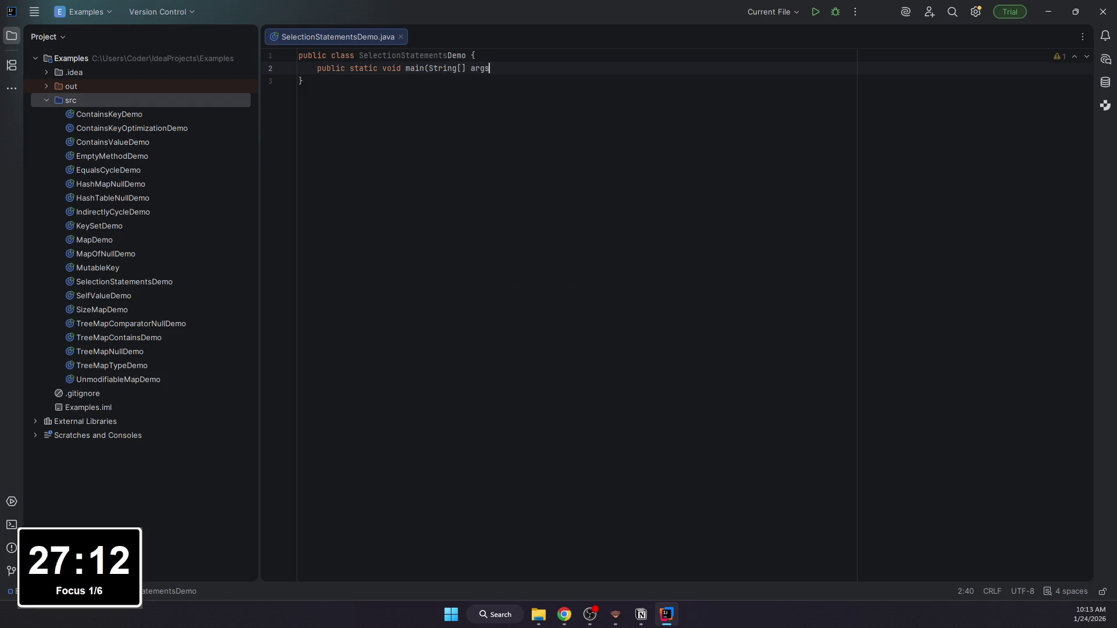
text() {)
key(Return)
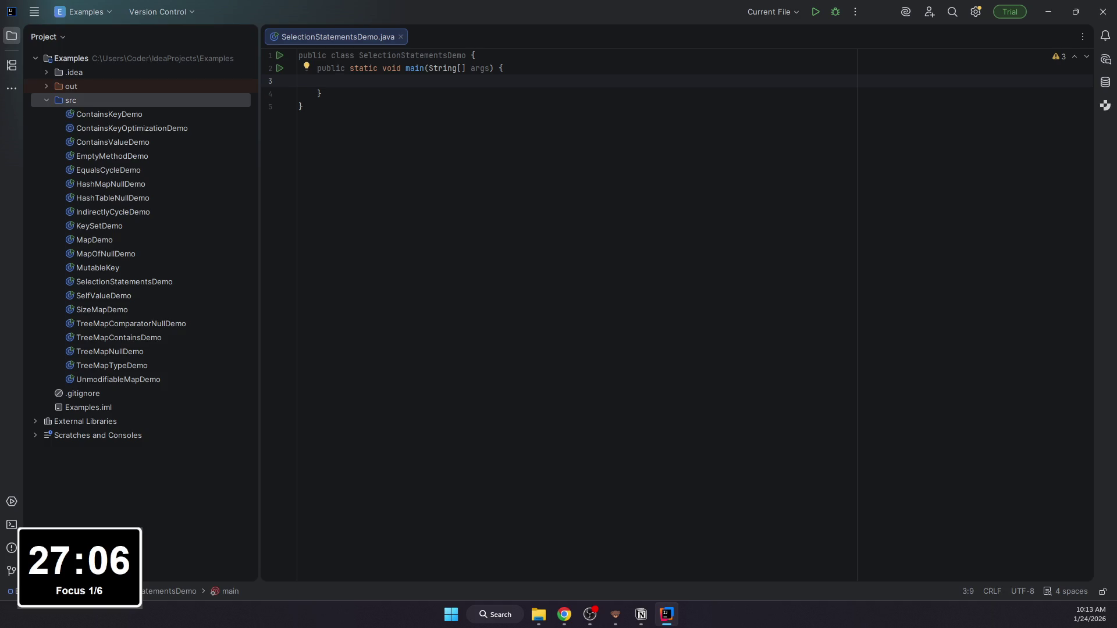
text(int i)
Step: Write int i = 10 and an if (i < 15) block printing 'Condition is True'
key(Return)
key(Return)
text(if (i < 15) {)
key(Return)
text(System)
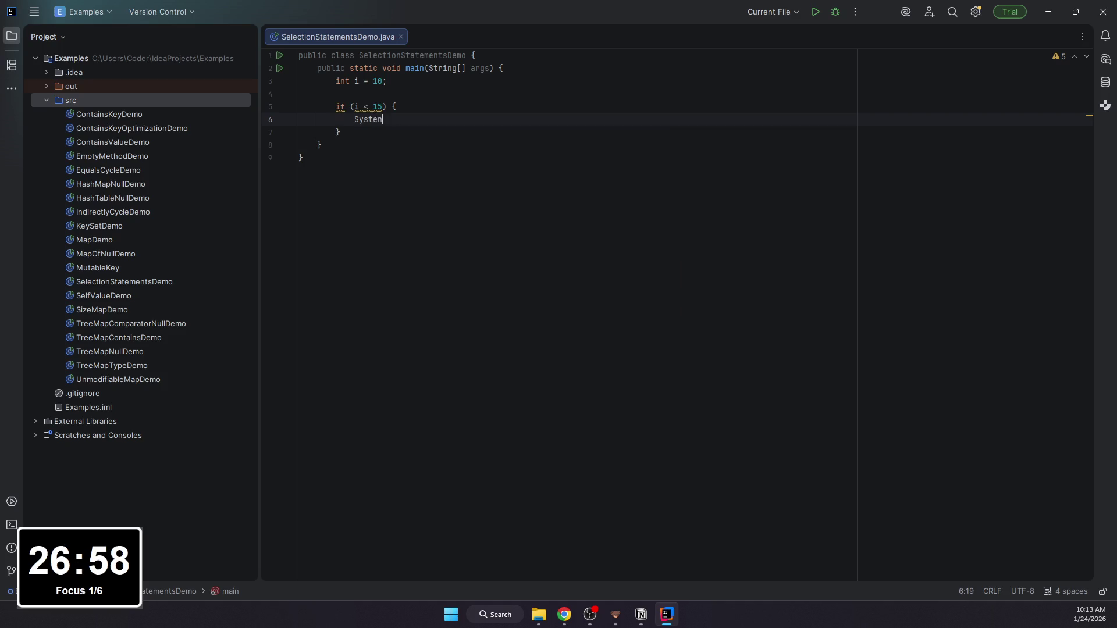
text(.out.printl)
key(Return)
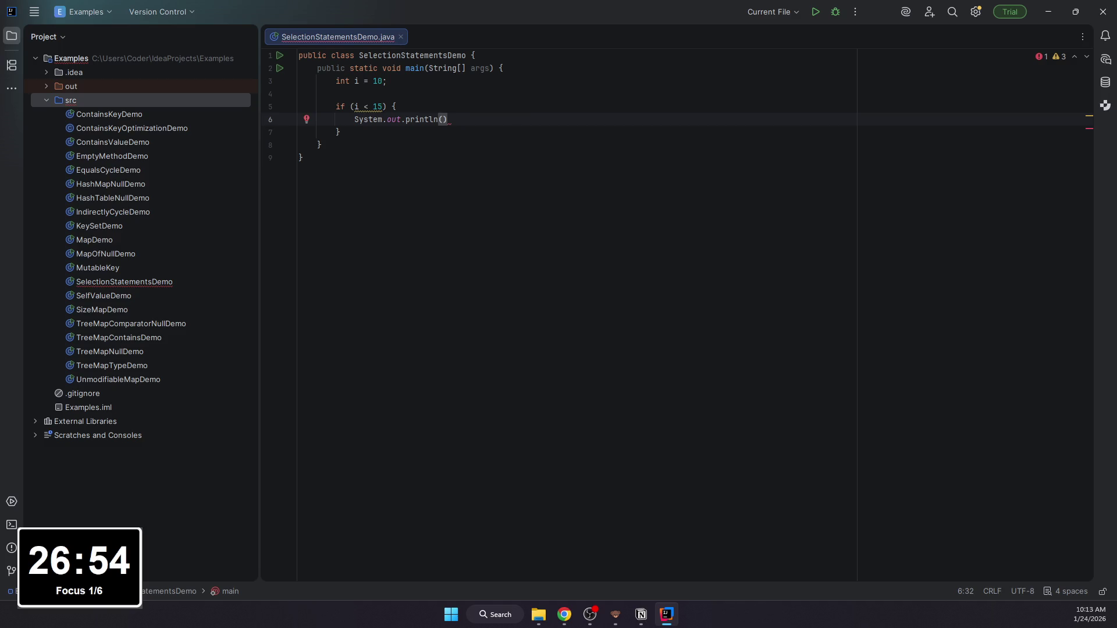
text("Condition)
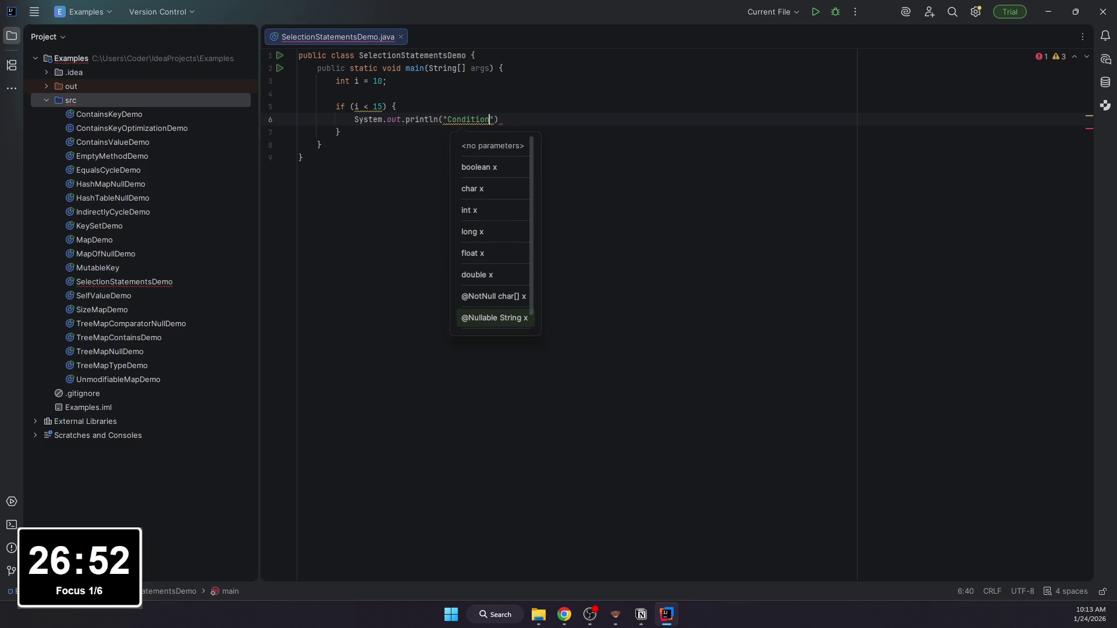
text( is True");)
Step: Run SelectionStatementsDemo, printing Condition is True, and return to the Notion notes
click(815, 12)
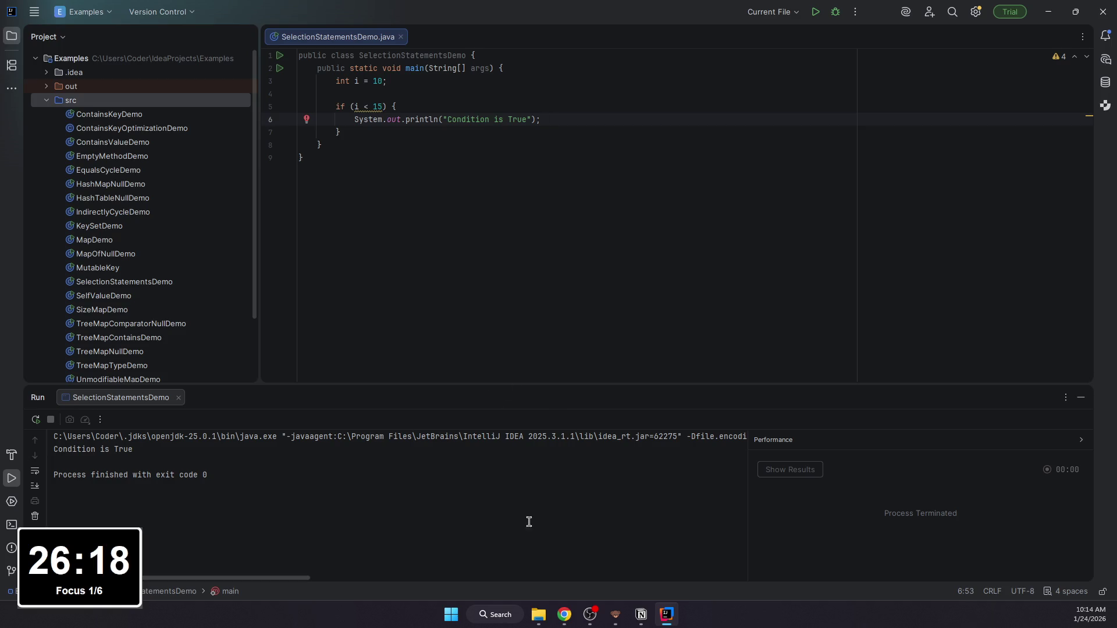
click(640, 615)
scroll(489, 524, down, 5)
Step: Add a Примеры heading at the end of Операторы выбора Java
click(314, 469)
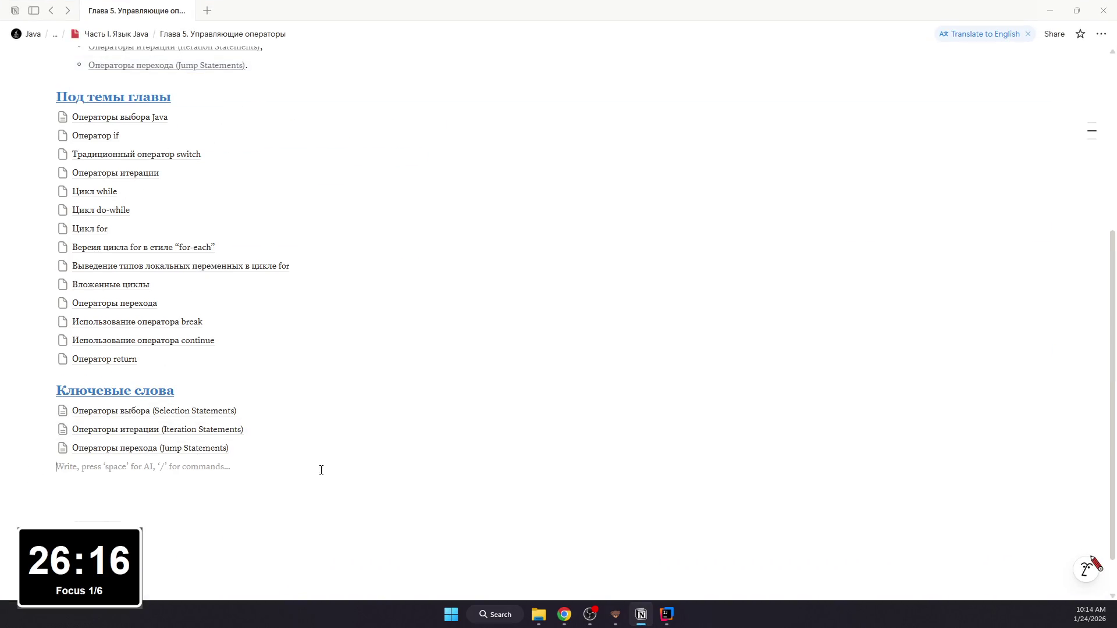
scroll(350, 455, up, 1)
scroll(611, 539, down, 2)
scroll(394, 437, up, 4)
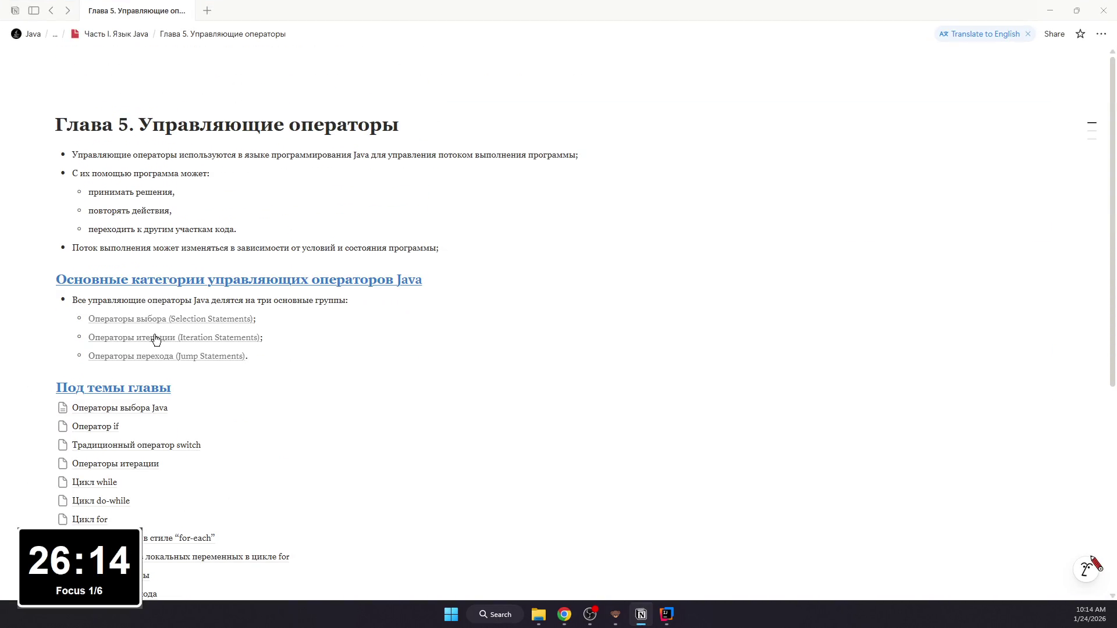
click(150, 408)
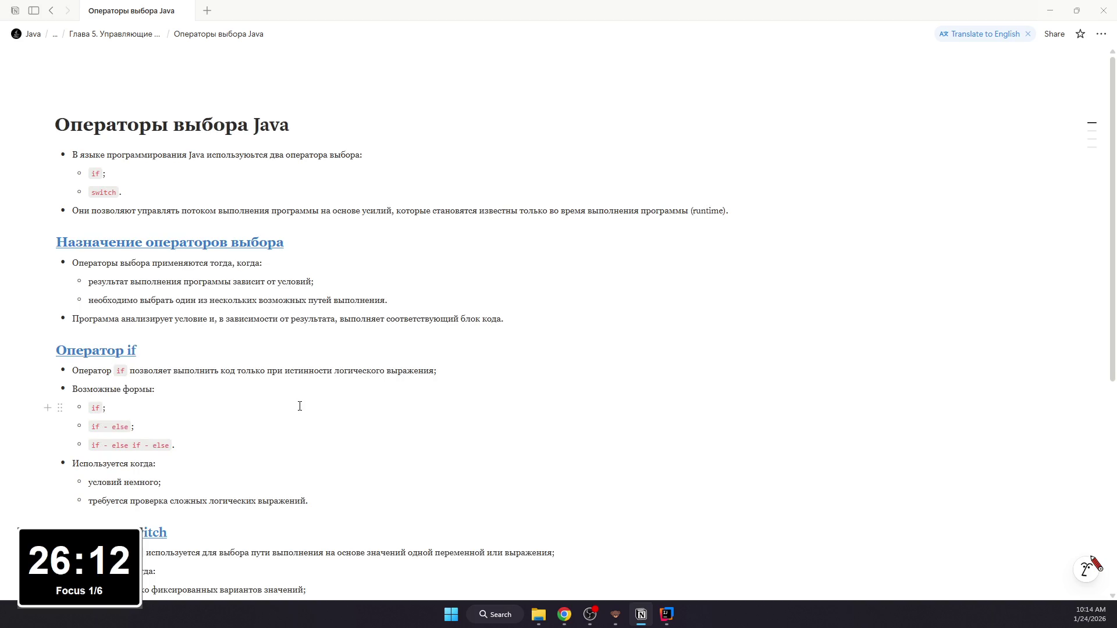
scroll(291, 435, down, 5)
click(269, 447)
text(## Пример ы)
key(BackSpace)
key(BackSpace)
text(ы)
key(Return)
text(/page)
Step: Create a subpage titled 'if - выполнить блок, если условие true'
key(Return)
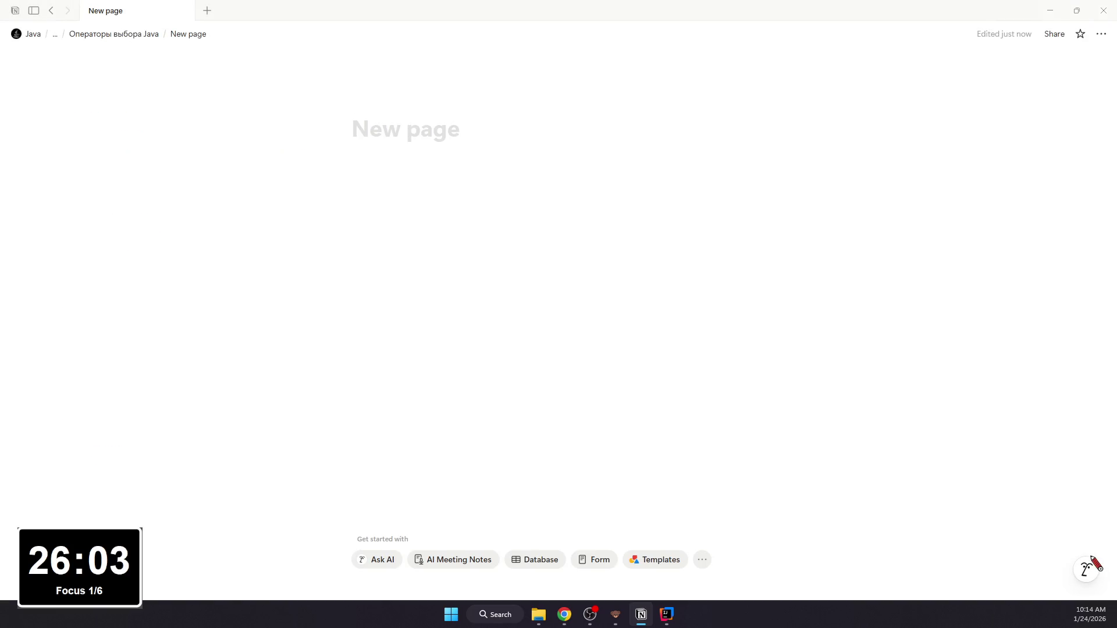
text(if)
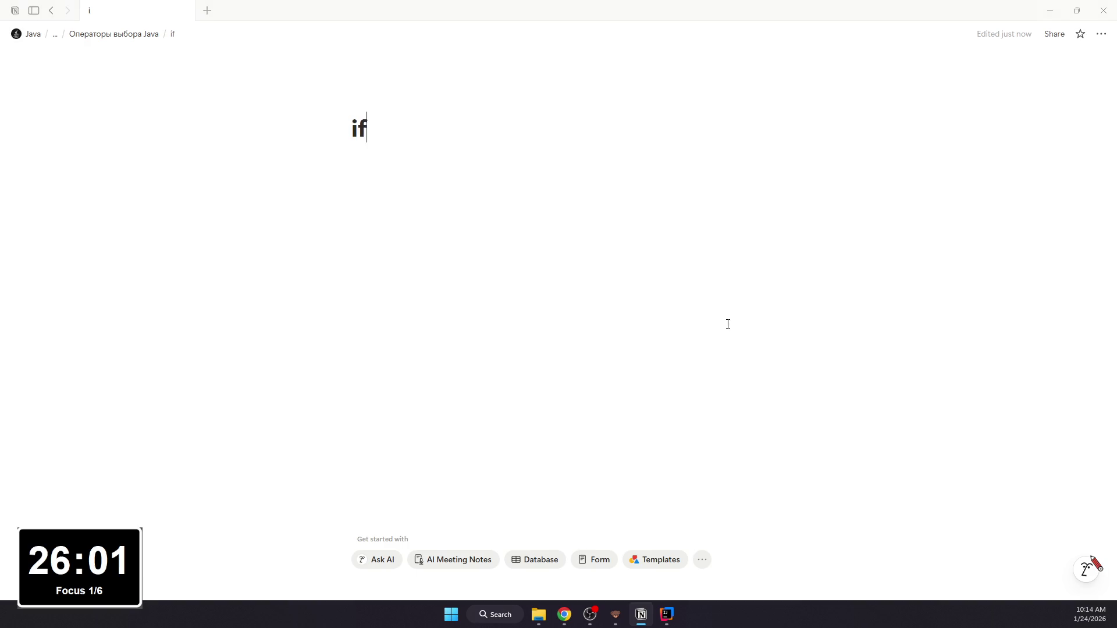
text( - выол)
key(BackSpace)
key(BackSpace)
text(полнить блок,)
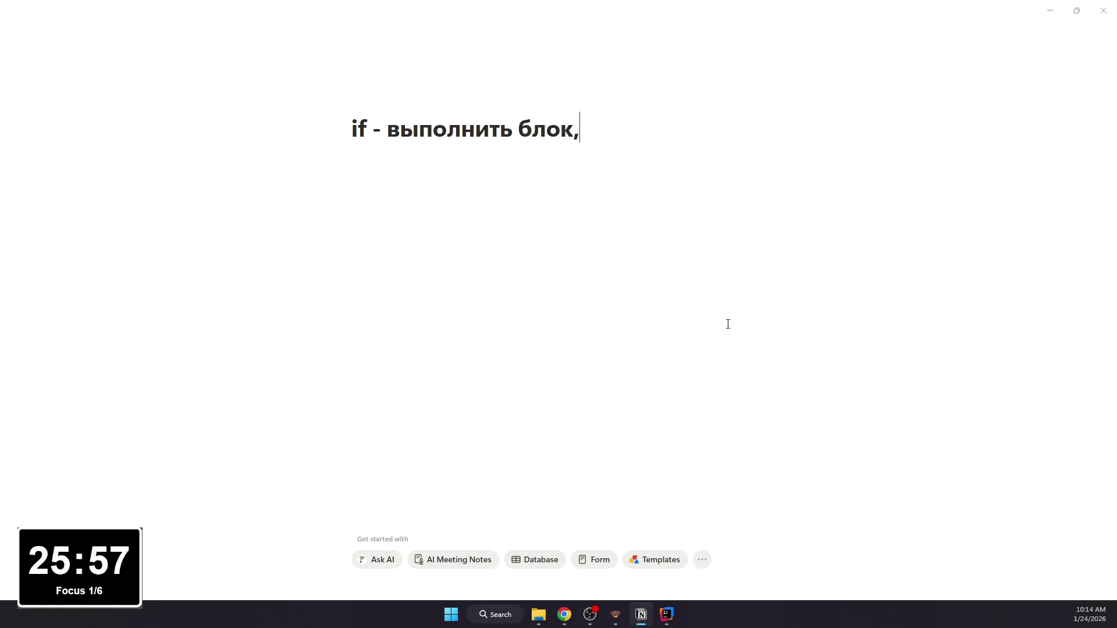
text( если условие true)
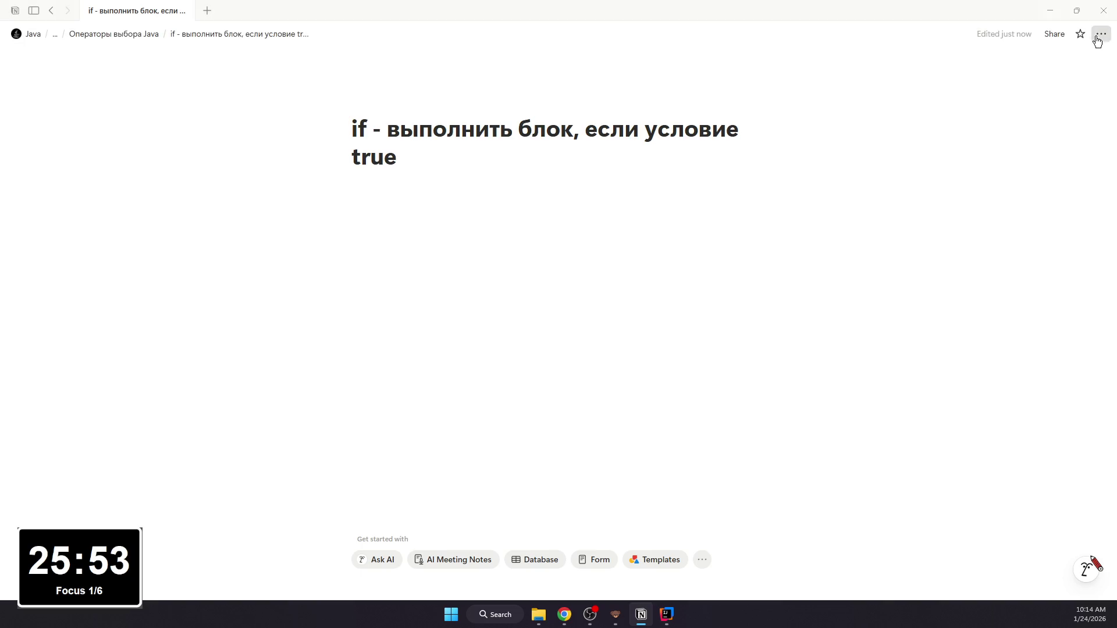
Step: Set the subpage to Serif font, Small text and Full width, then go back
click(1101, 33)
click(1031, 94)
click(1044, 223)
click(1043, 238)
click(379, 107)
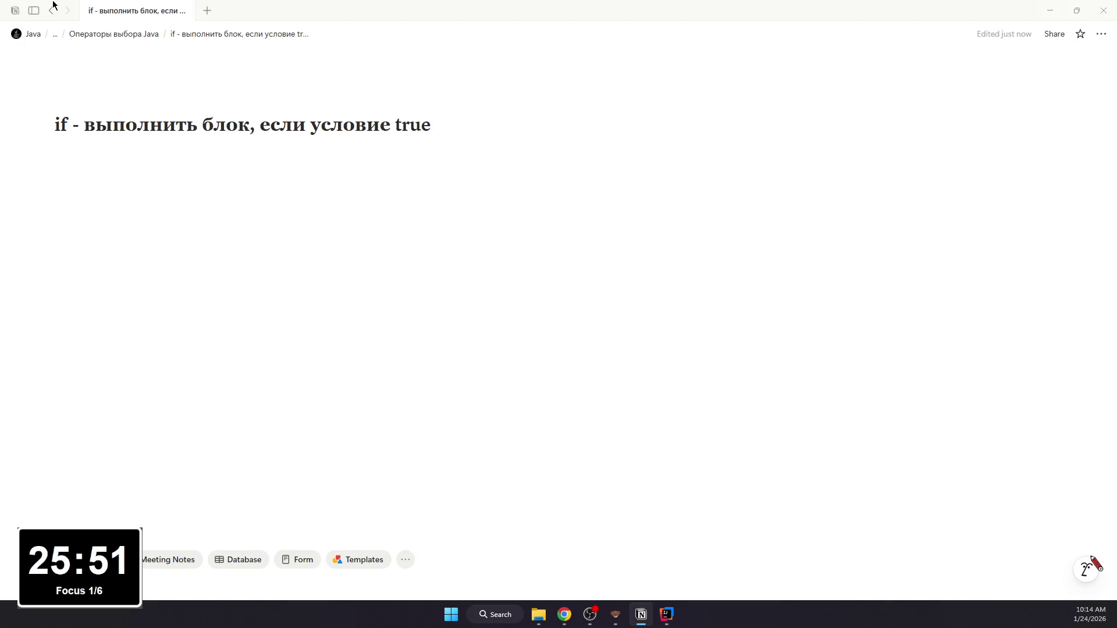
click(51, 11)
scroll(182, 296, down, 1)
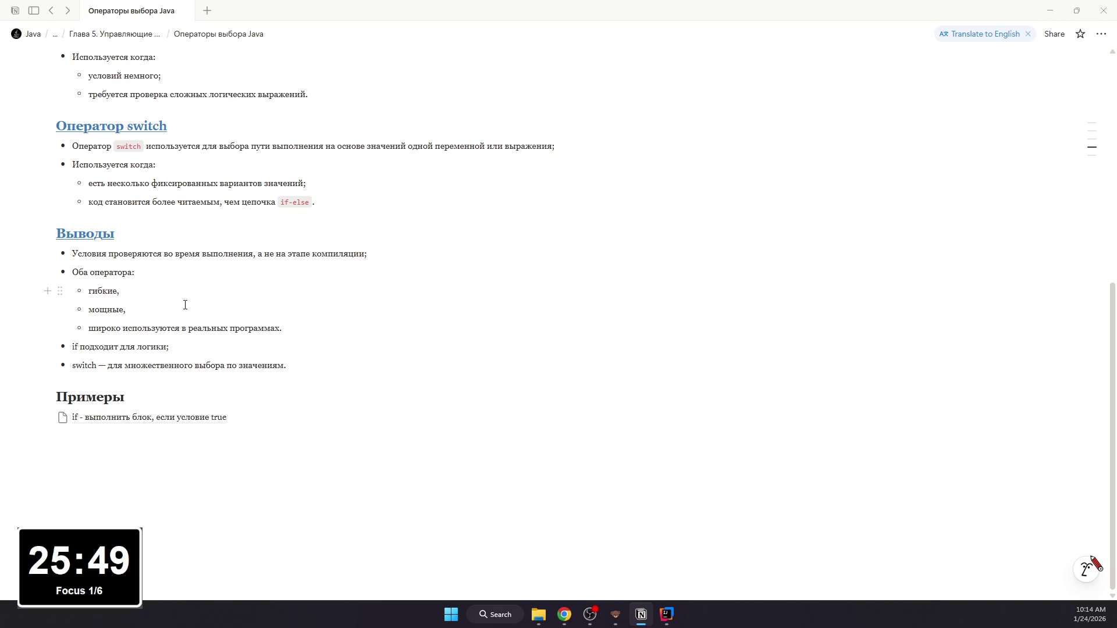
Step: Format if and switch in the conclusions as inline code
double_click(74, 347)
key(ctrl+e)
double_click(84, 365)
key(ctrl+e)
click(212, 344)
scroll(219, 336, up, 3)
scroll(227, 328, up, 2)
scroll(228, 331, down, 5)
Step: Colour the Примеры heading blue and open the if example subpage
click(153, 418)
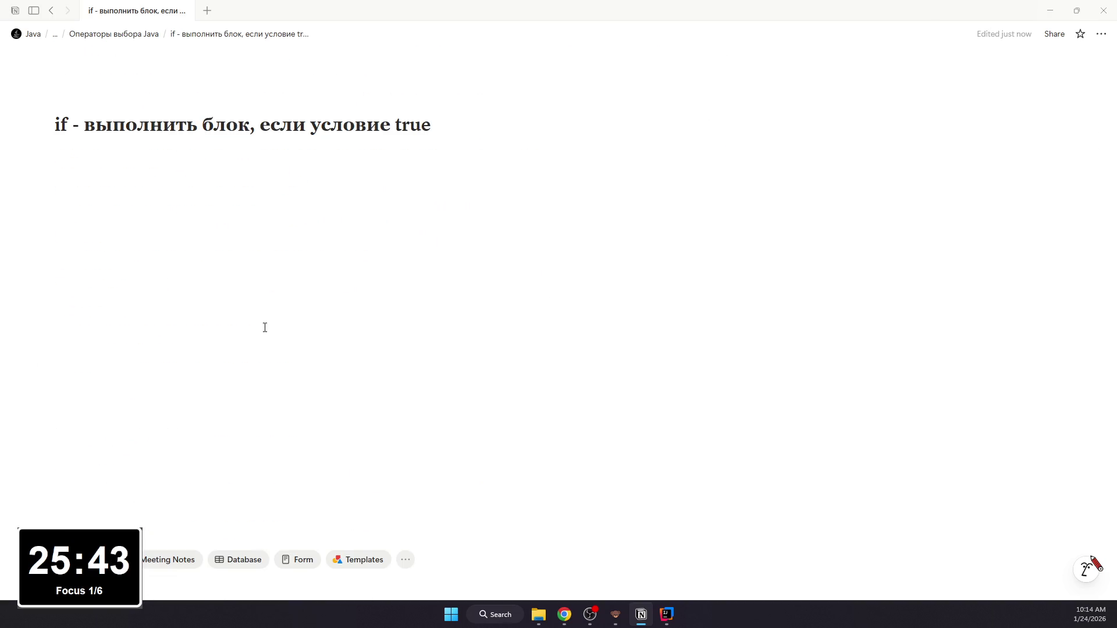
click(51, 10)
drag(56, 396, 209, 385)
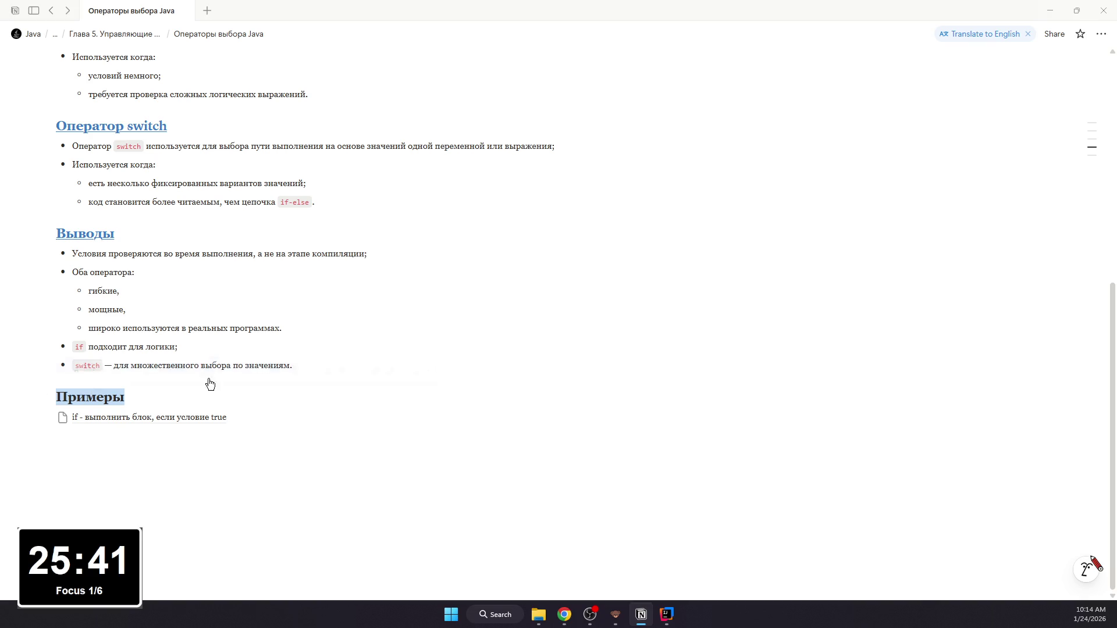
click(412, 371)
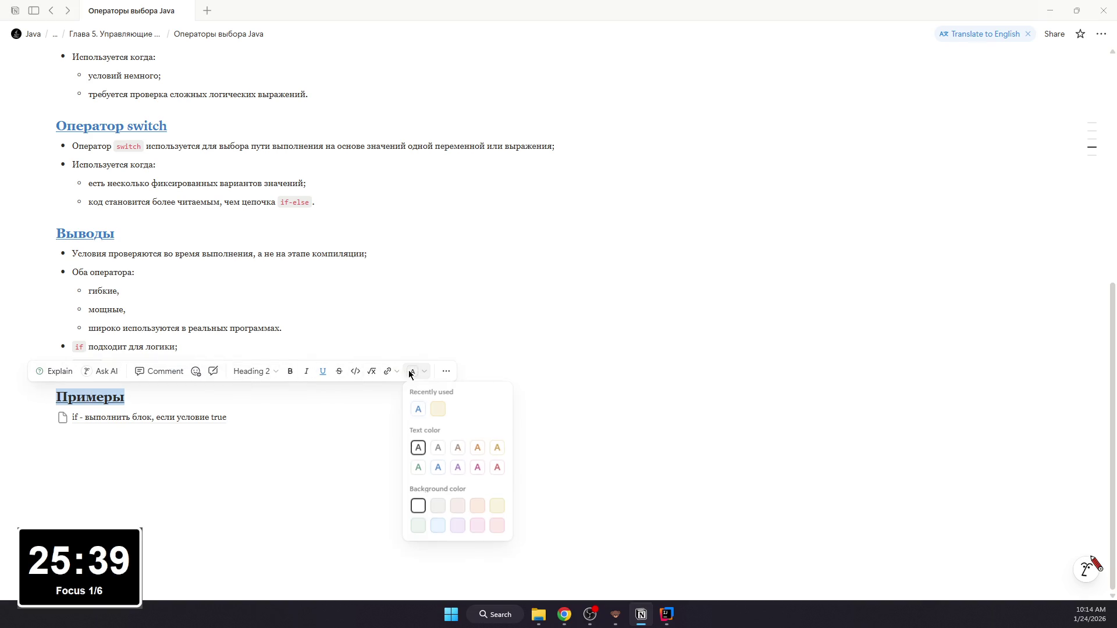
click(419, 407)
click(218, 419)
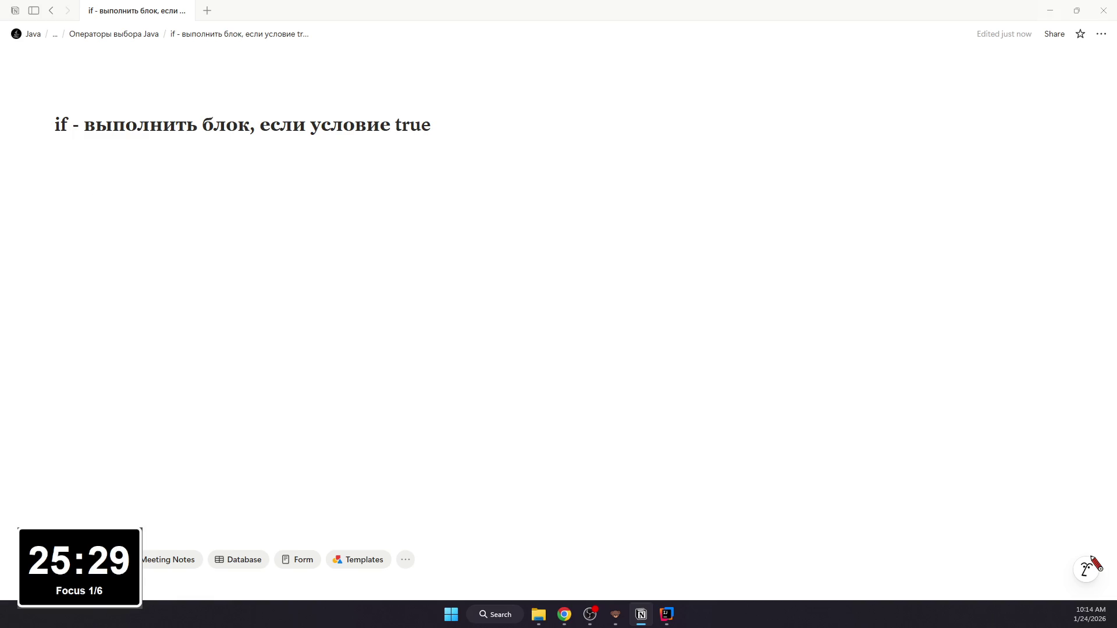
Step: Add an intro bullet about i = 10 with a nested Java code block beneath it
click(171, 219)
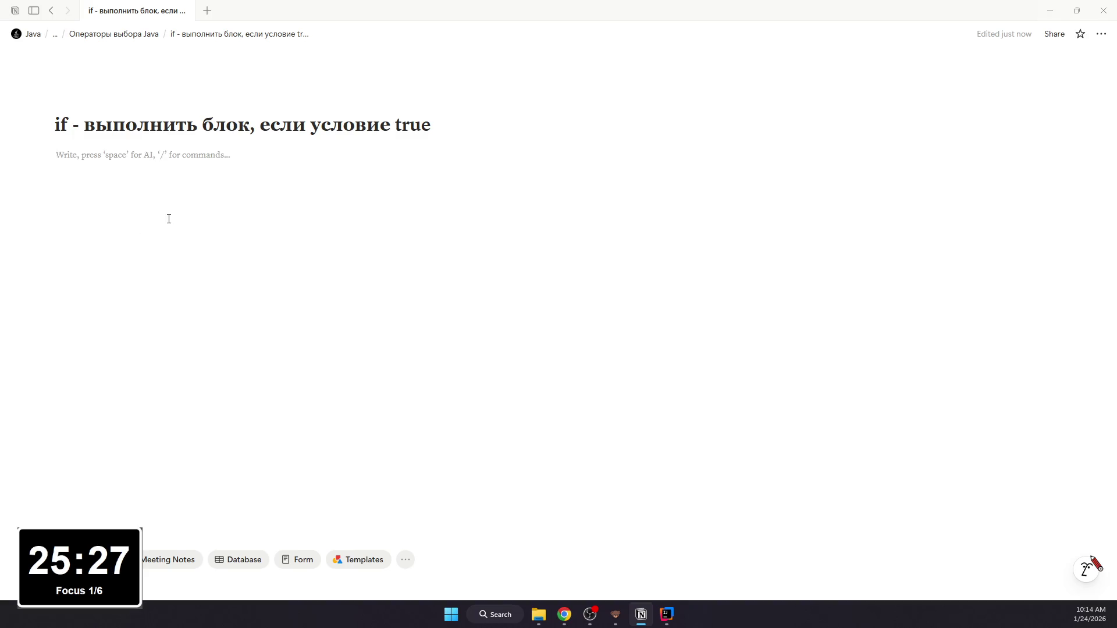
text(- Переменная i = 10;)
text(провер)
text(яем )
text(i < 1)
text(5:)
key(Return)
key(Tab)
text(/code)
key(Return)
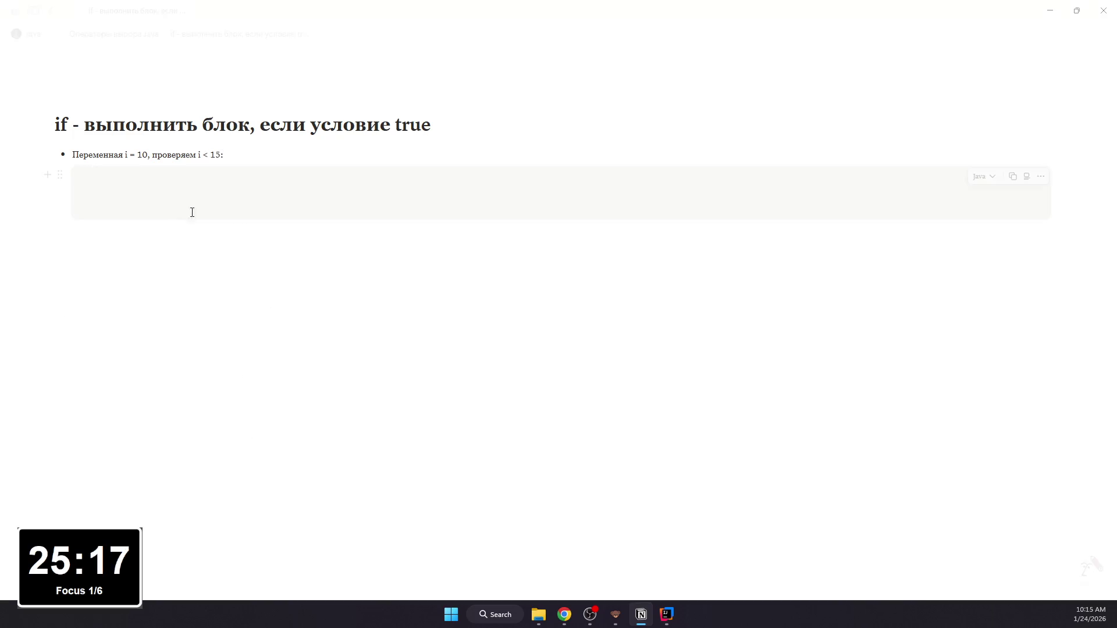
Step: Copy the whole class from IntelliJ IDEA and paste it into the Notion code block
key(alt+Tab)
click(448, 133)
key(ctrl+a)
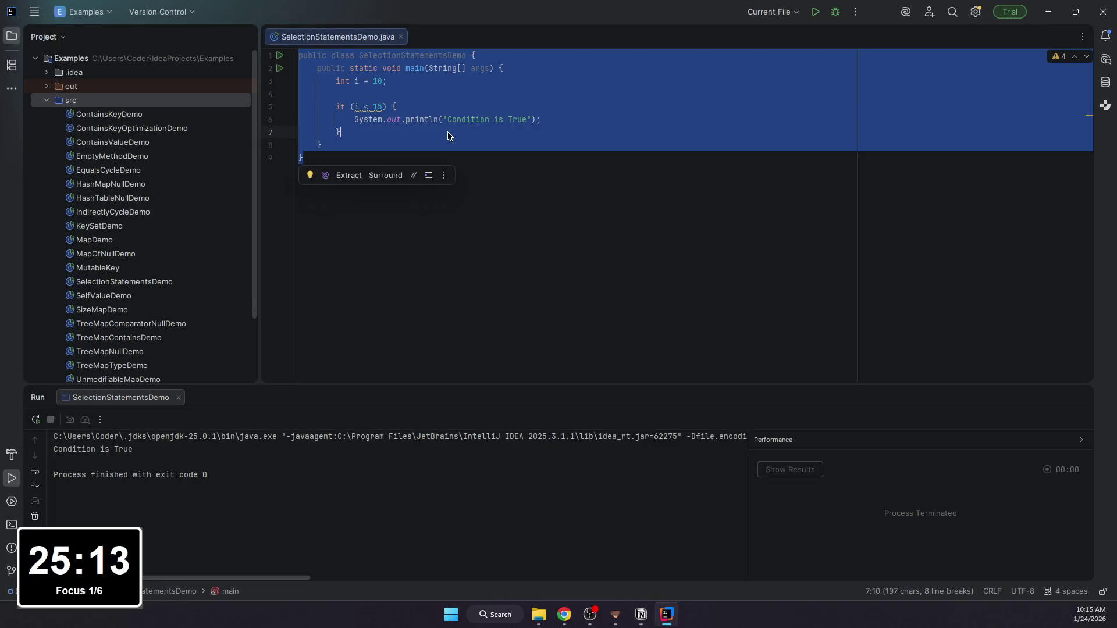
key(ctrl+c)
key(alt+Tab)
key(ctrl+v)
key(Escape)
click(130, 294)
click(160, 326)
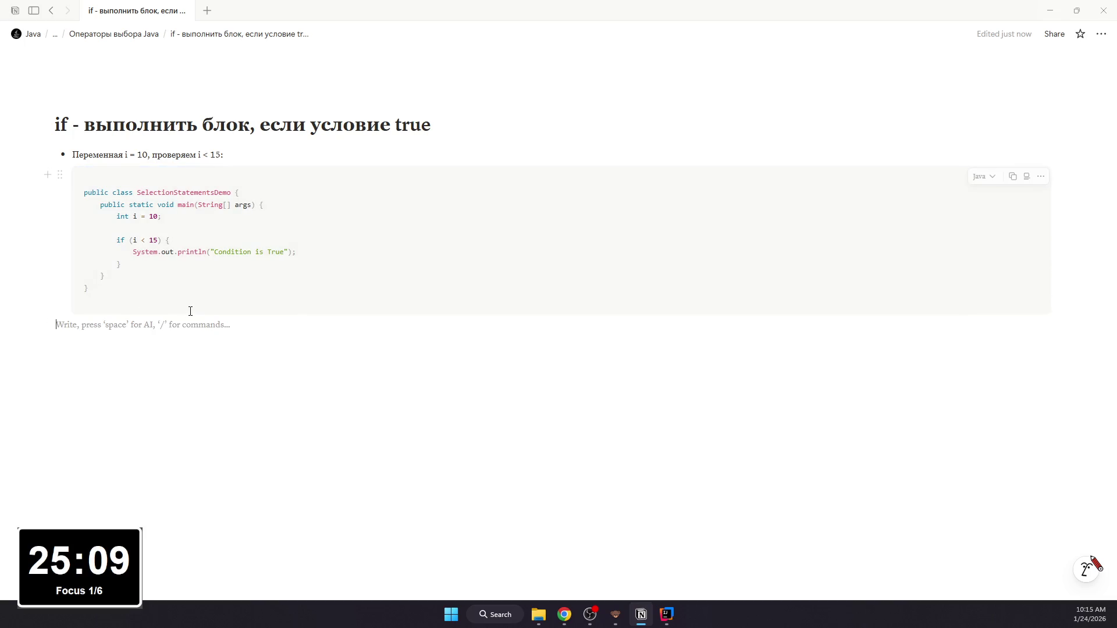
Step: Make i = 10 inline code and write three nested bullets: i = 10, the true check, the printed output
drag(126, 155, 229, 154)
key(ctrl+e)
key(ctrl+e)
click(208, 327)
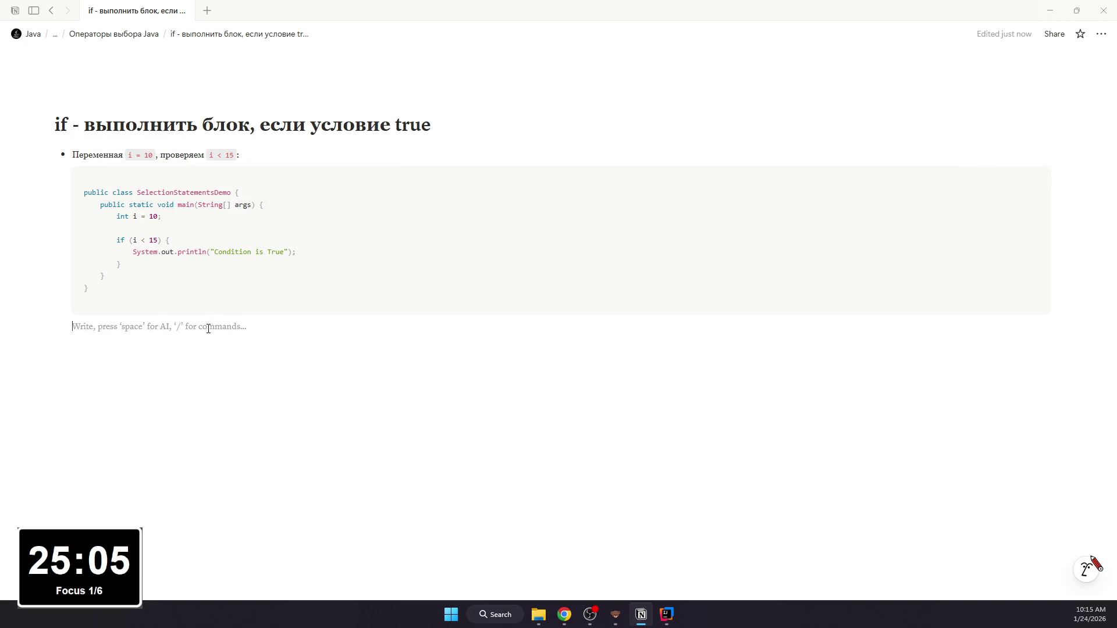
text(/)
key(Down)
key(Return)
text(Св)
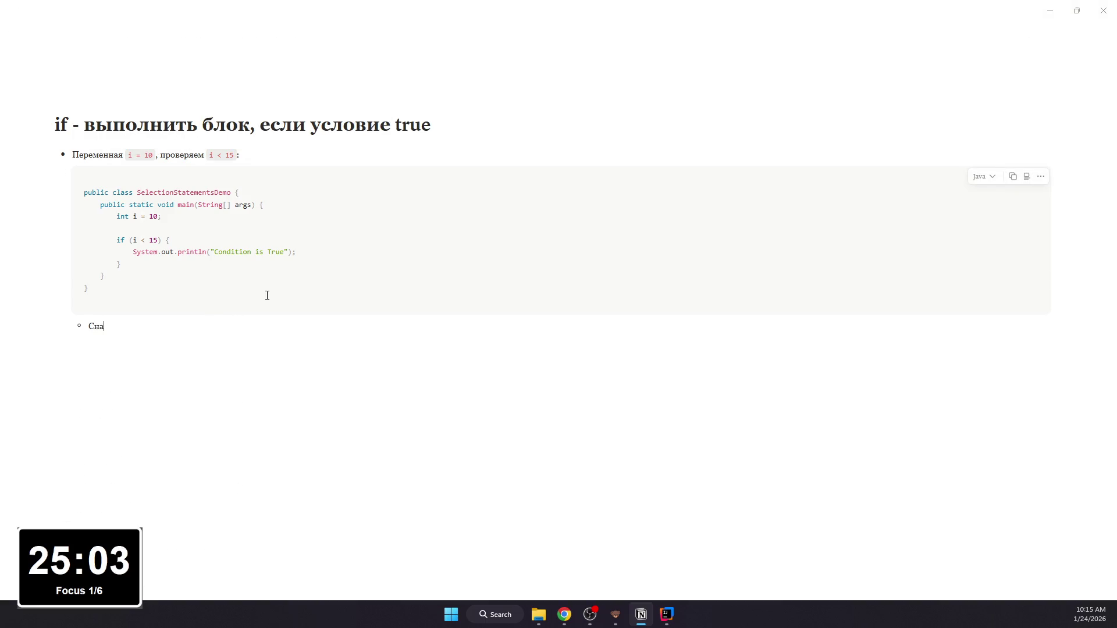
text( создаётся i =)
text( 10;)
key(Return)
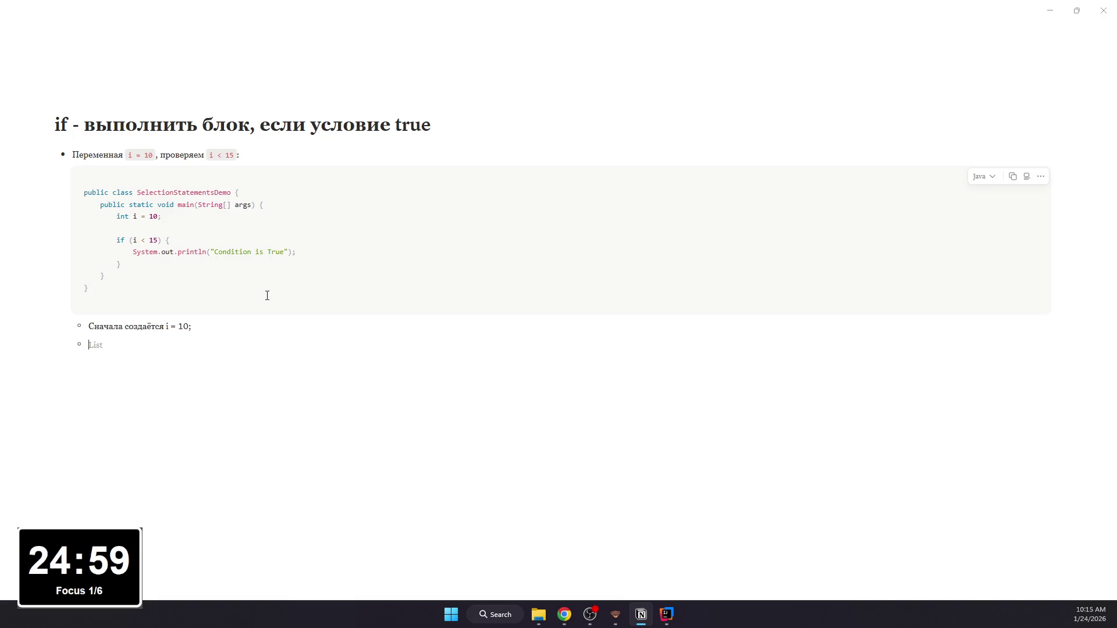
text(Проверяка)
key(BackSpace)
key(BackSpace)
text(ка)
text( <)
text( -=)
text( -)
text( эт)
text(ryel)
text(ue;)
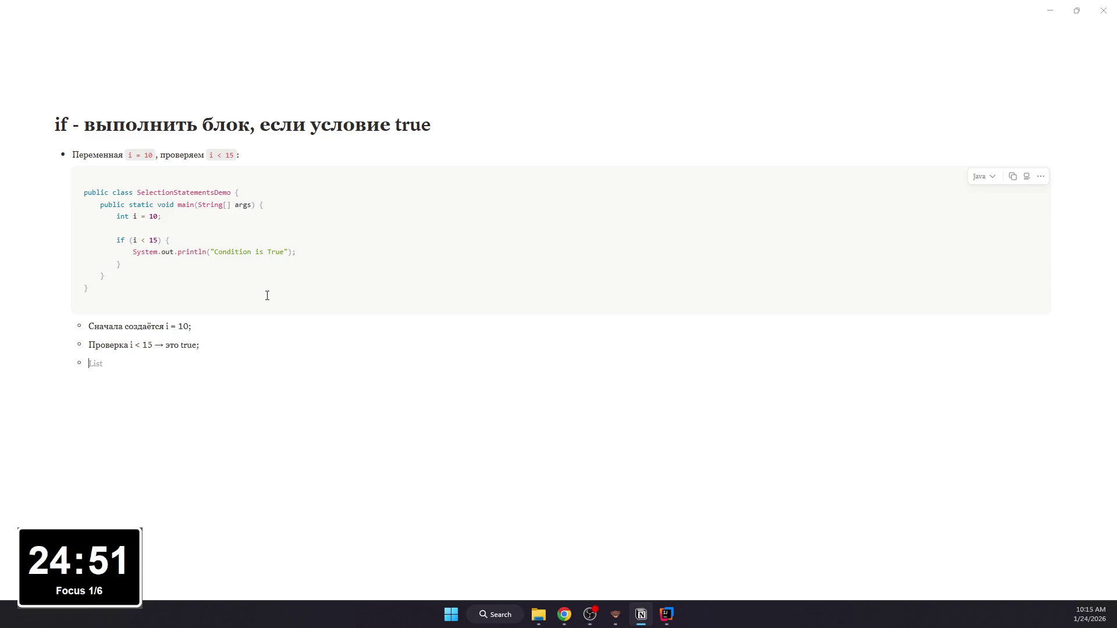
text(чит,)
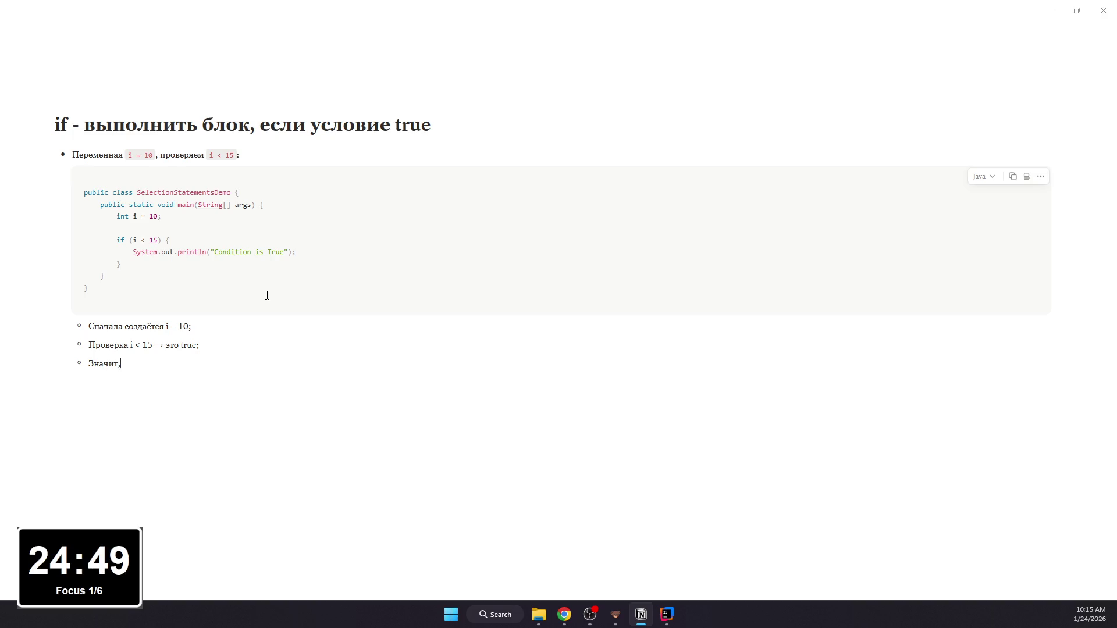
text( код внут)
text( {)
key(BackSpace)
text(ется )
text(>)
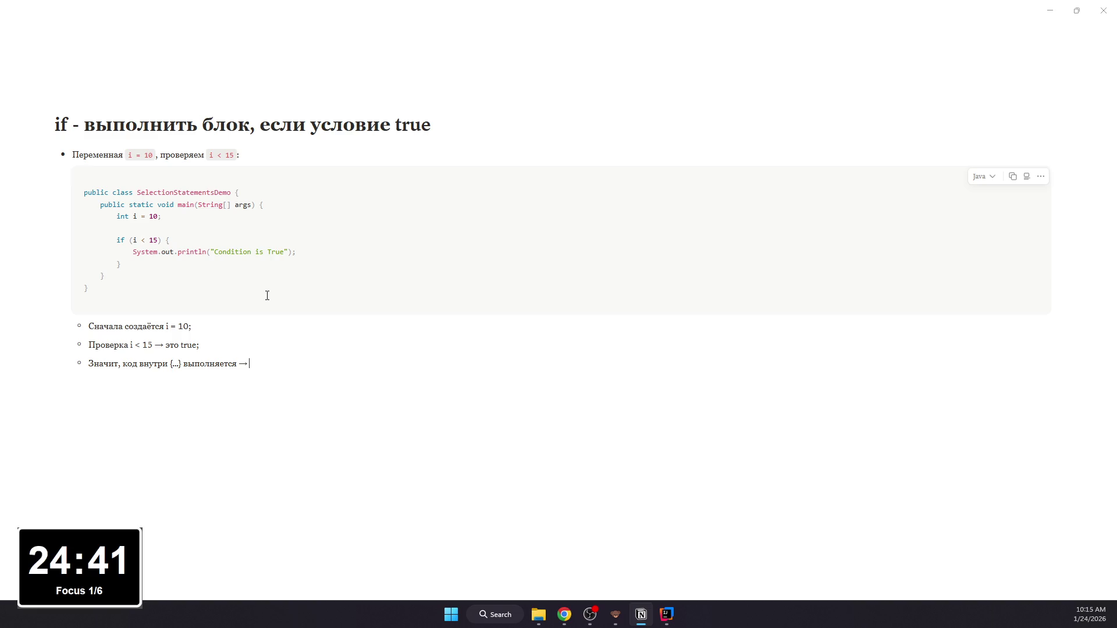
key(BackSpace)
text(е)
text(ечат)
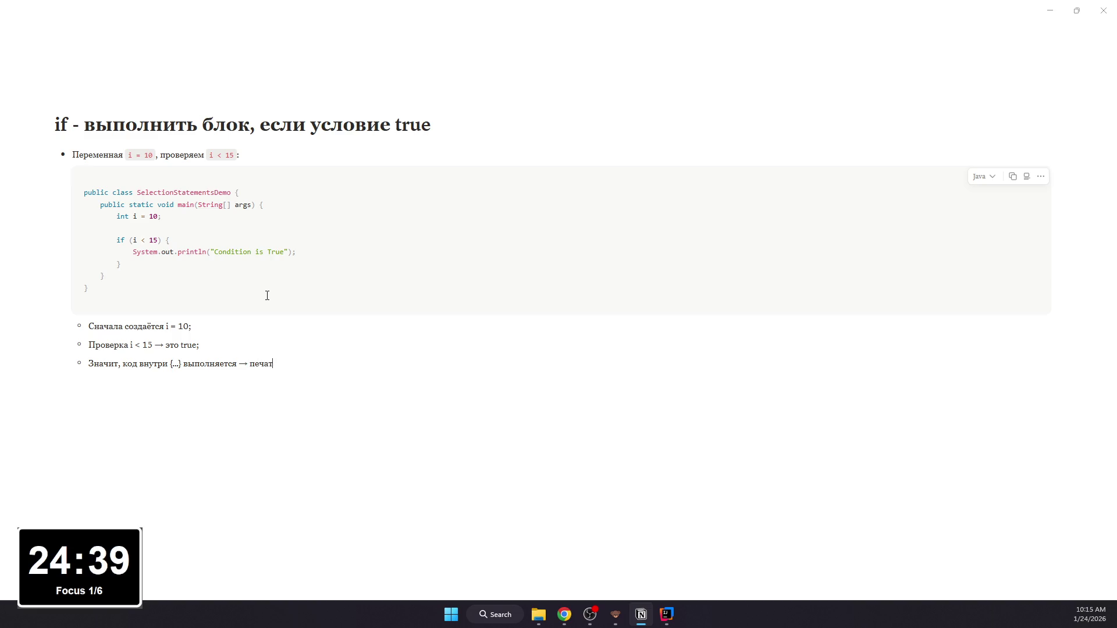
text(d)
text(ition )
text(rue;)
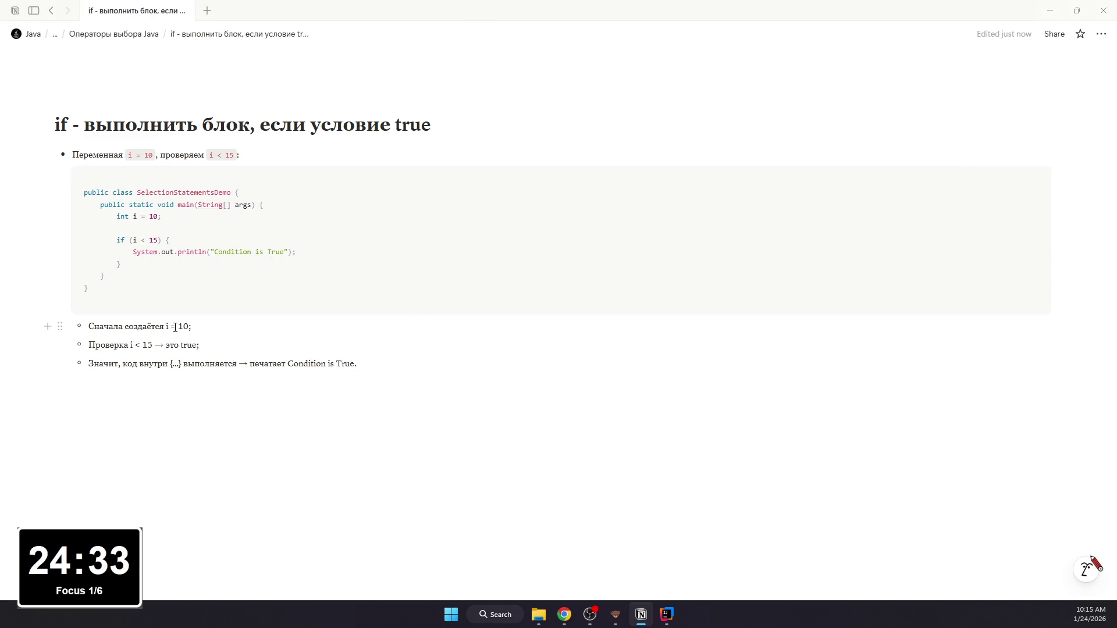
drag(168, 328, 192, 327)
Step: Format i < 15, true, {...} and Condition is True in the sub-bullets as inline code
mouse_move(132, 346)
mouse_down()
mouse_move(209, 346)
mouse_move(181, 365)
mouse_up()
key(ctrl+e)
key(ctrl+e)
click(192, 364)
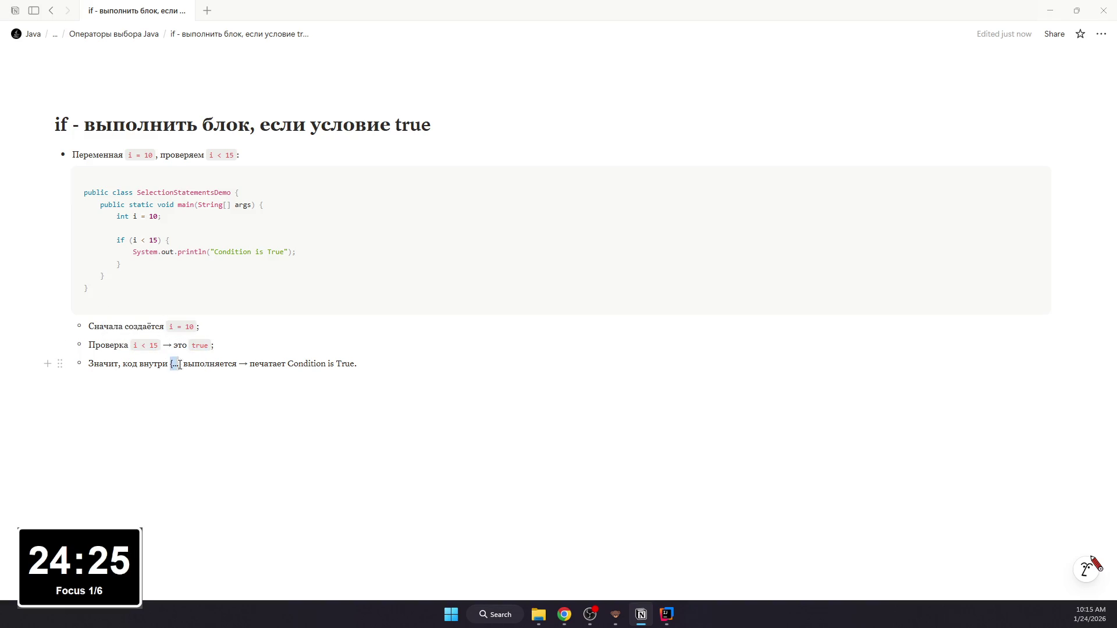
key(ctrl+e)
click(294, 364)
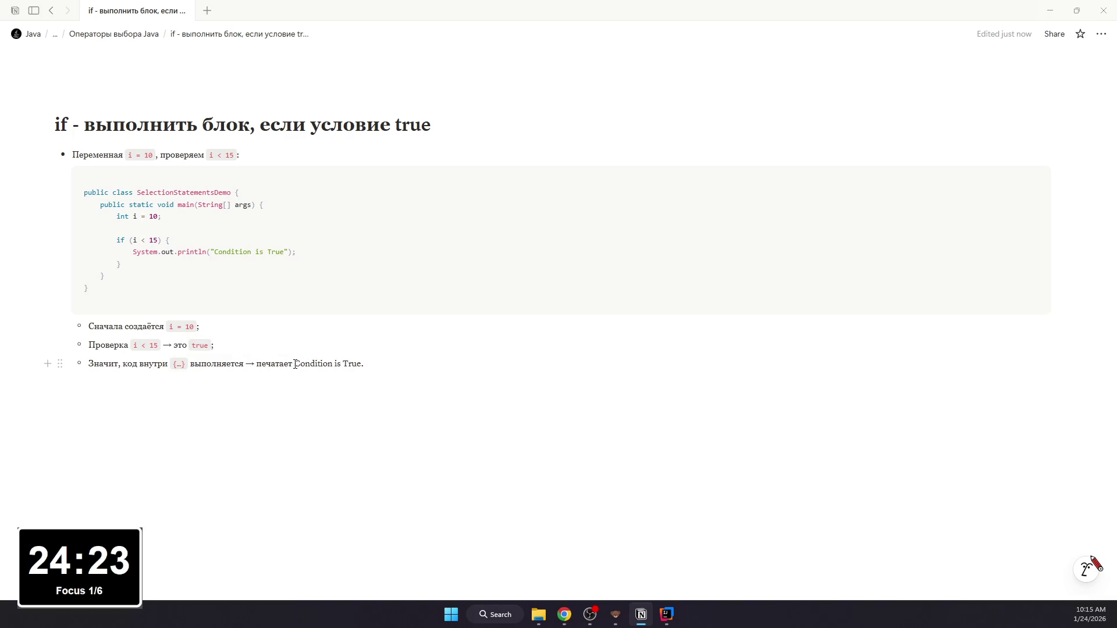
drag(295, 364, 362, 365)
key(ctrl+e)
click(373, 365)
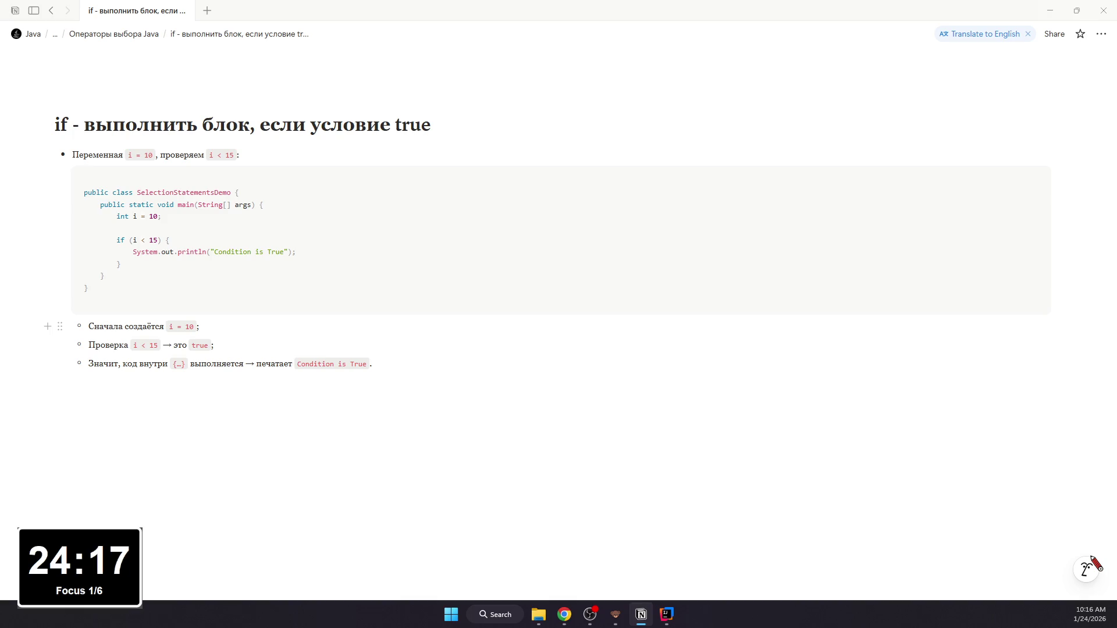
Step: Add a fourth bullet about omitting braces, with {} and if as inline code
key(Return)
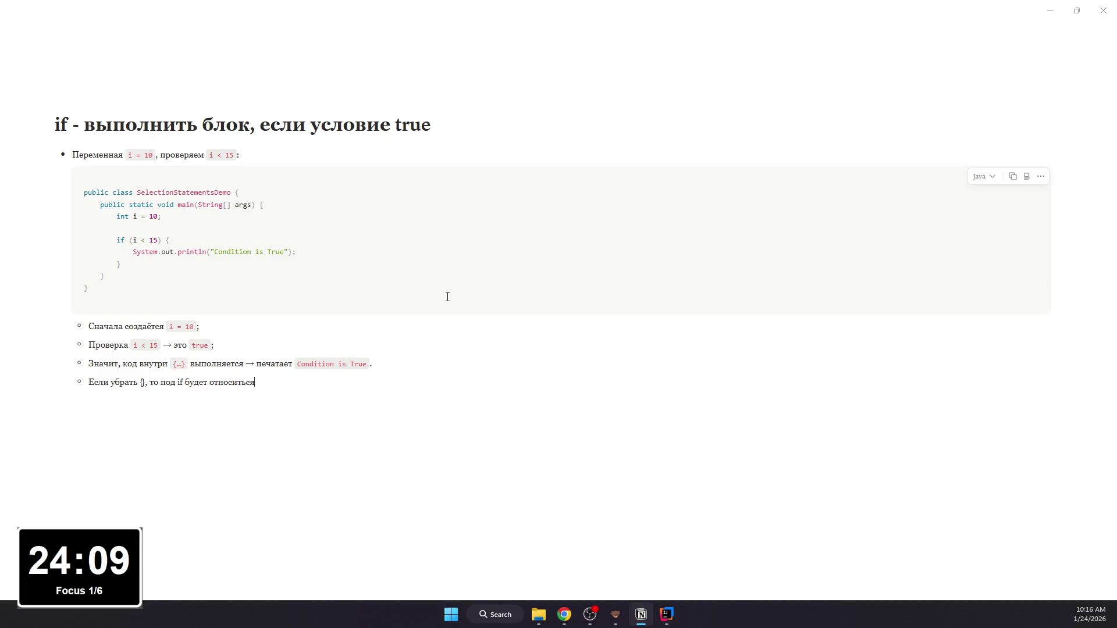
text(то под if будет относиться то)
text(лько одна следующая строка.)
click(403, 372)
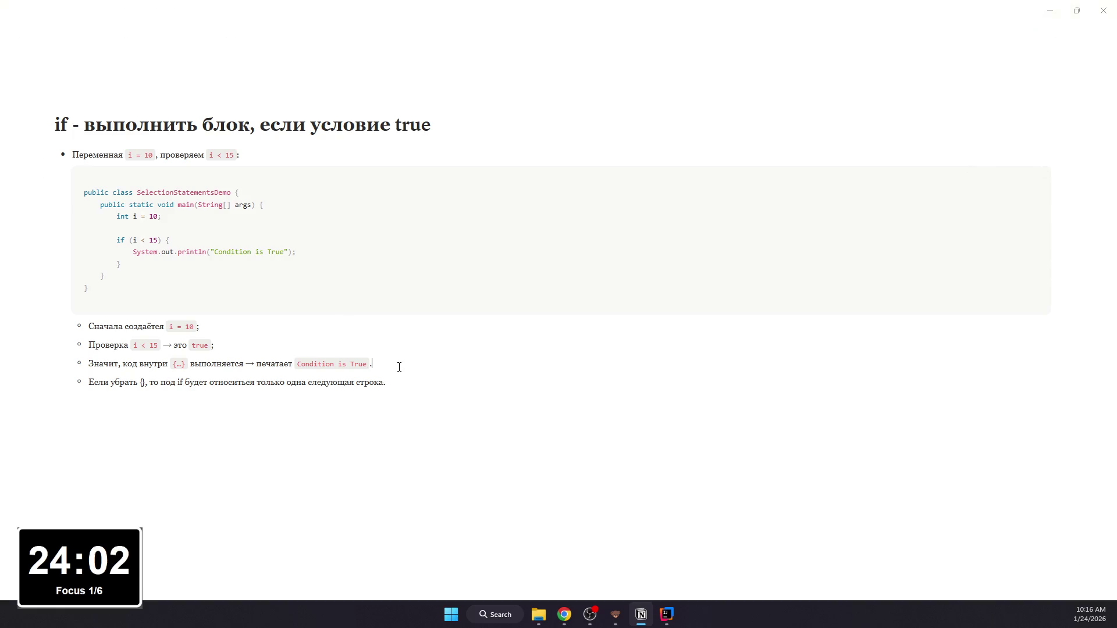
key(BackSpace)
key(BackSpace)
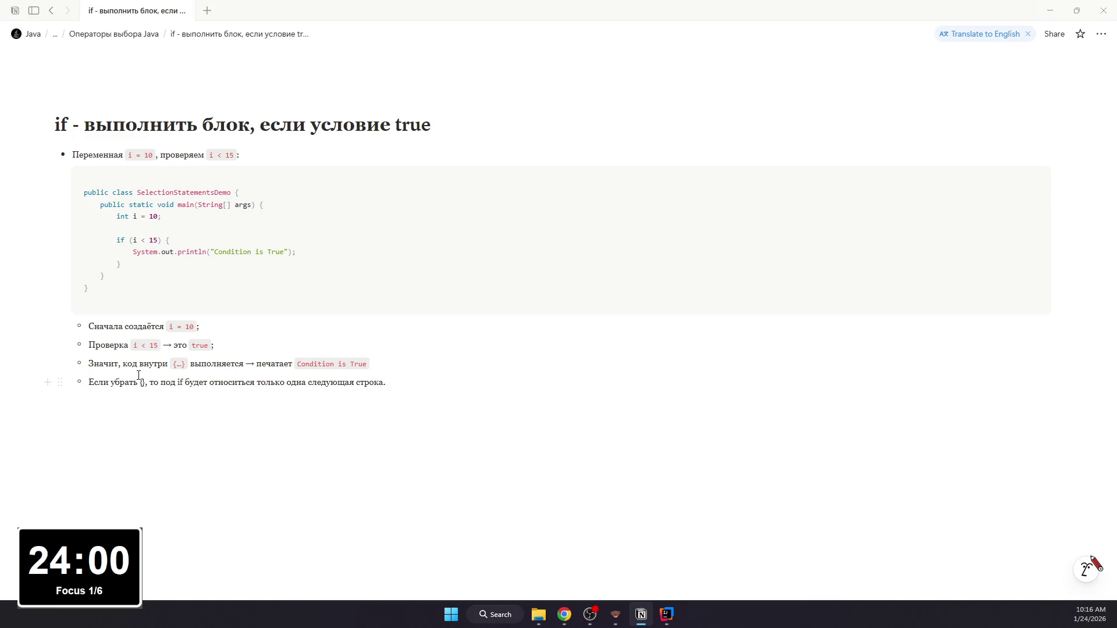
drag(140, 382, 148, 383)
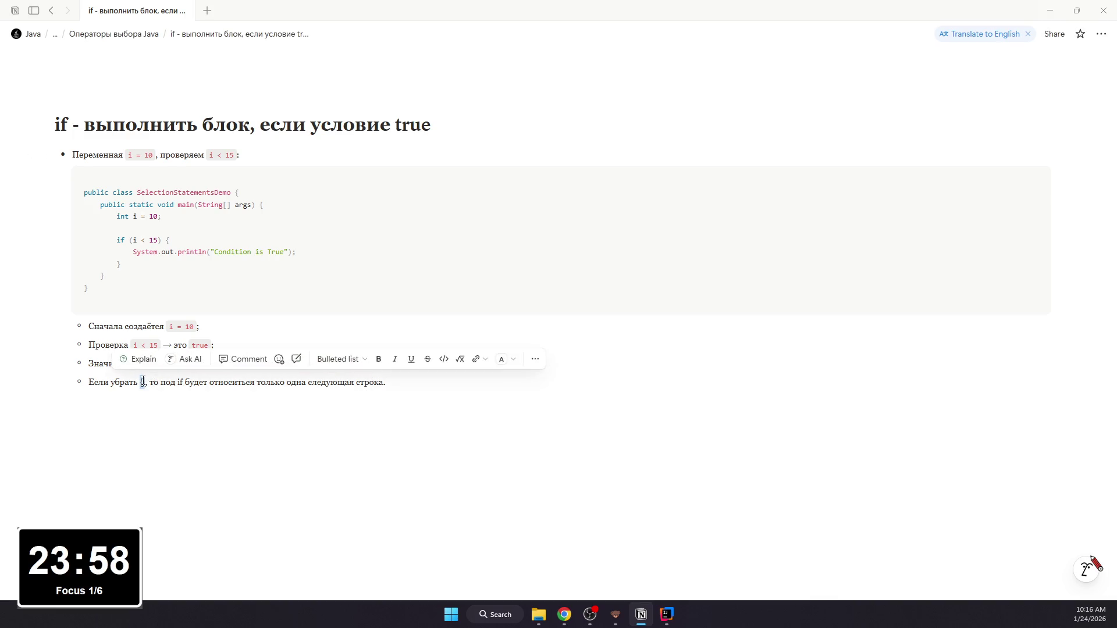
key(ctrl+e)
click(185, 384)
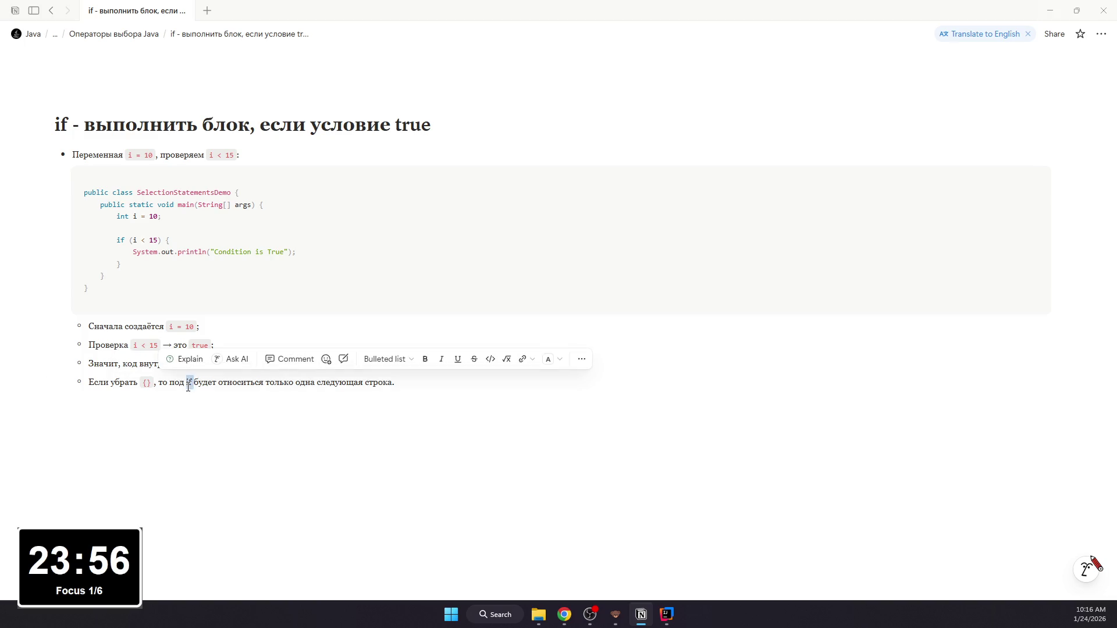
double_click(188, 382)
key(ctrl+c)
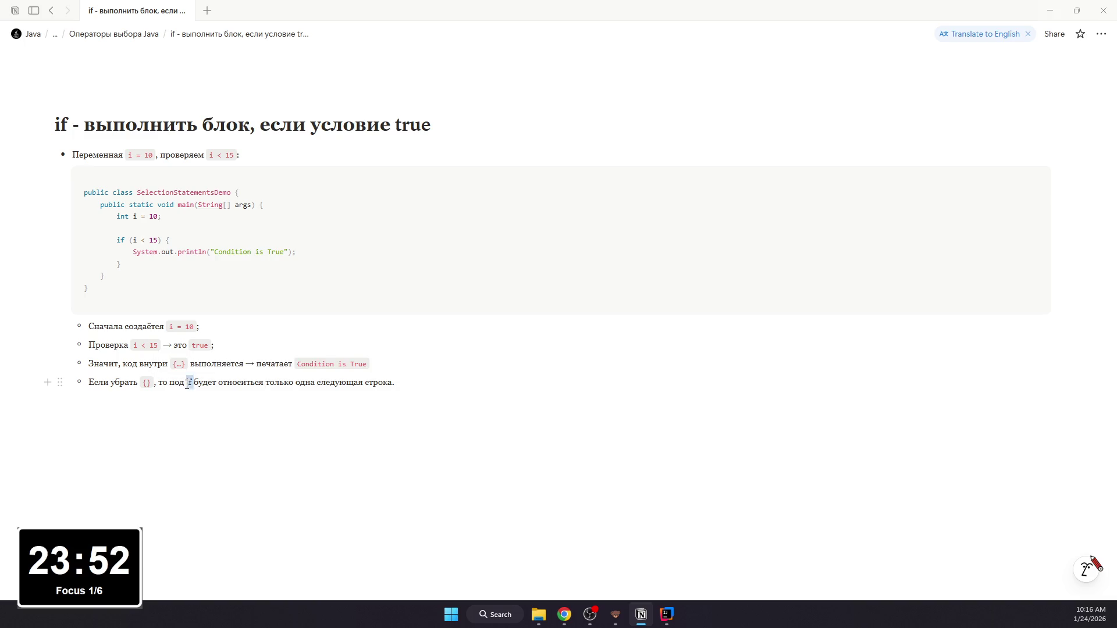
key(ctrl+e)
Step: Leave an empty block below the list and return to the Операторы выбора Java page
click(377, 366)
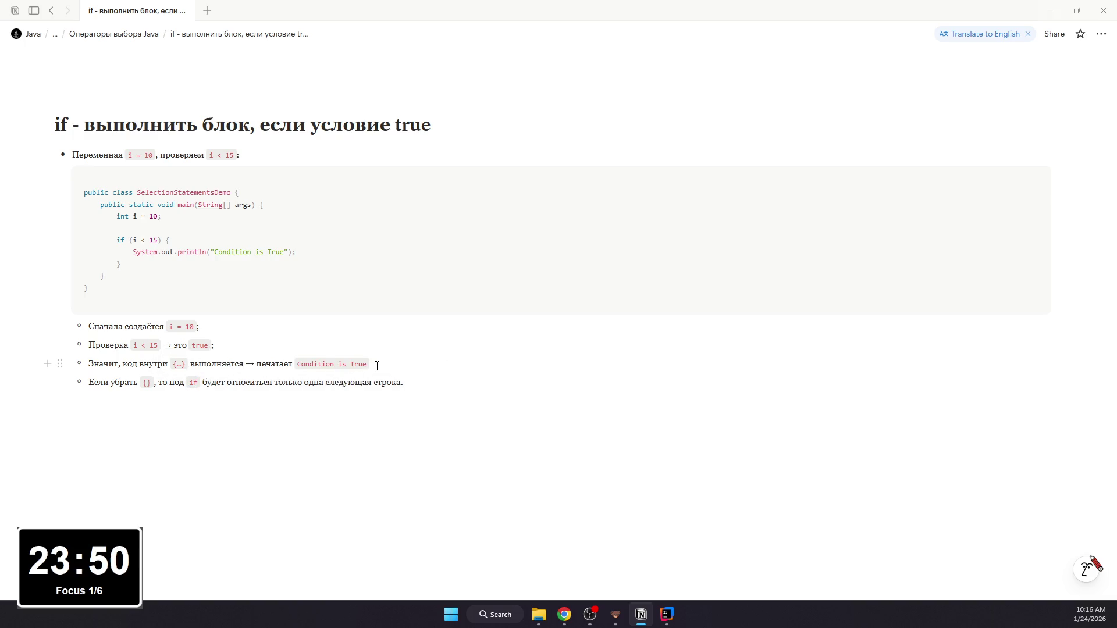
text(;)
click(411, 380)
click(300, 401)
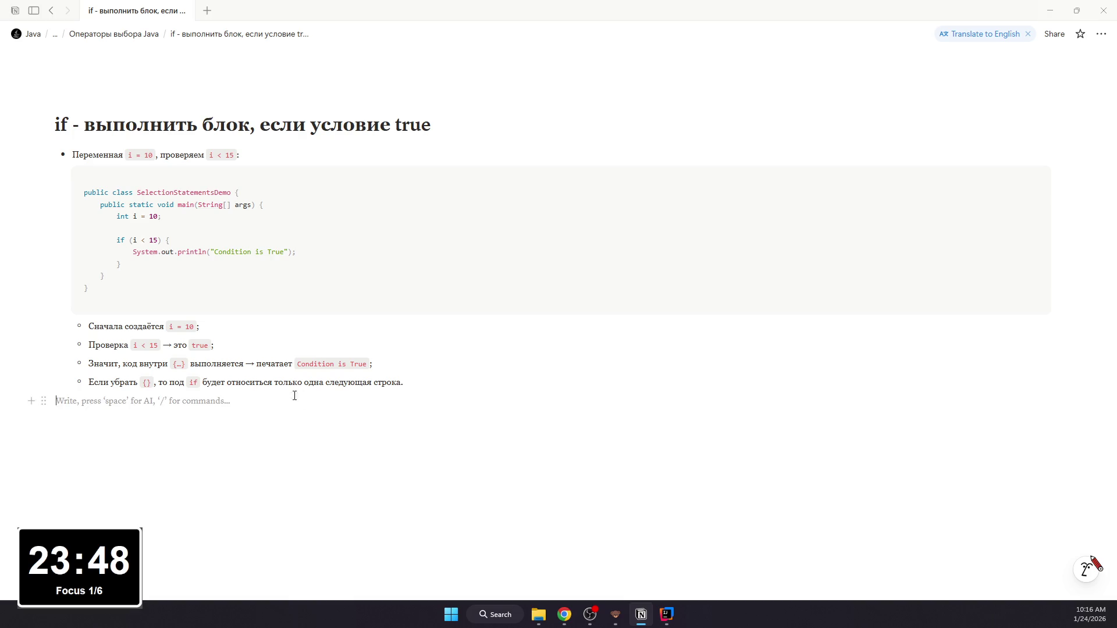
click(666, 615)
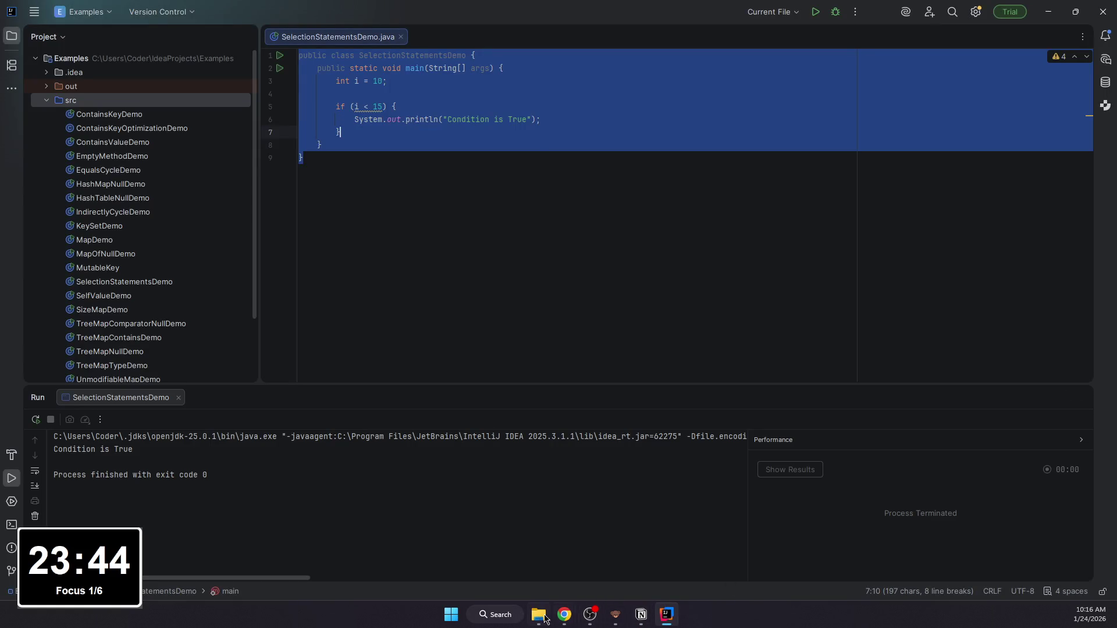
click(564, 615)
click(641, 614)
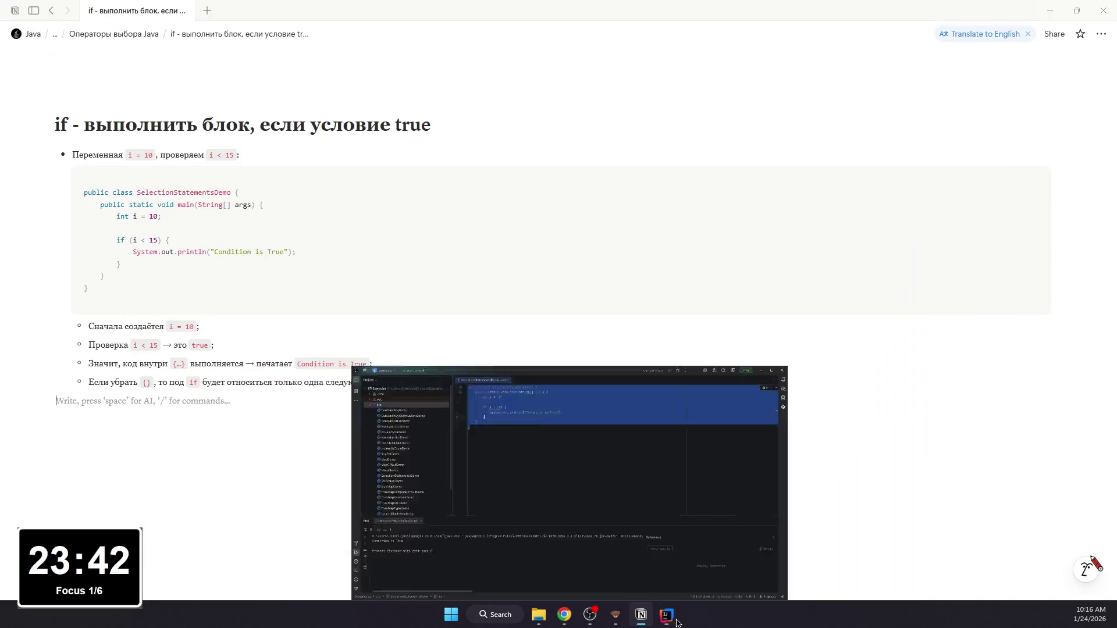
click(50, 12)
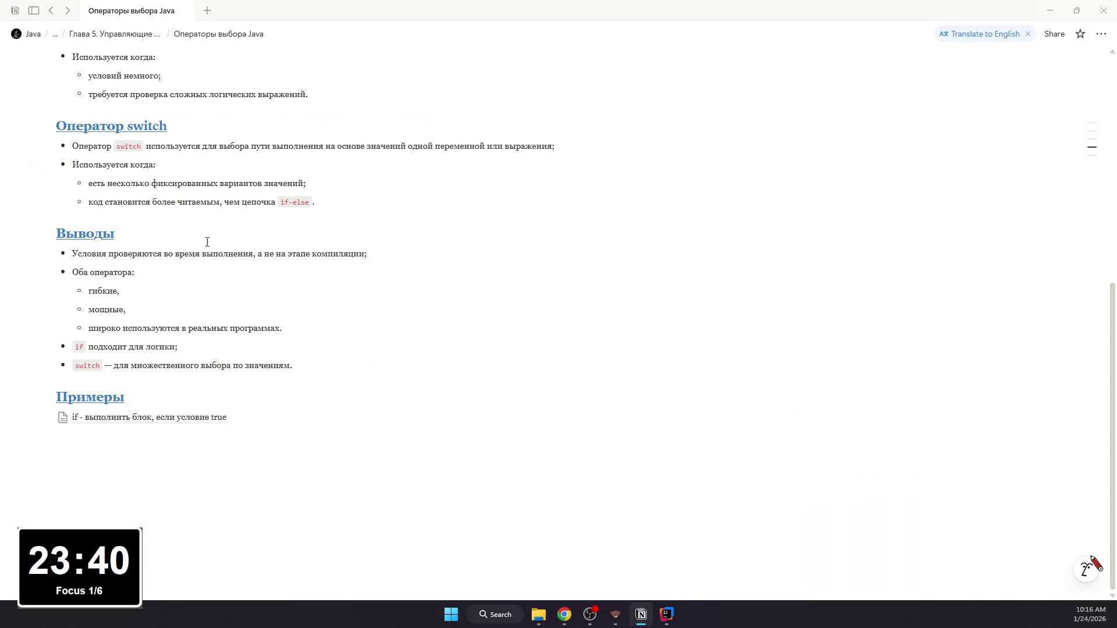
text(/page)
Step: Create a new subpage under Примеры for the if-else example
key(Return)
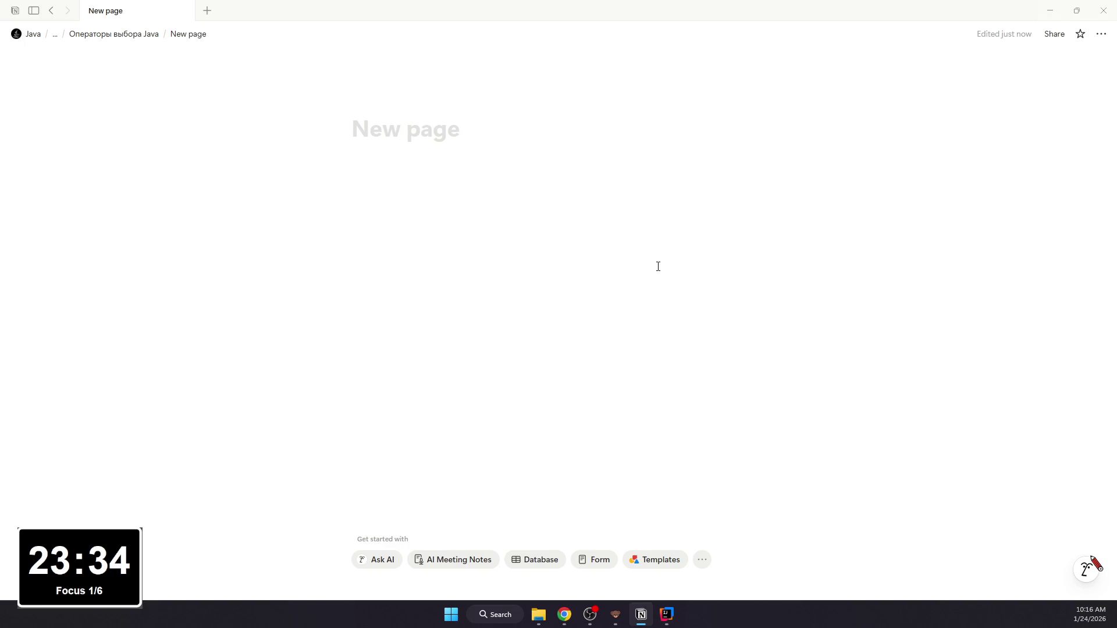
text(if-else - )
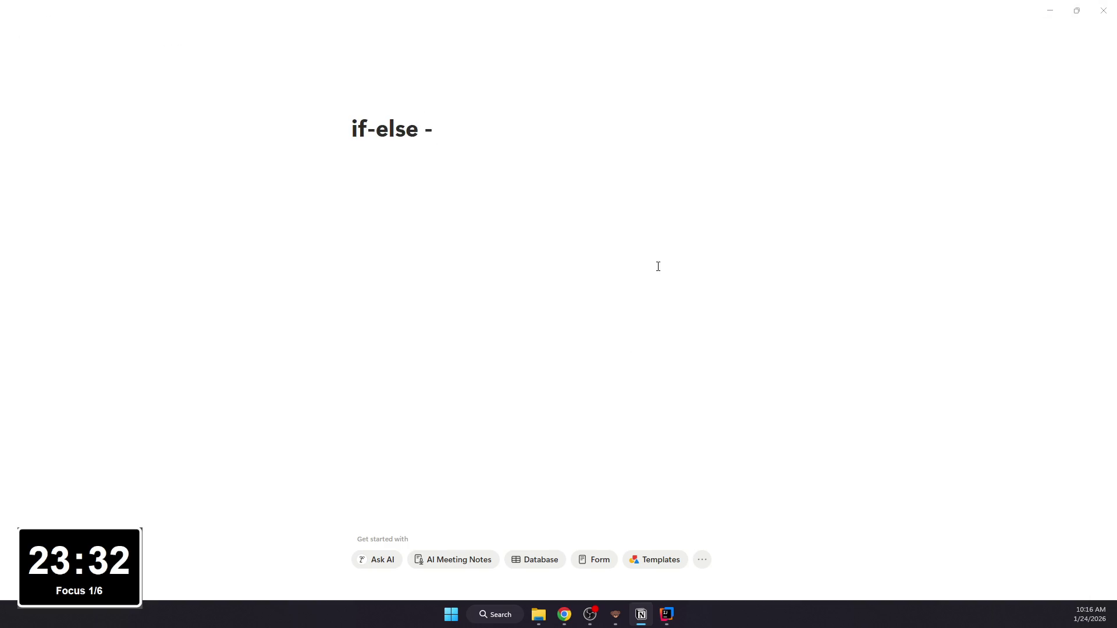
text(выбрать один из дв)
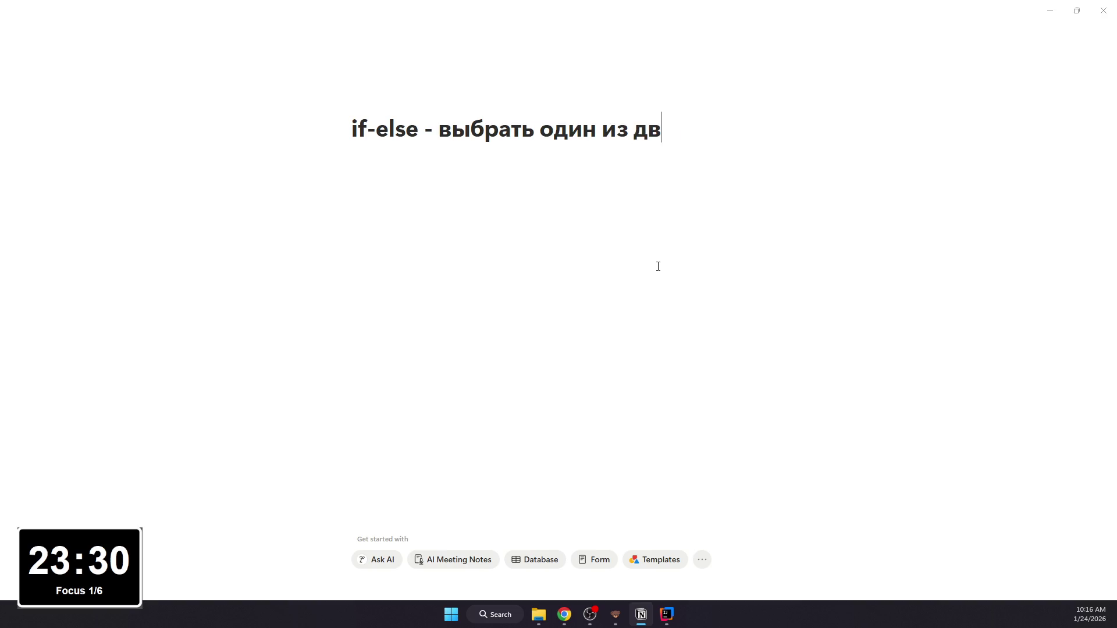
text(ух вариантов)
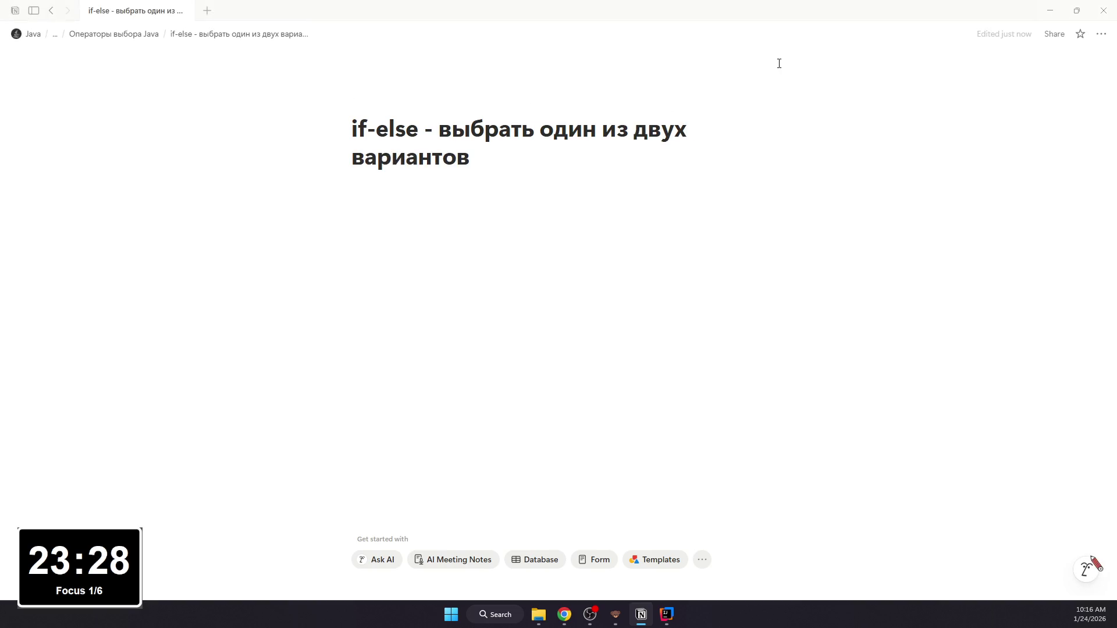
Step: Set the if-else page to serif font, small text and full width
click(1102, 34)
click(1027, 101)
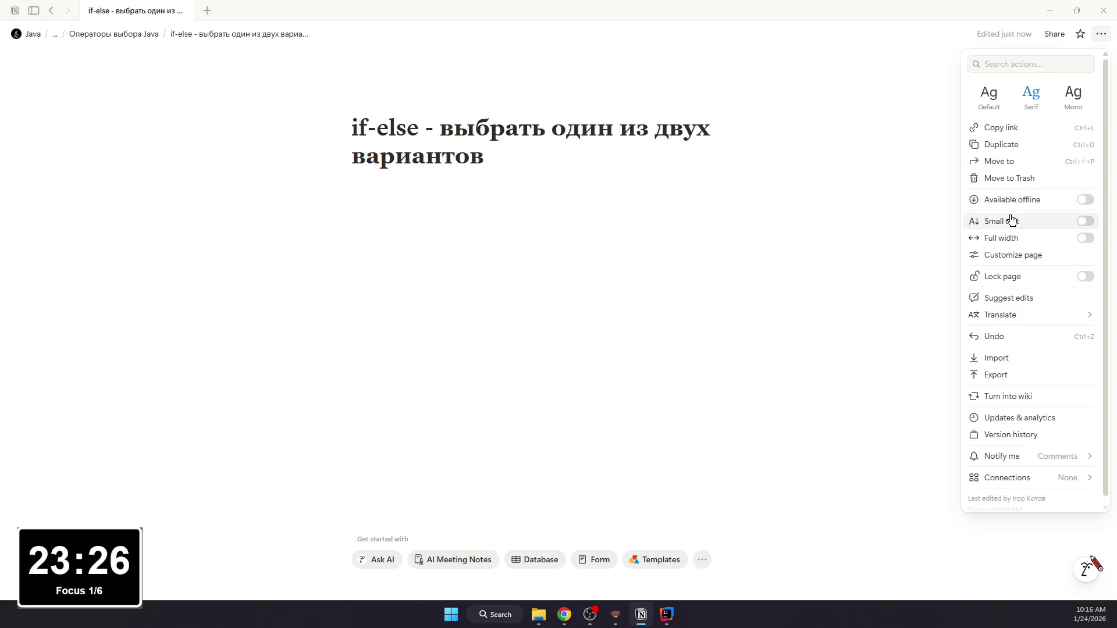
click(1010, 215)
click(1010, 230)
click(640, 205)
Step: Write a bullet about i = 10 and printing depending on 15, add an empty code block, switch to IntelliJ IDEA
click(595, 163)
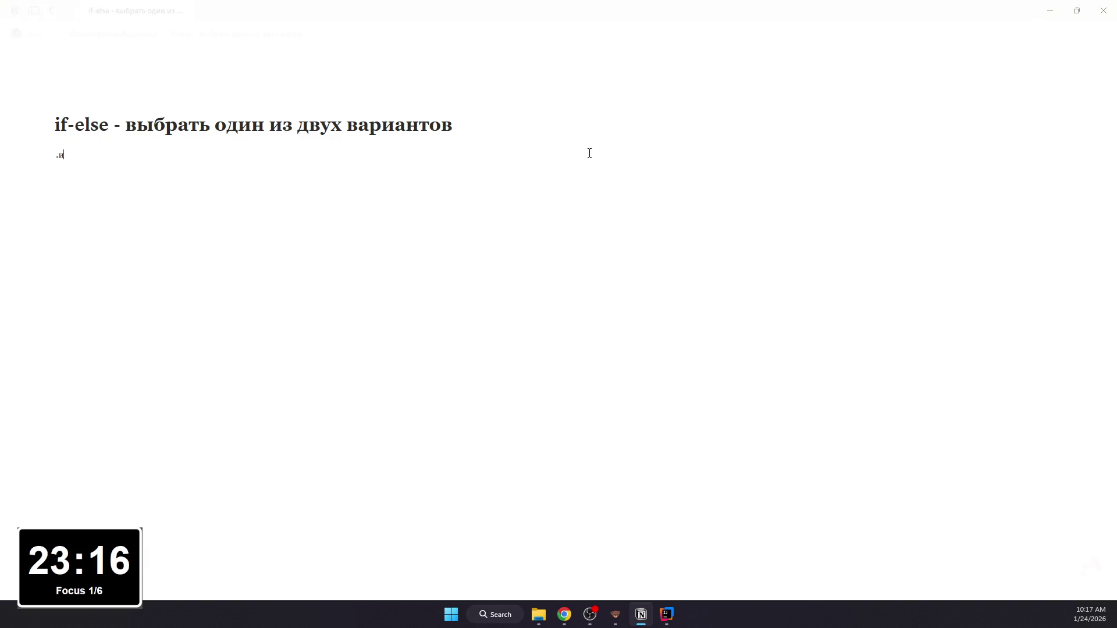
text(- i = )
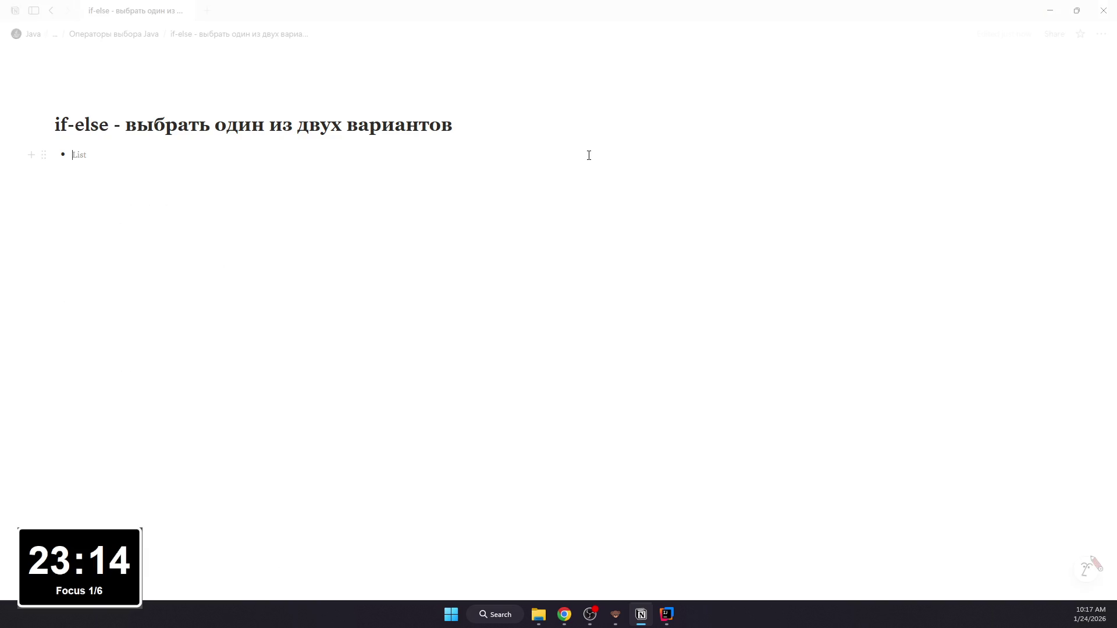
text(10;;)
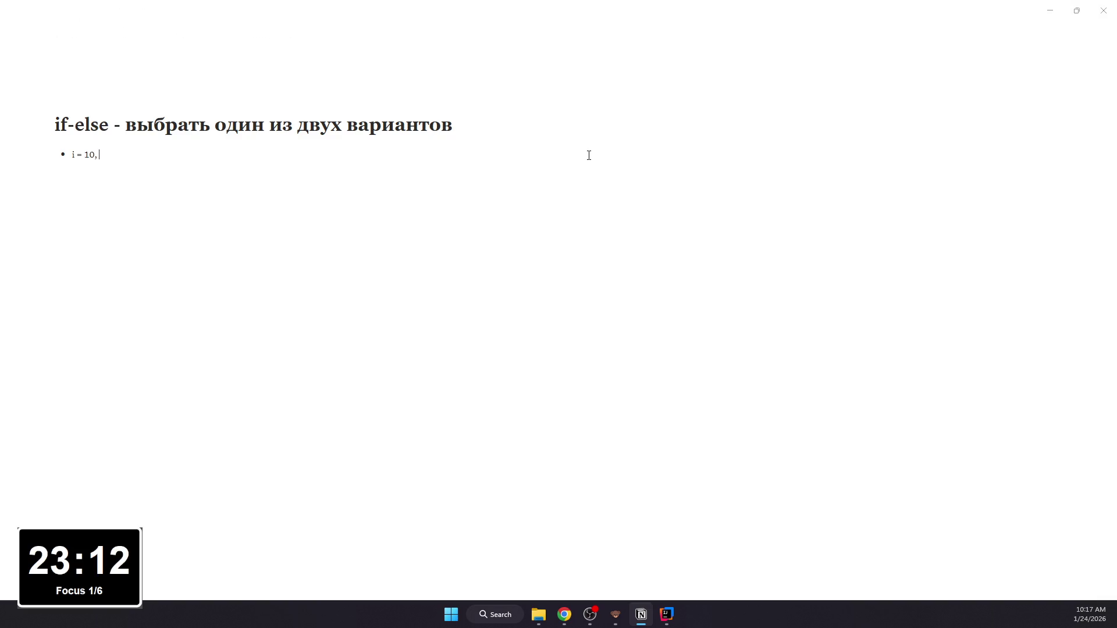
text(ли м)
text(еньше 15 )
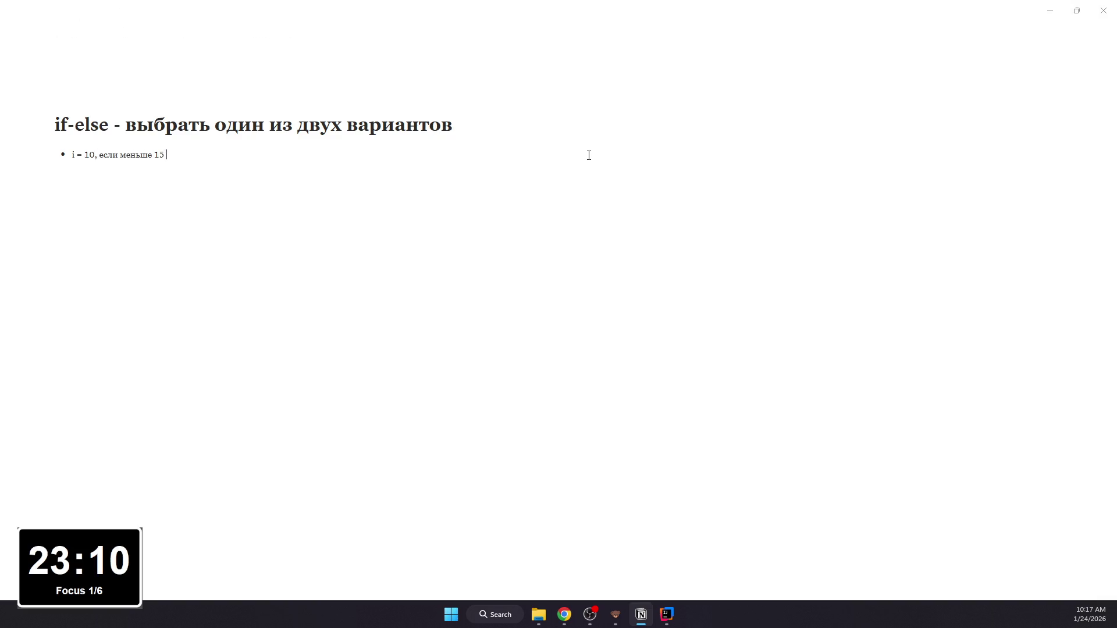
text( печ)
text(атаем одно)
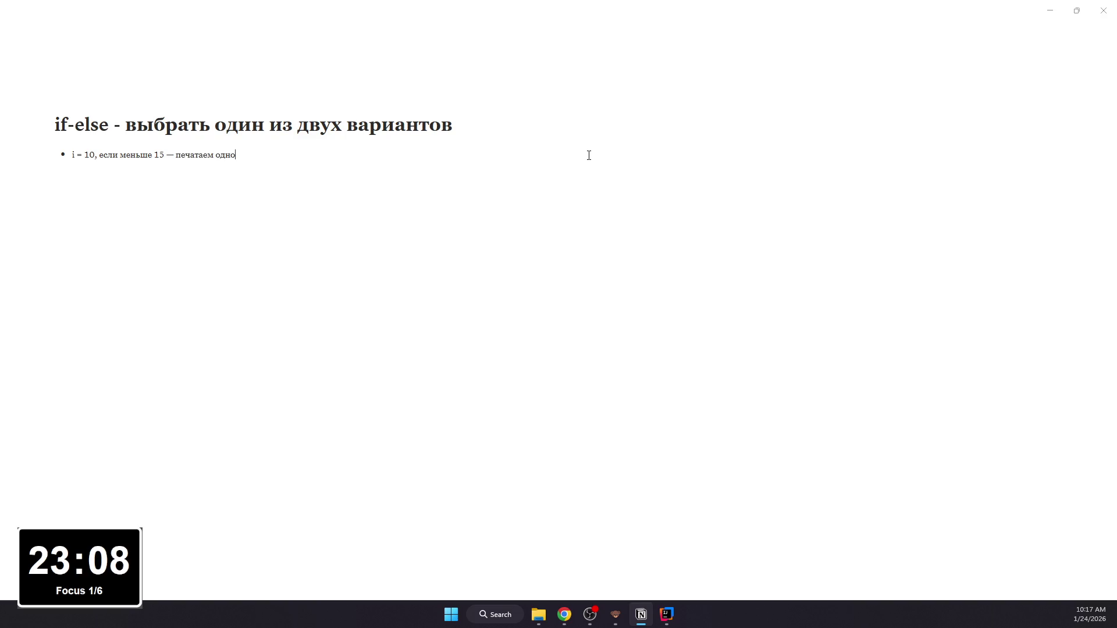
text(ин)
key(BackSpace)
key(BackSpace)
text(ач)
text(е — друг)
text(е:)
key(Return)
text(/code)
key(Return)
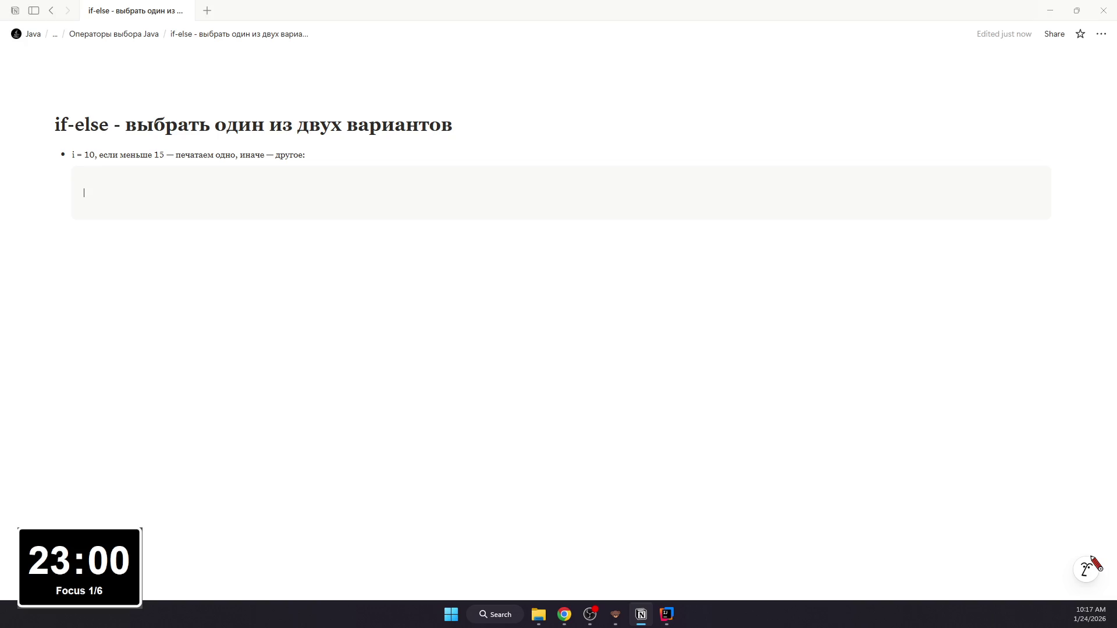
key(alt+Tab)
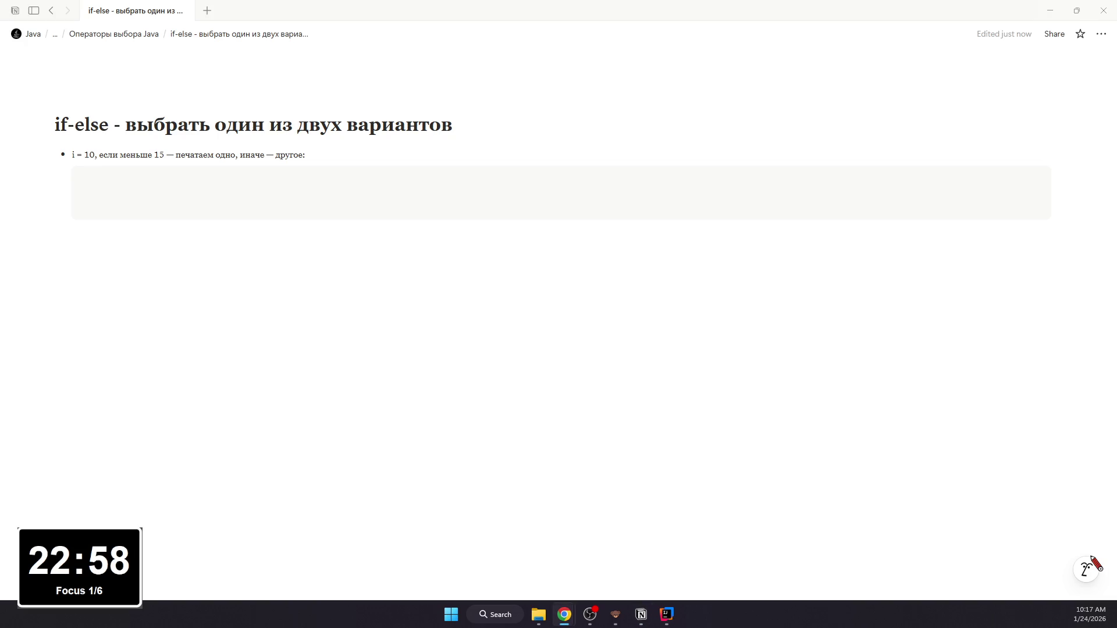
key(alt+Tab)
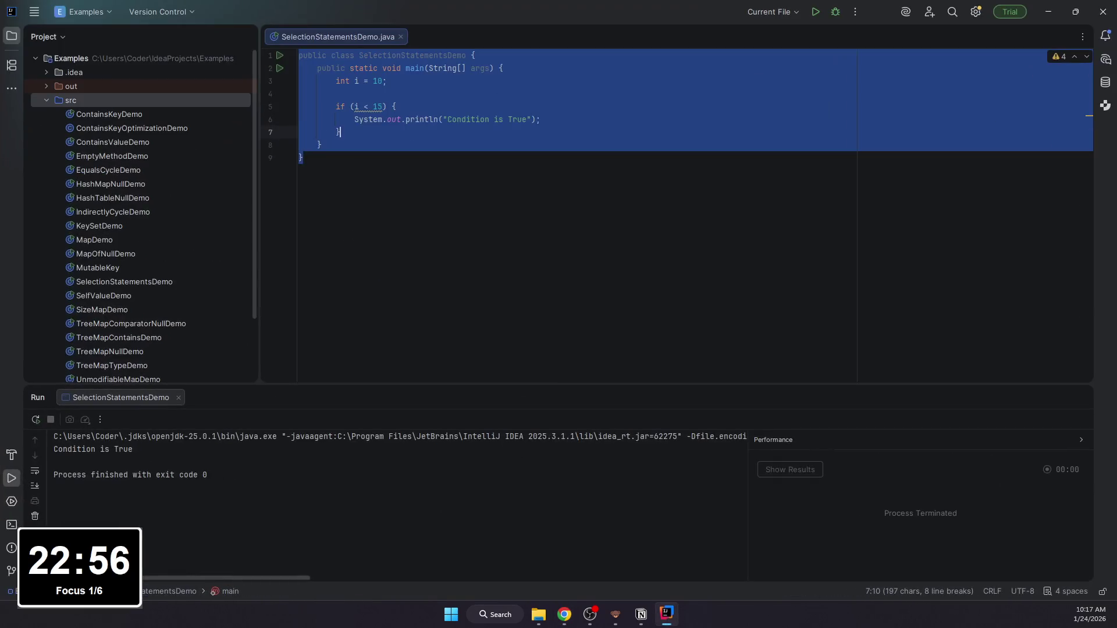
Step: Create a new Java class IfElseStatementDemo in the src folder
right_click(106, 101)
mouse_move(193, 109)
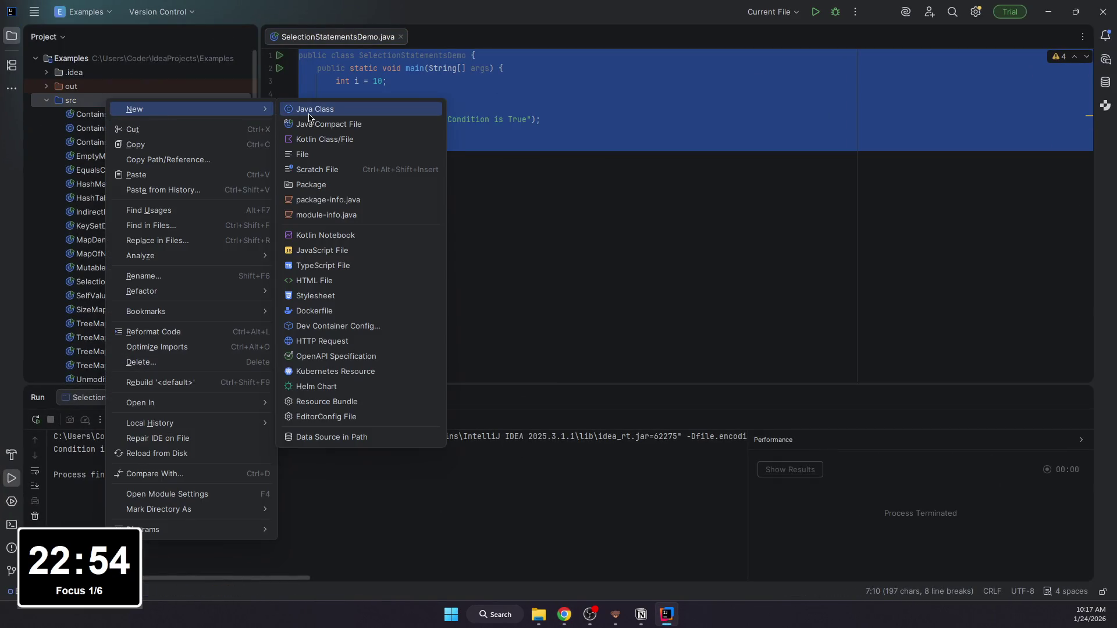
click(567, 174)
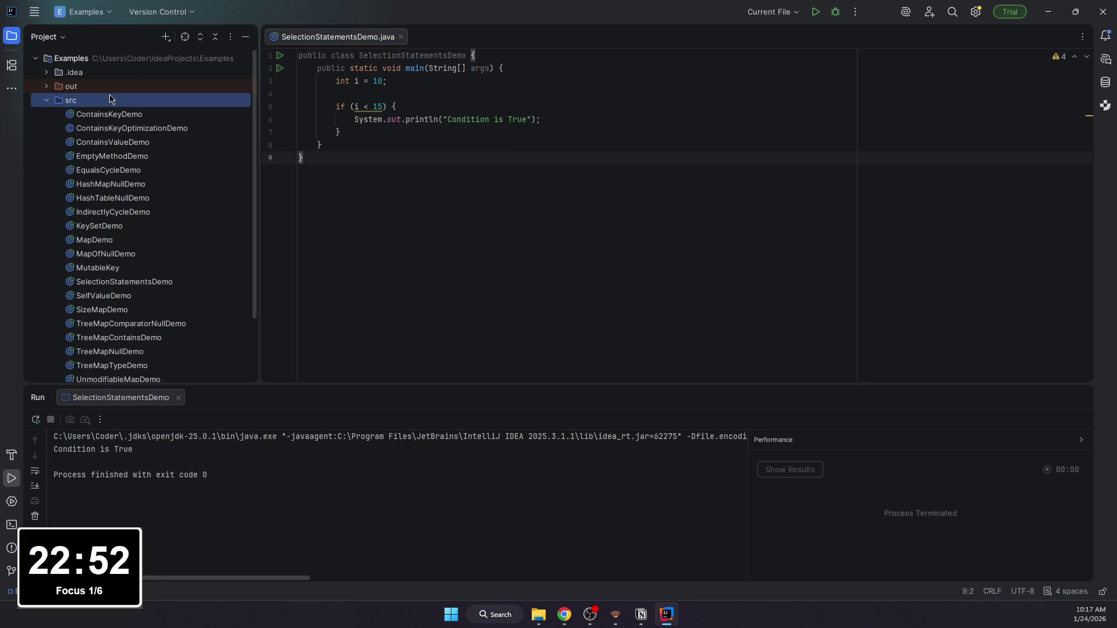
right_click(113, 94)
click(360, 102)
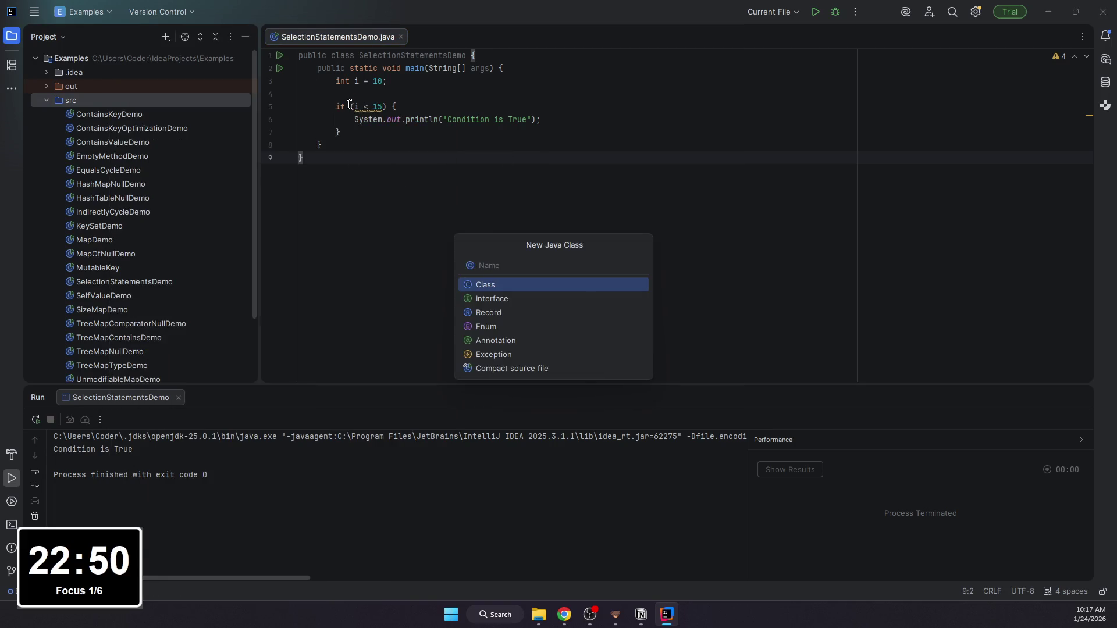
text(IfEl)
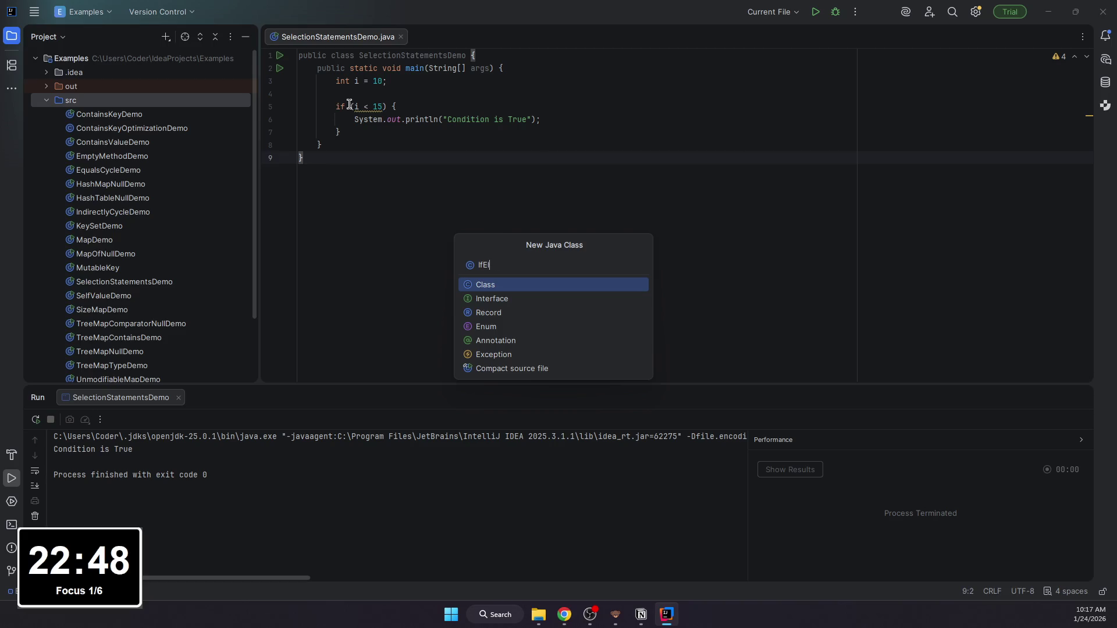
text(S)
text(men)
text(emo)
key(Return)
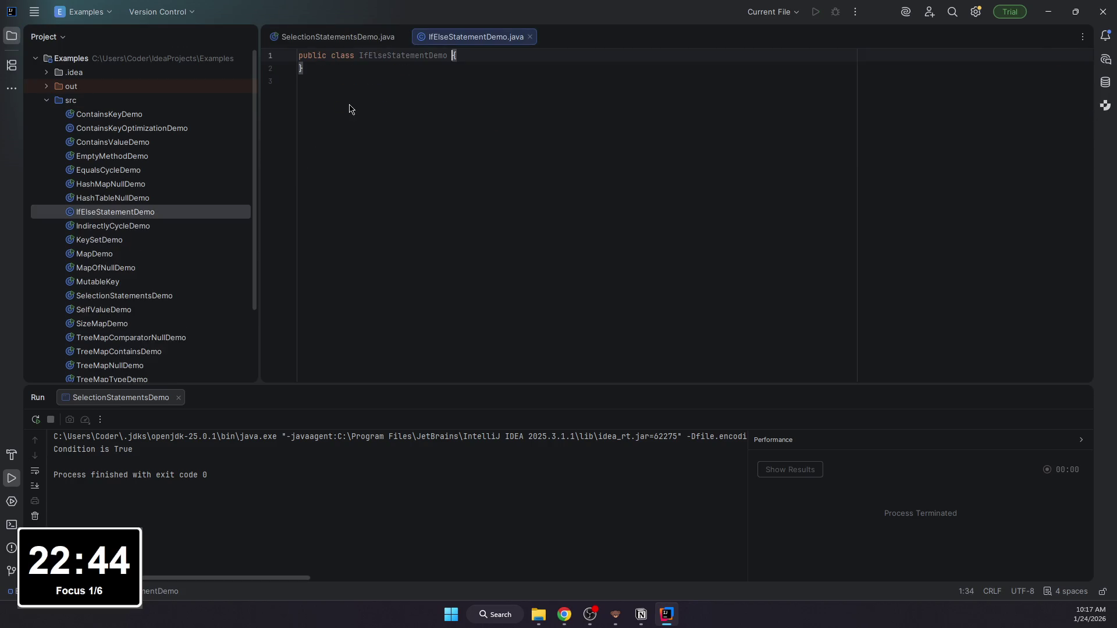
Step: Write a main method in IfElseStatementDemo declaring int i = 10
key(Return)
text(public)
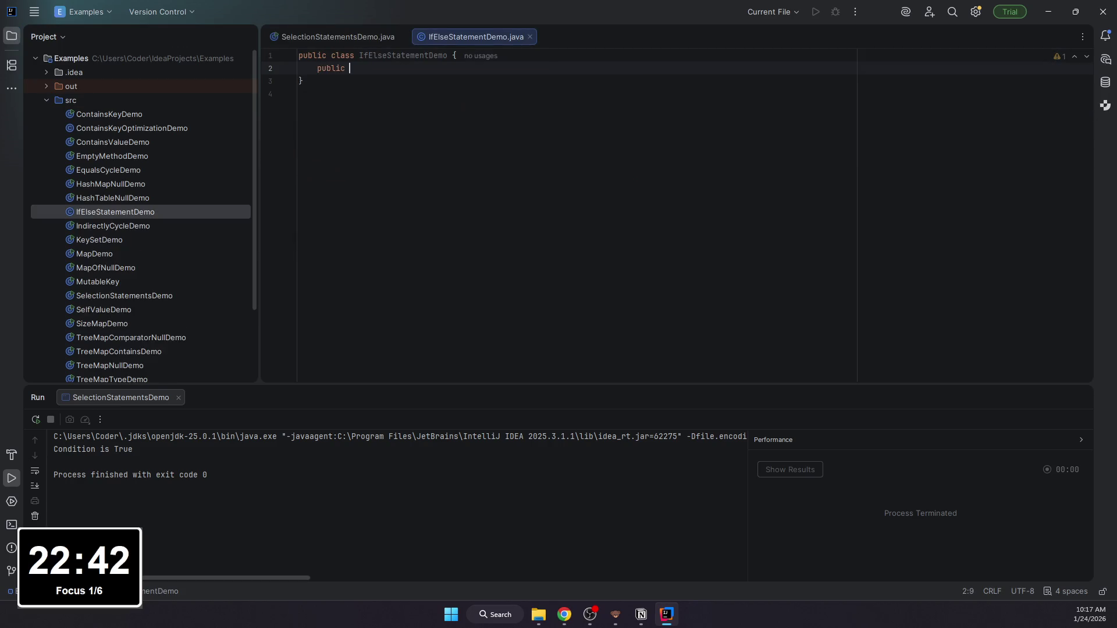
text( static void main()
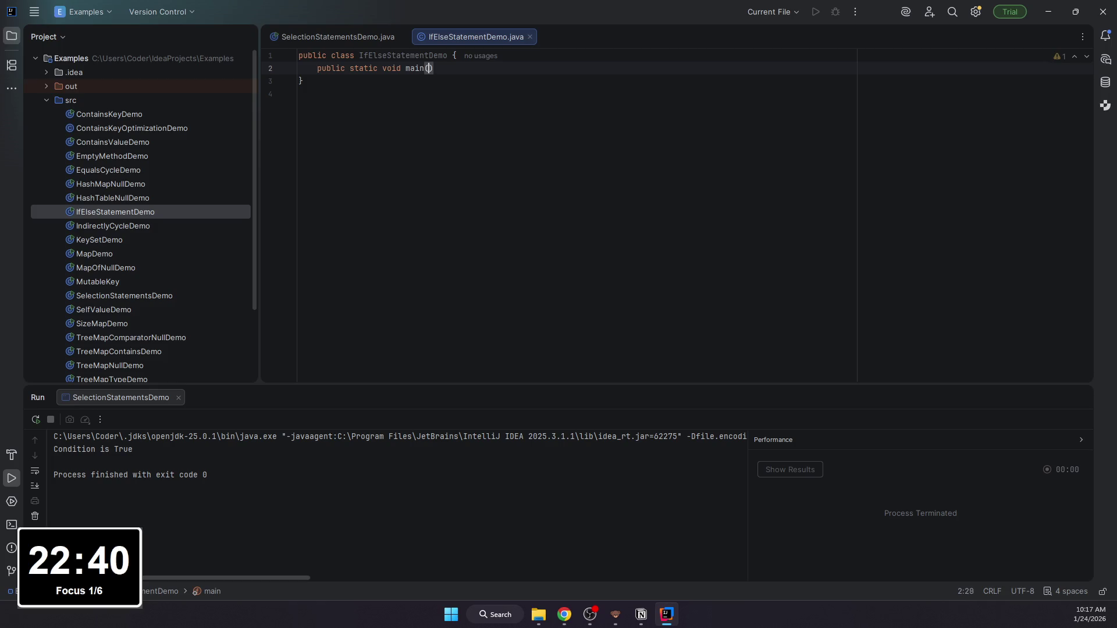
text(String[] rags))
key(BackSpace)
key(BackSpace)
key(BackSpace)
text() {)
key(Return)
text(int i = 10)
key(Return)
text(if (i < 15) {)
Step: Add an if (i < 15) … else block printing whether i is smaller or greater than 15
key(Return)
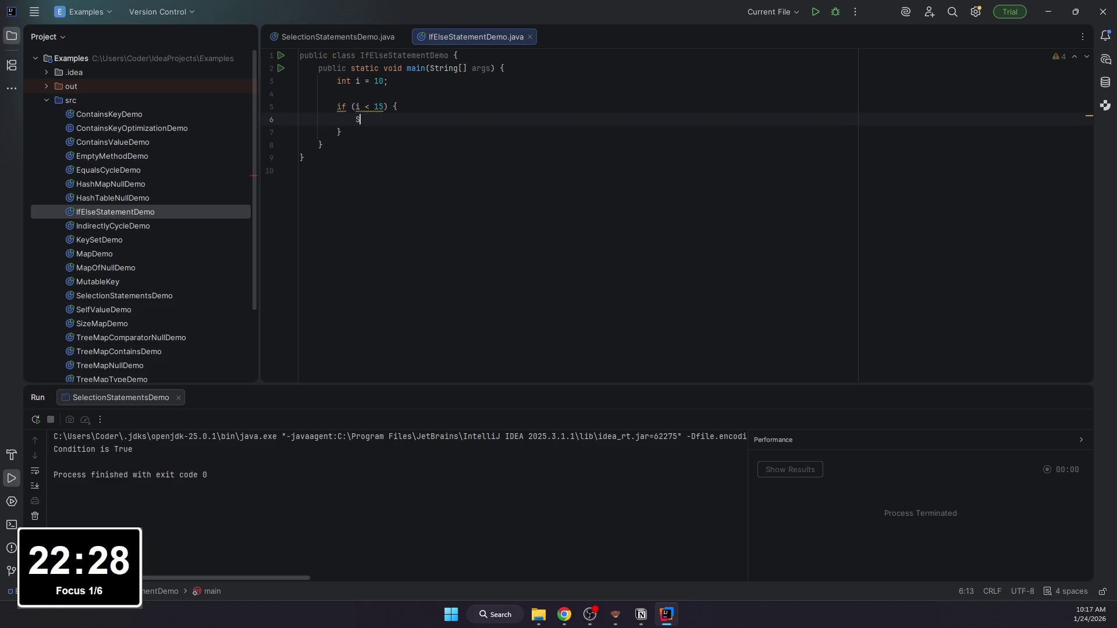
text(System.out.printl)
key(Return)
text("Co)
key(BackSpace)
key(BackSpace)
key(BackSpace)
key(BackSpace)
key(BackSpace)
key(BackSpace)
key(Right)
key(Right)
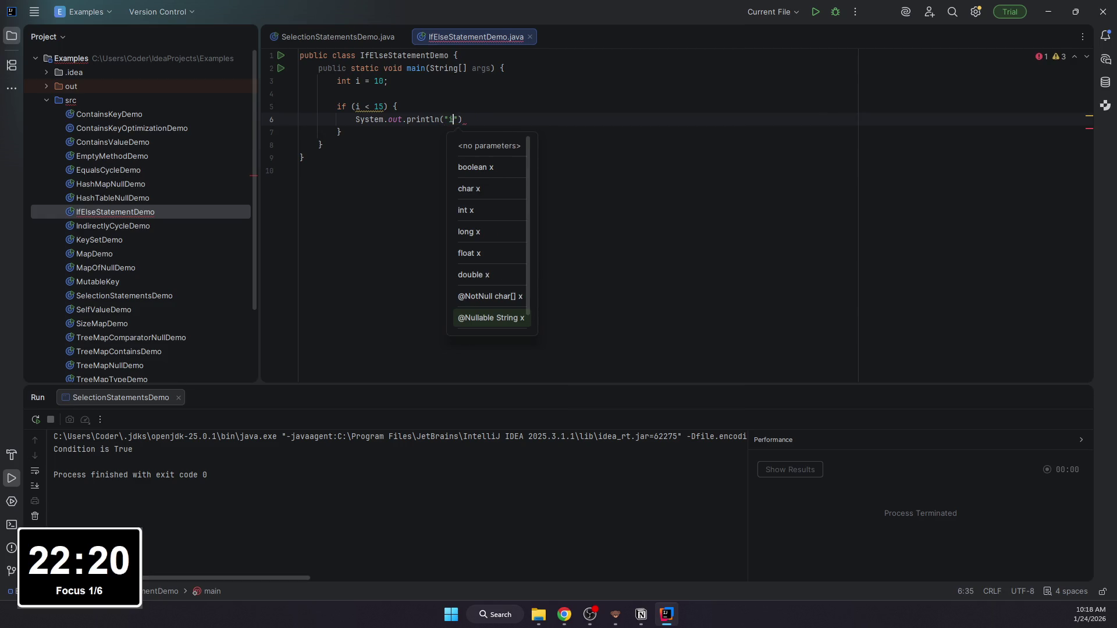
text(smaller than 15)
key(End)
text(;)
text( e)
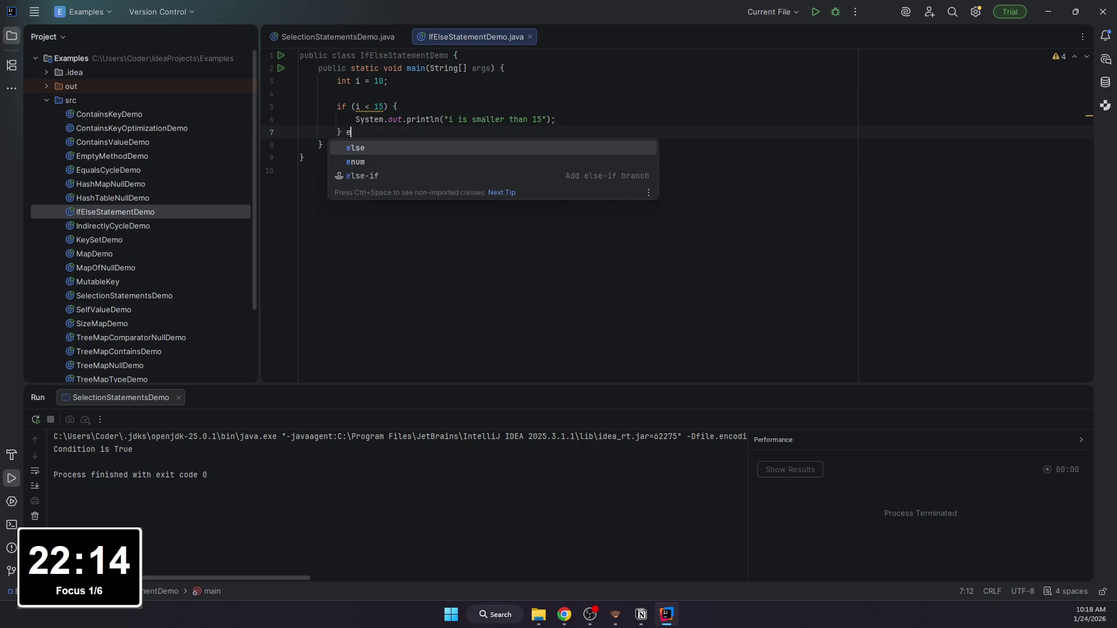
text(lse  {)
key(Return)
text({)
key(Return)
text(ystem.out.println()
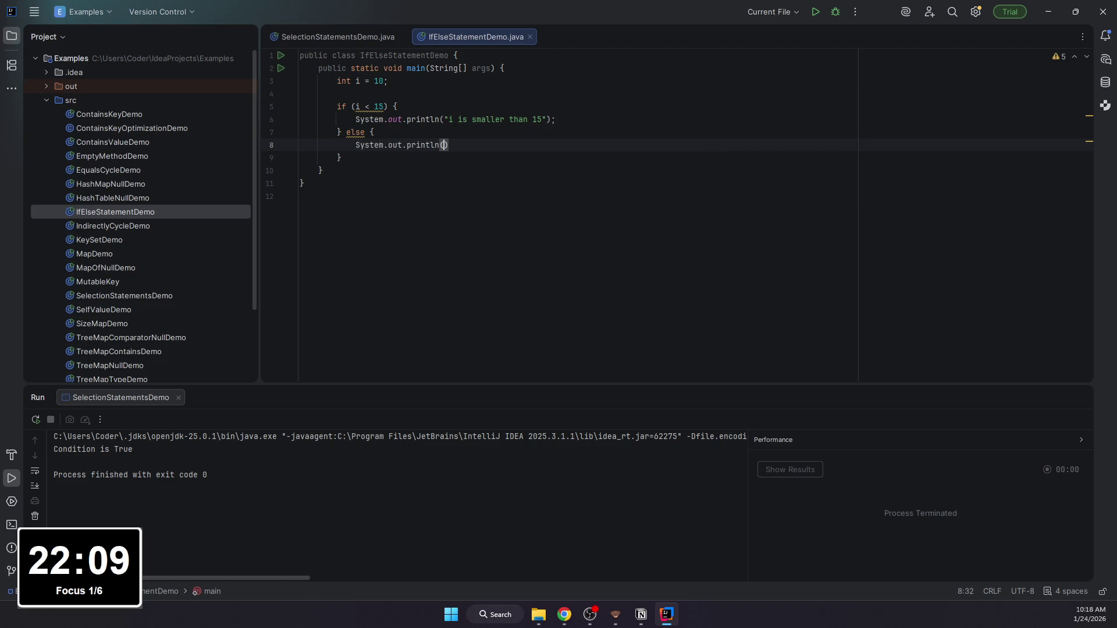
text("i )
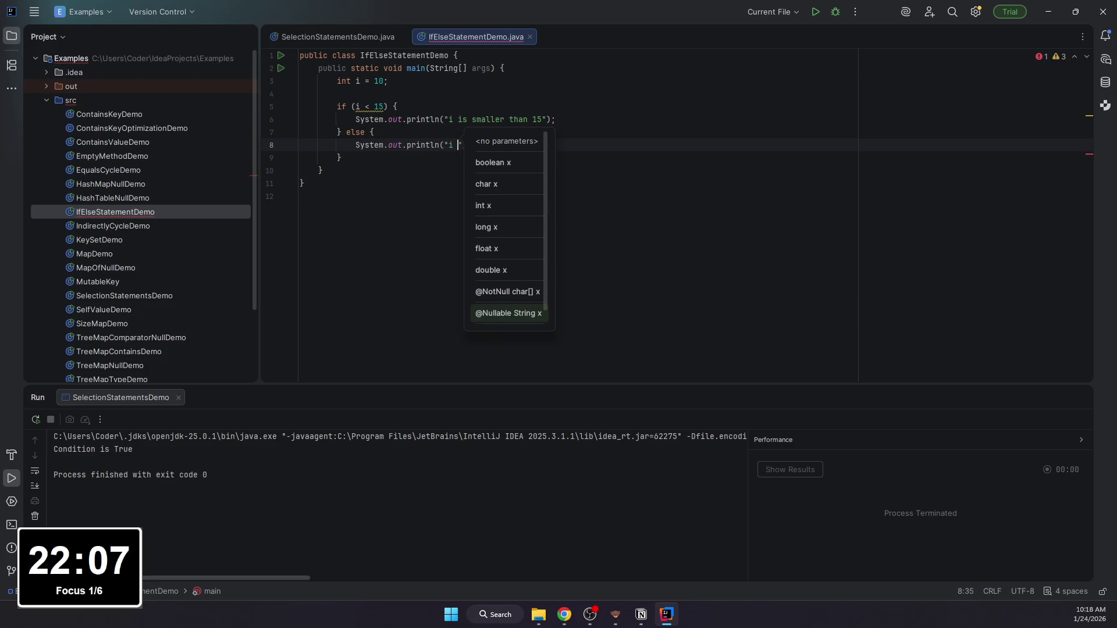
text(is greater than 15");)
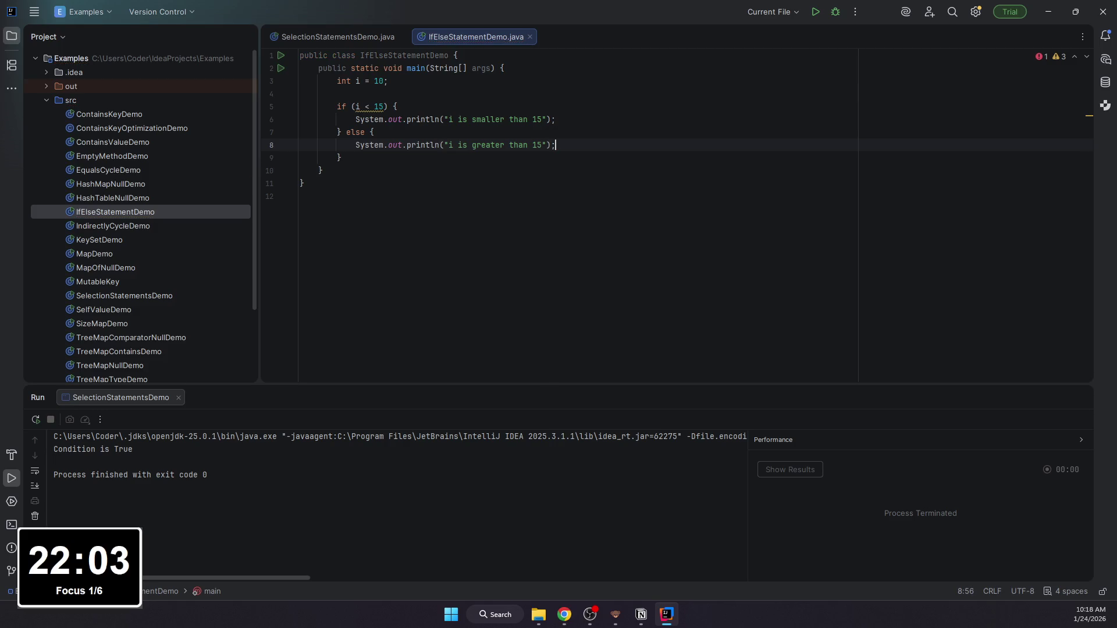
click(400, 107)
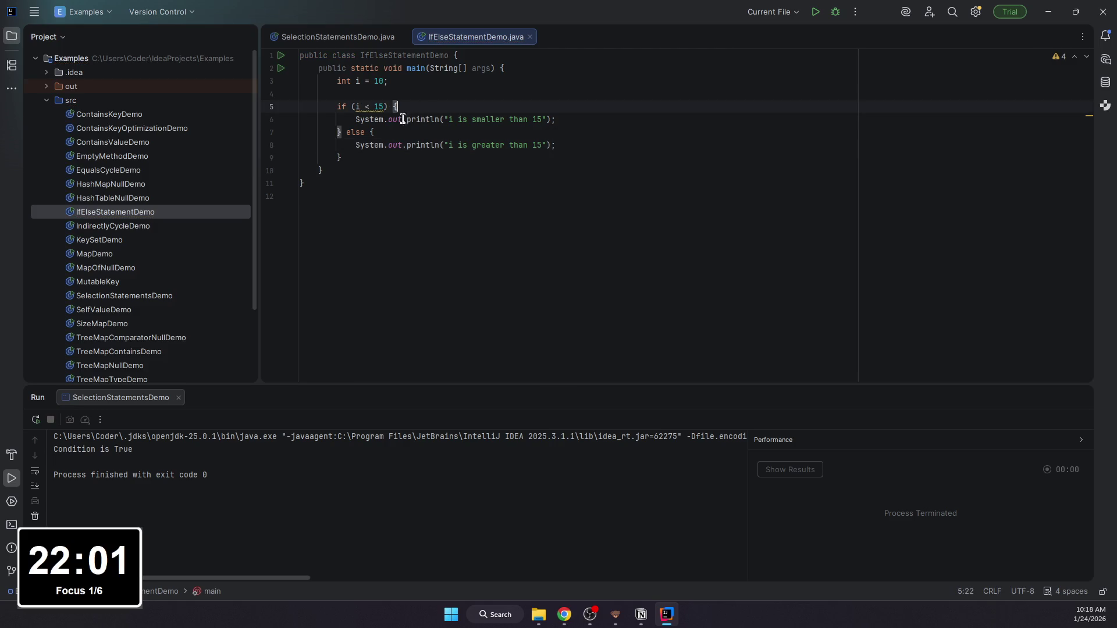
Step: Paste the IfElseStatementDemo code into the Notion code block and make i = 10 inline code
key(ctrl+a)
key(ctrl+c)
key(alt+Tab)
key(ctrl+v)
key(BackSpace)
drag(95, 155, 50, 148)
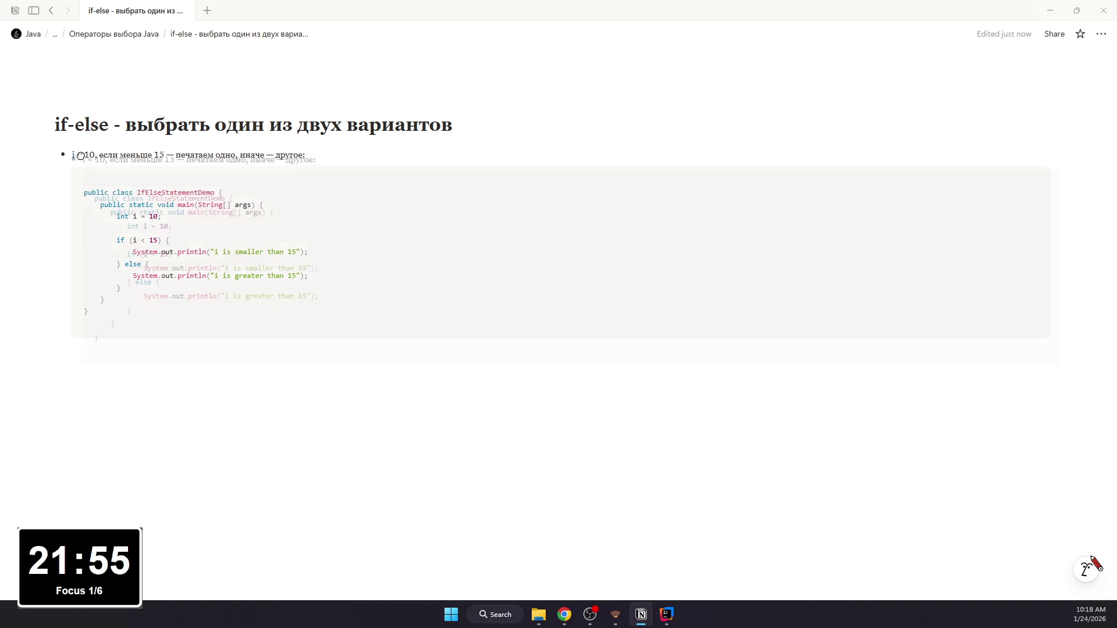
key(ctrl+d)
key(ctrl+z)
key(ctrl+e)
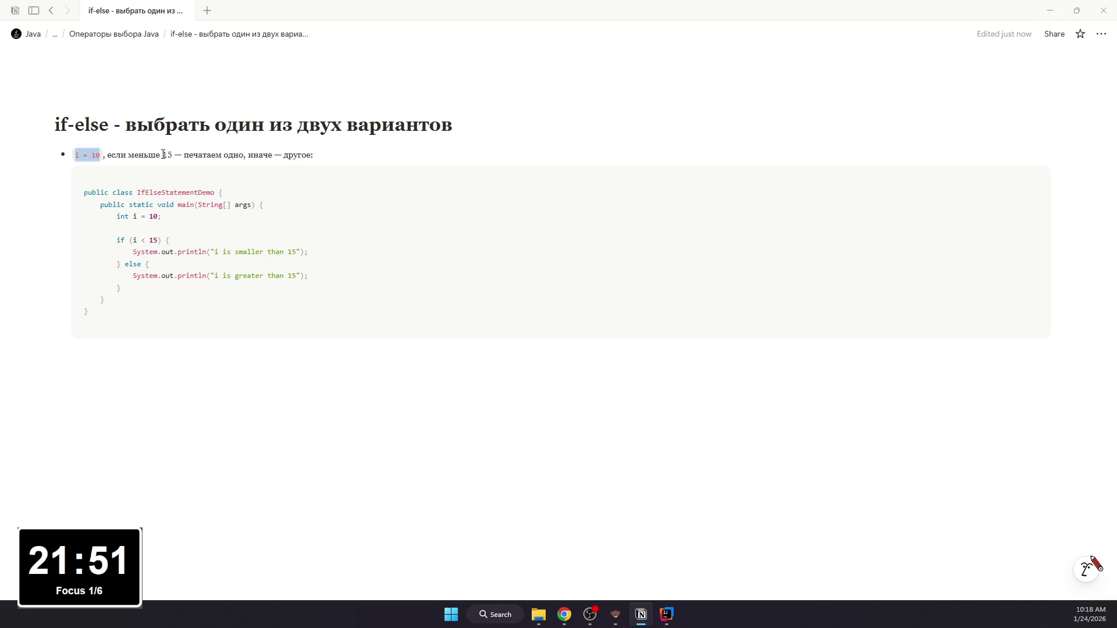
Step: Write three nested bullets explaining the i < 15 check and its true and false branches
click(227, 350)
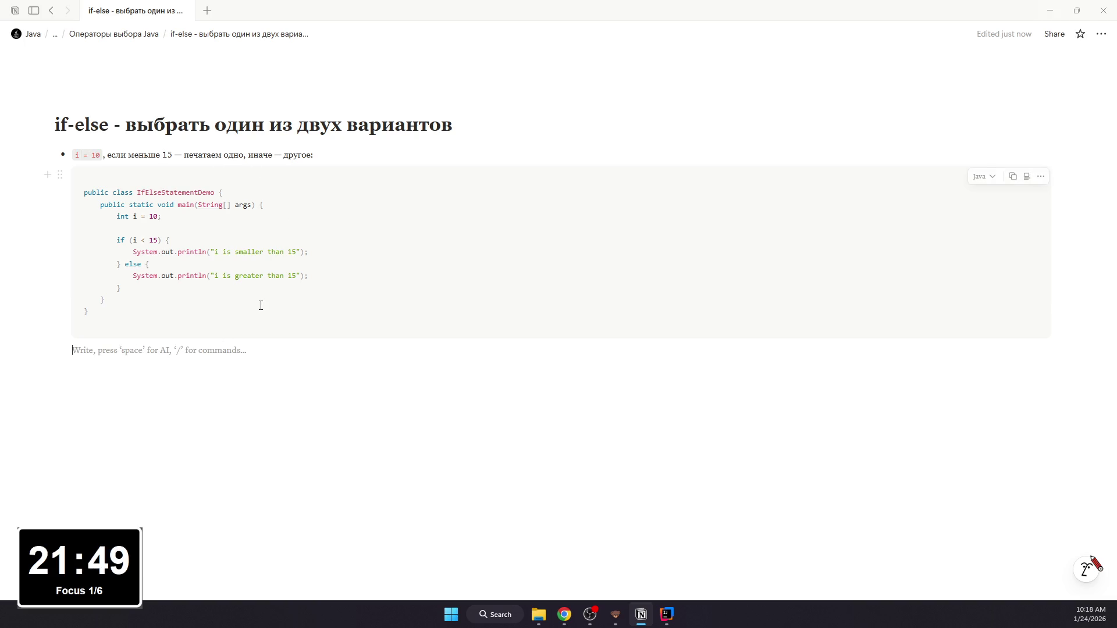
text(/meeting)
key(Return)
key(ctrl+z)
key(BackSpace)
key(BackSpace)
text(- Пр)
key(BackSpace)
text(веряем i)
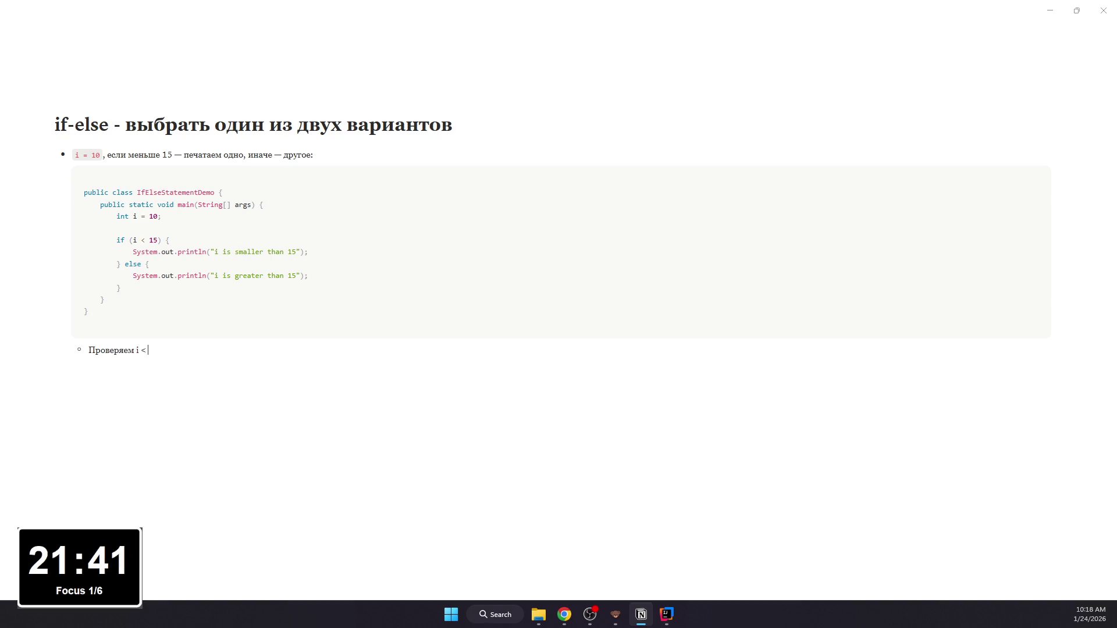
text( < 15;)
key(Return)
text(e)
text(л)
text( t)
text(->)
text( вып)
text(ется )
text(первая )
text(println)
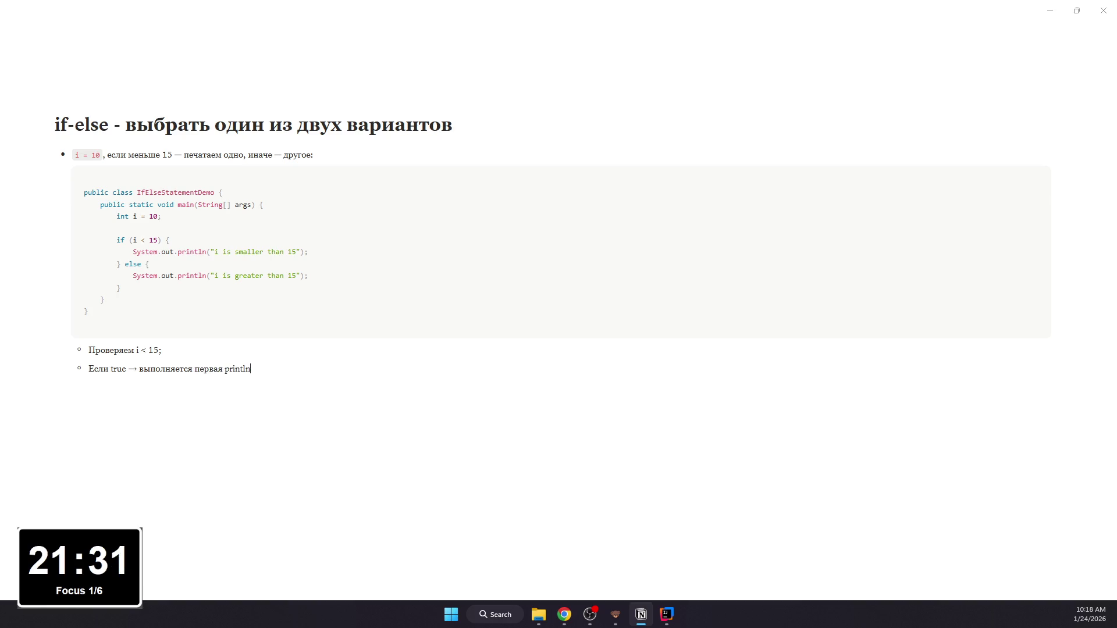
text(и)
text(и )
text( -)
text( п)
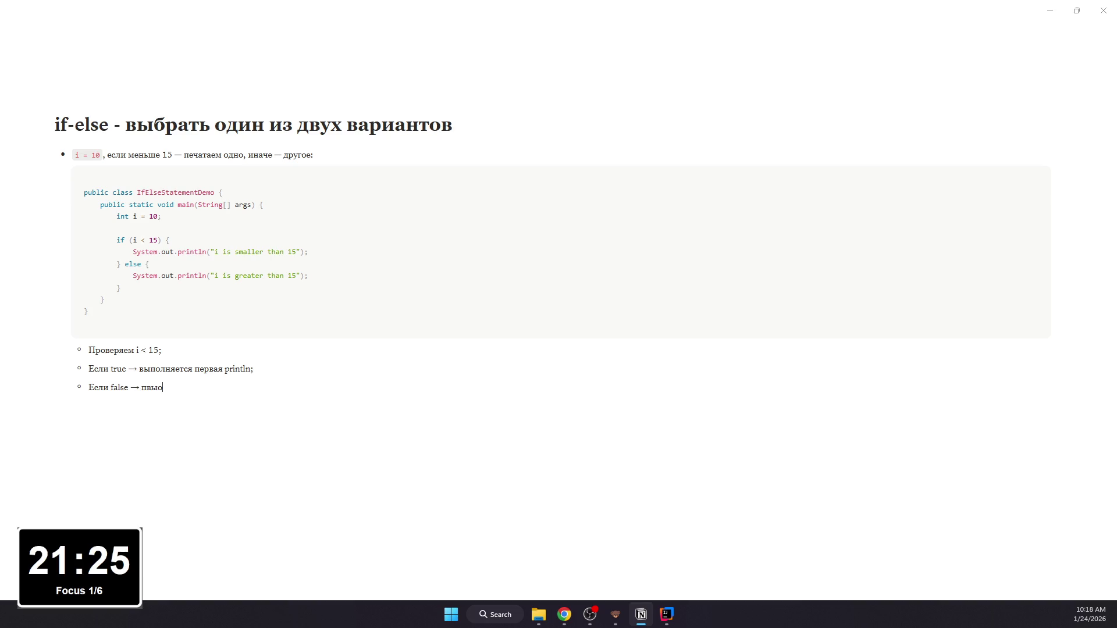
key(BackSpace)
text(выполняется ветка else.)
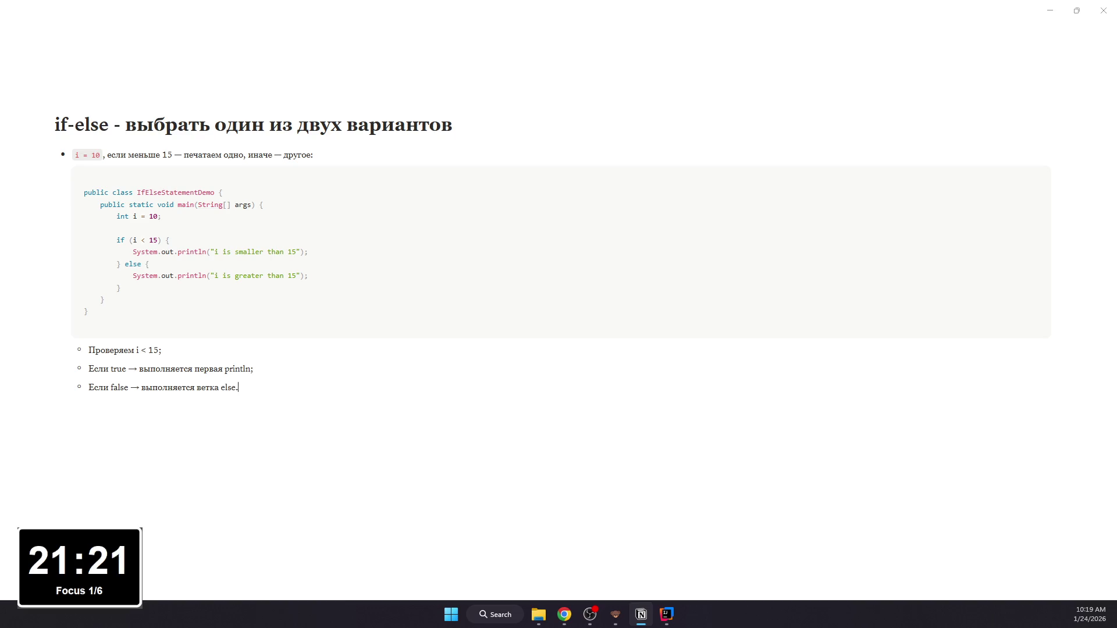
mouse_move(559, 251)
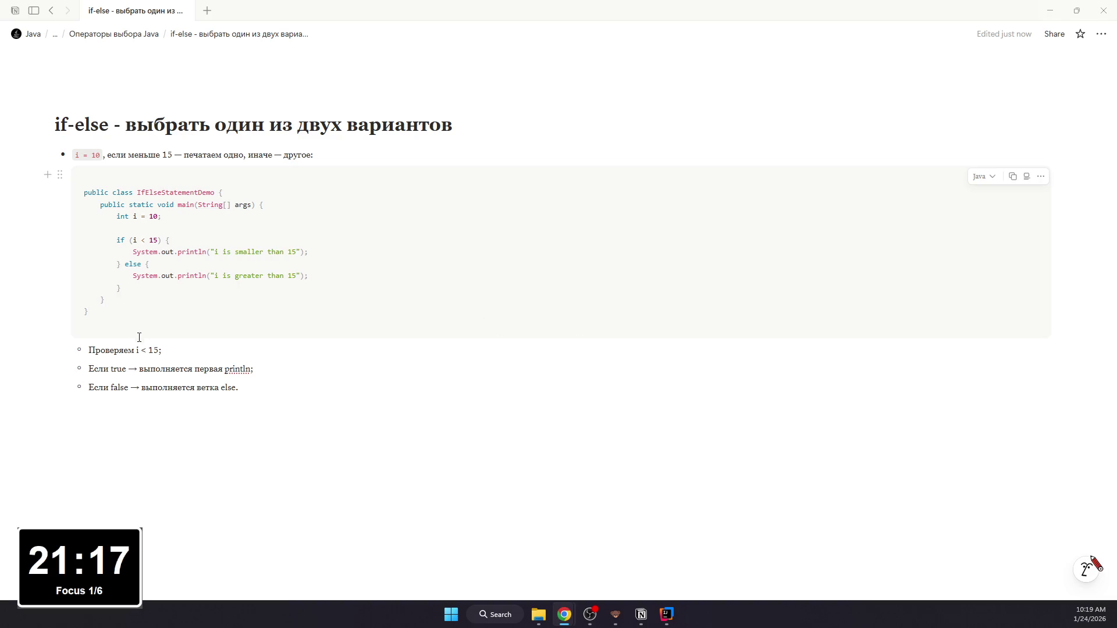
Step: Format i < 15, true, println, false and else in the bullets as inline code
double_click(138, 349)
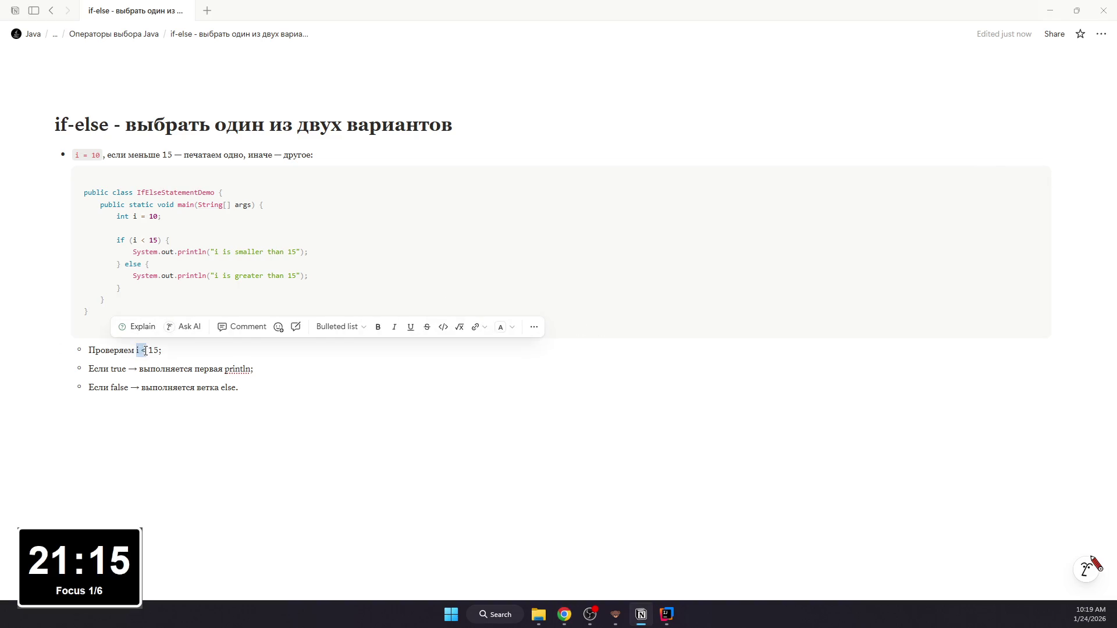
drag(142, 350, 161, 350)
key(ctrl+e)
double_click(121, 369)
key(ctrl+e)
double_click(243, 370)
key(ctrl+e)
double_click(119, 388)
key(ctrl+e)
double_click(234, 388)
key(ctrl+e)
Step: Nest the true and false bullets under the check bullet and return to the parent page
click(192, 404)
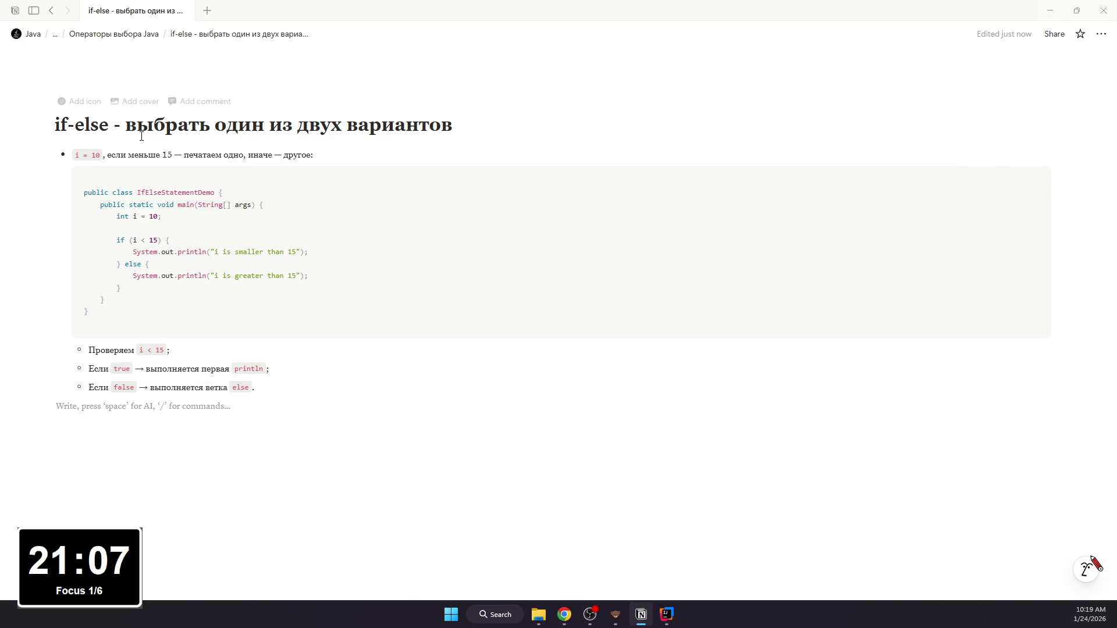
drag(108, 407, 90, 381)
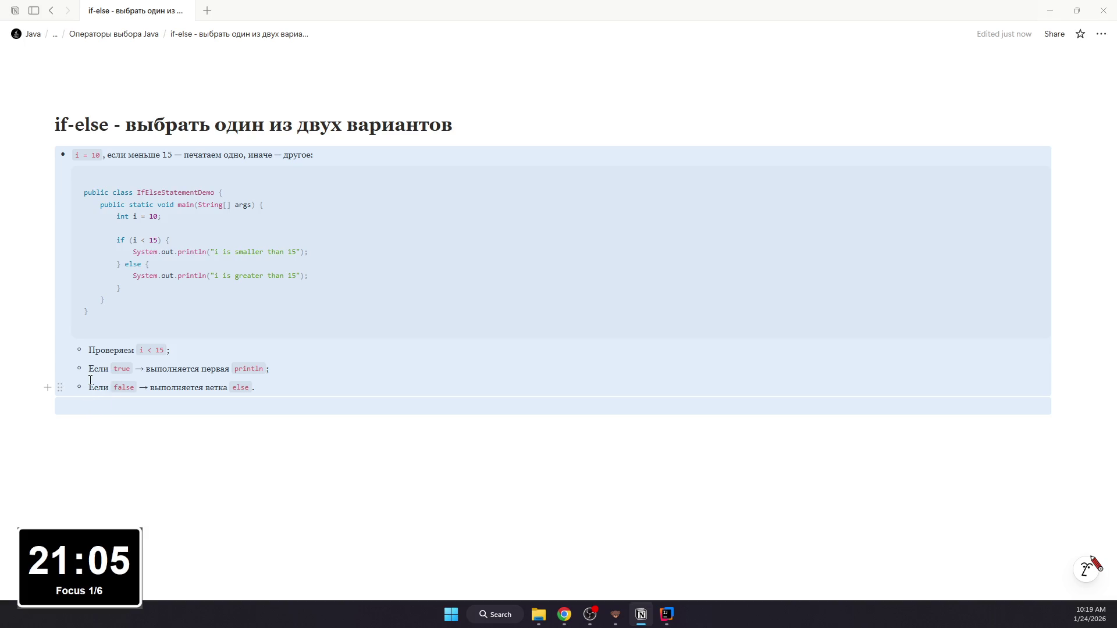
click(92, 405)
key(BackSpace)
drag(255, 388, 183, 375)
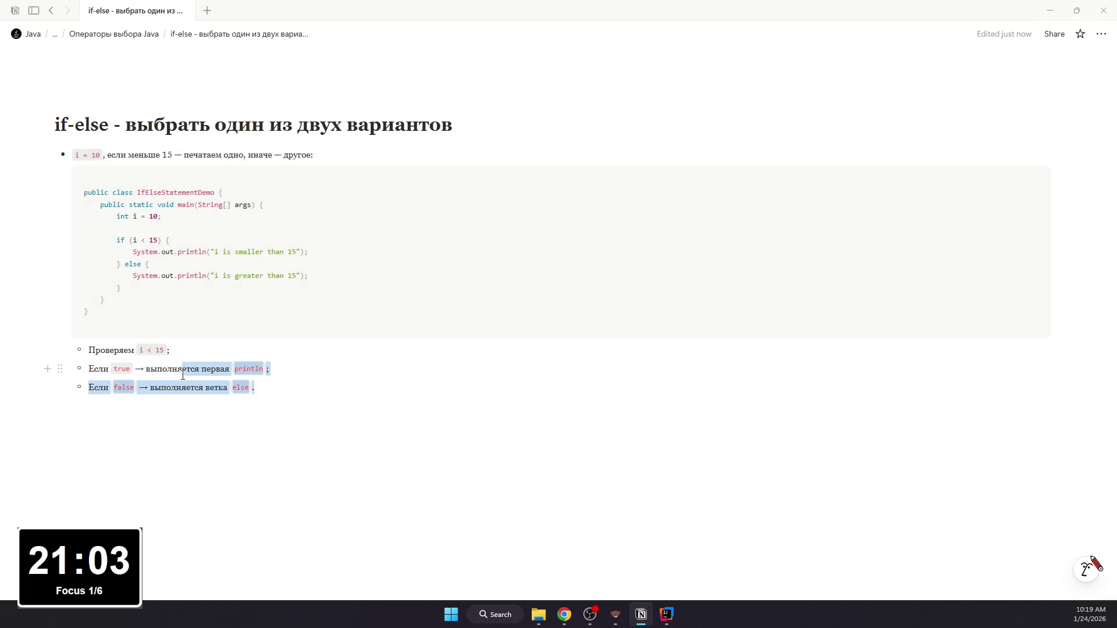
key(Escape)
double_click(91, 370)
drag(91, 372, 106, 408)
key(Tab)
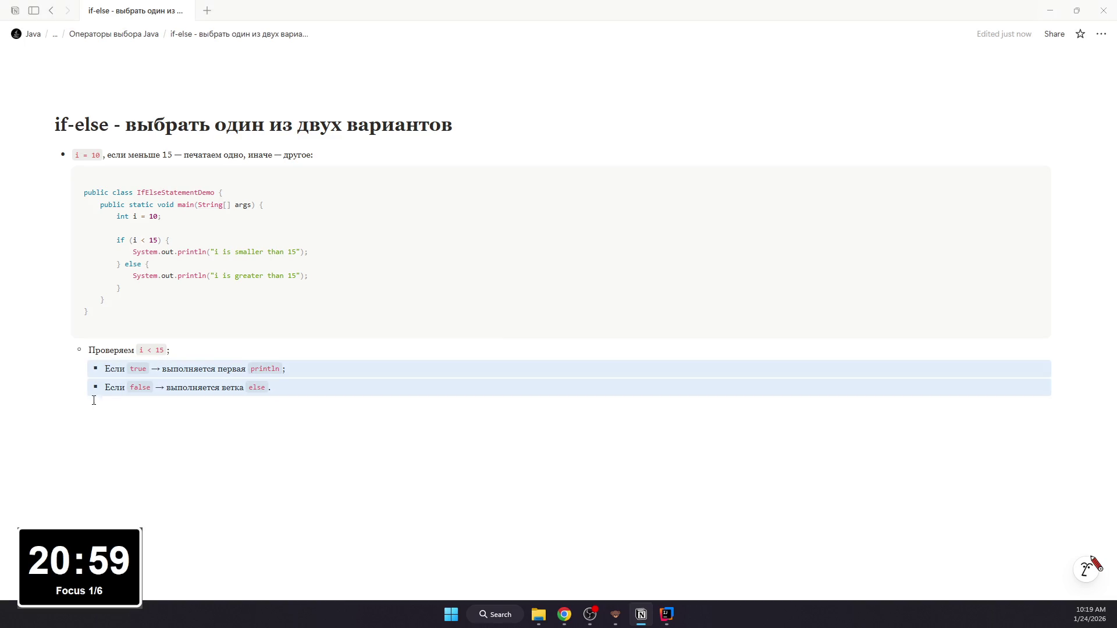
click(179, 369)
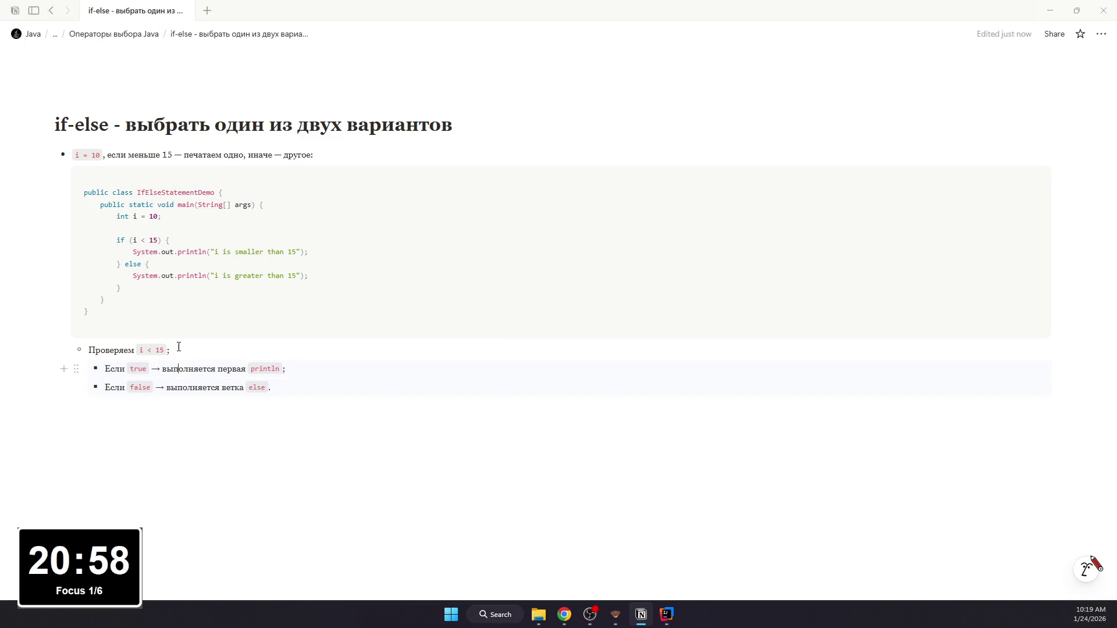
click(50, 11)
Step: Create a new subpage under Примеры with serif font, small text and full width
click(196, 446)
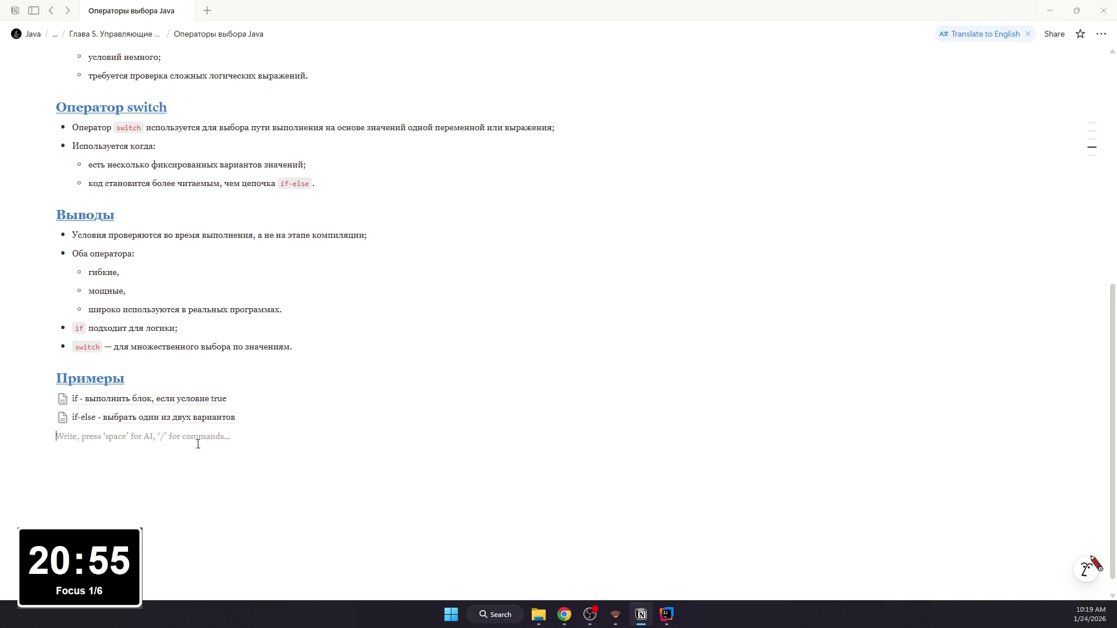
text(/p)
key(Return)
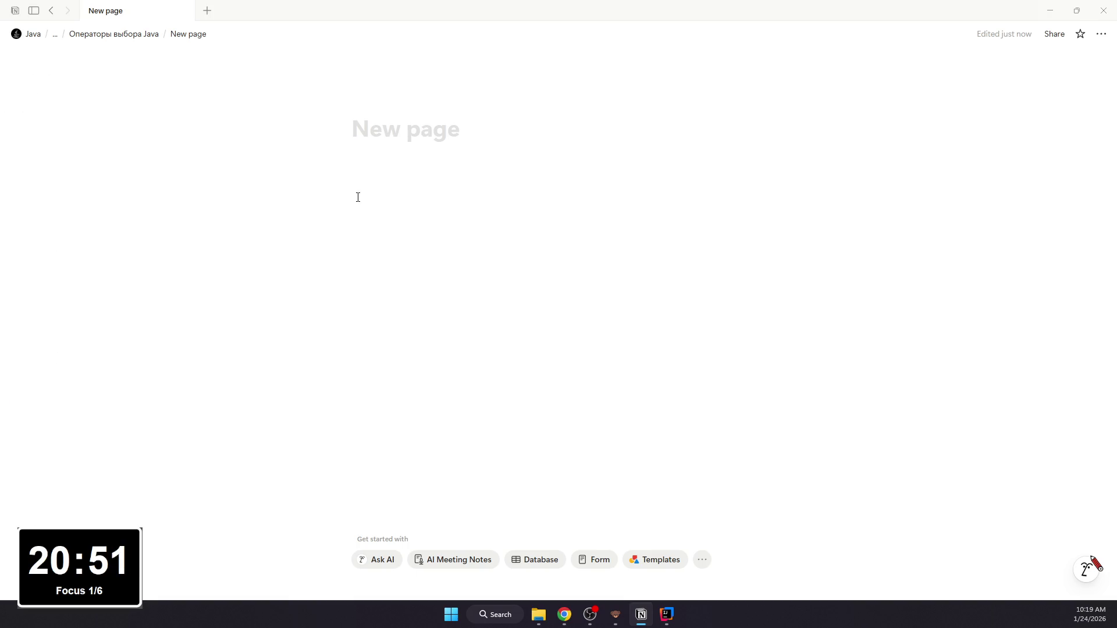
click(1102, 33)
click(1030, 94)
click(1032, 224)
click(1033, 238)
click(556, 189)
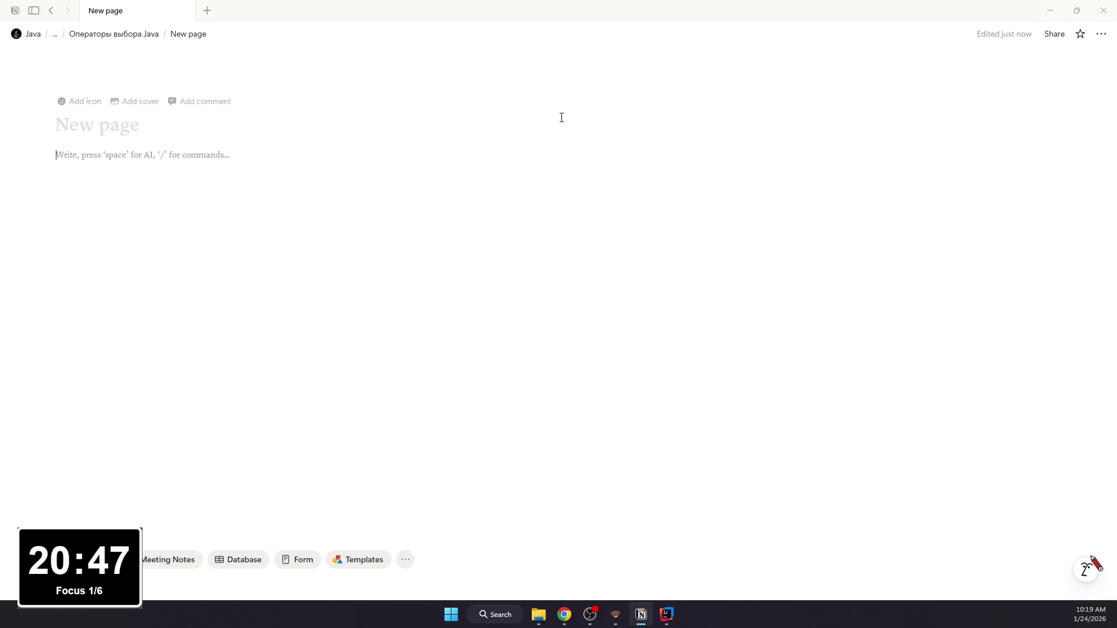
text(nested if )
text(-- )
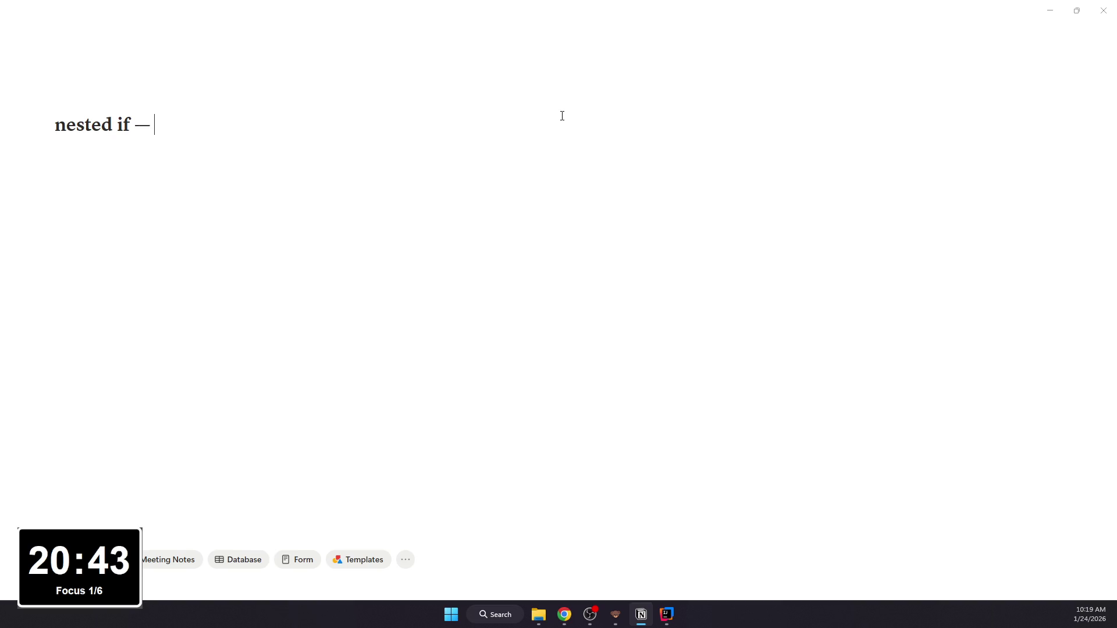
text(“if внутри if” ()
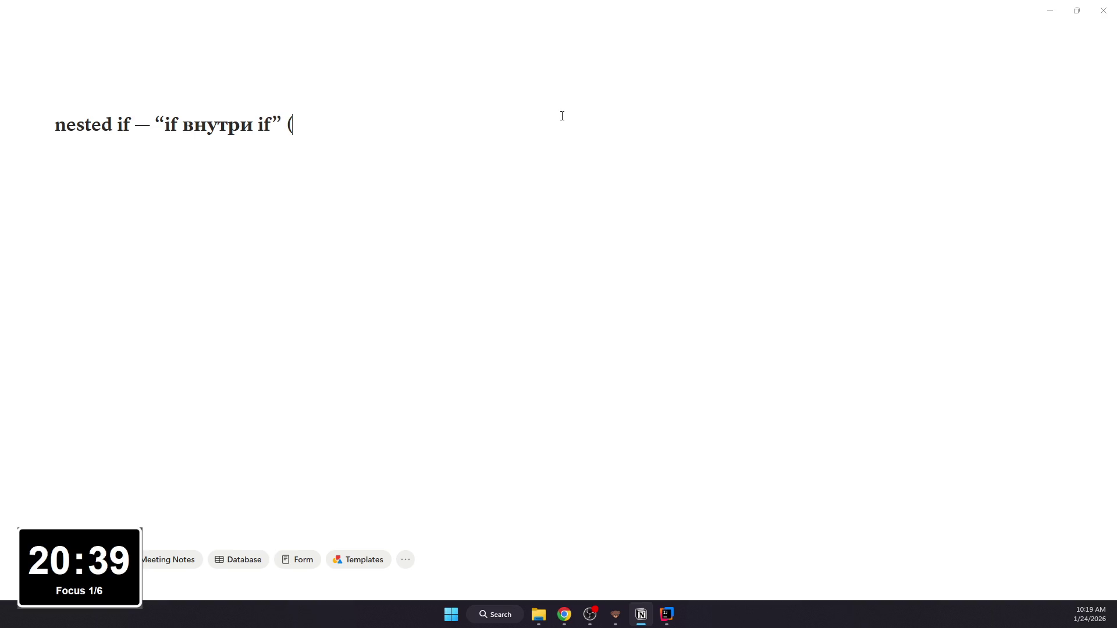
text(второе)
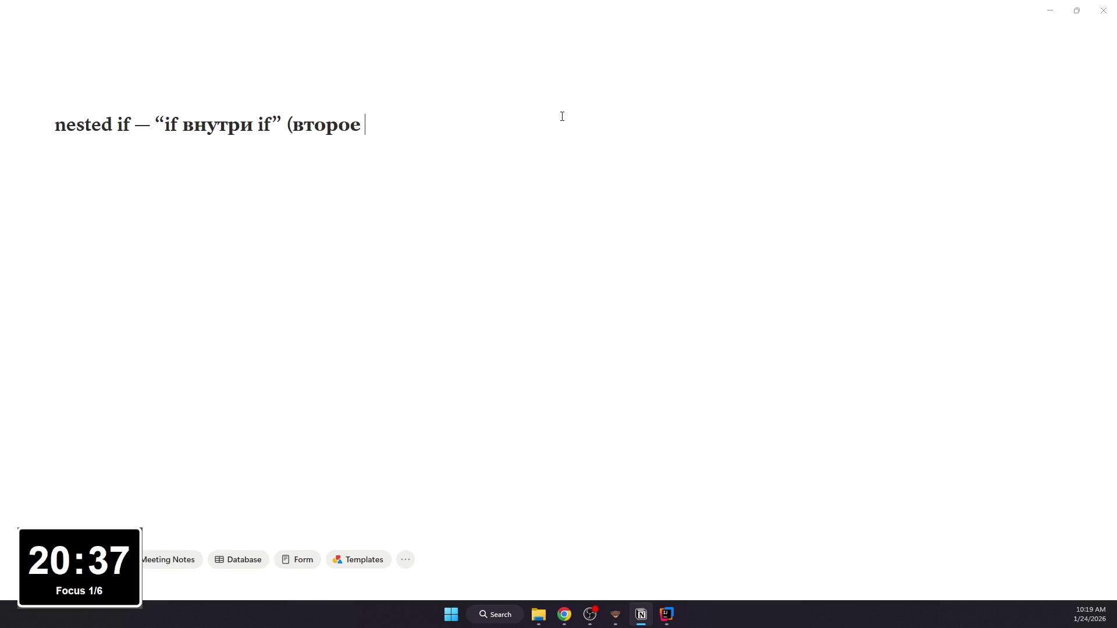
text( условие зависит о)
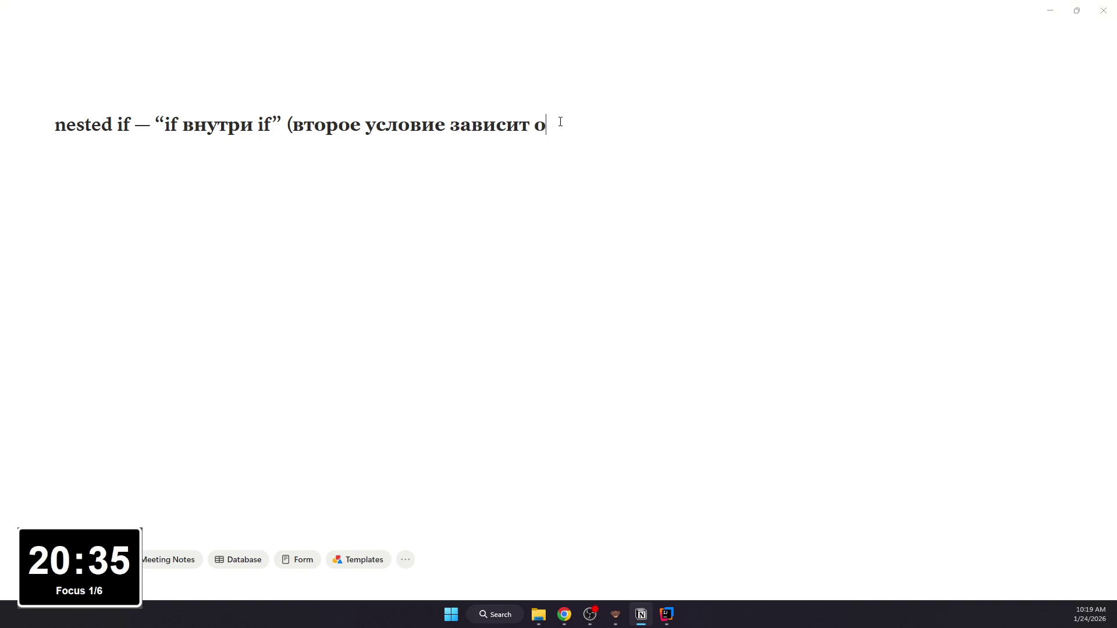
text(т первого))
Step: Title it 'nested if — “if внутри if” (второе условие зависит от первого)' and reopen it from the parent page
key(Return)
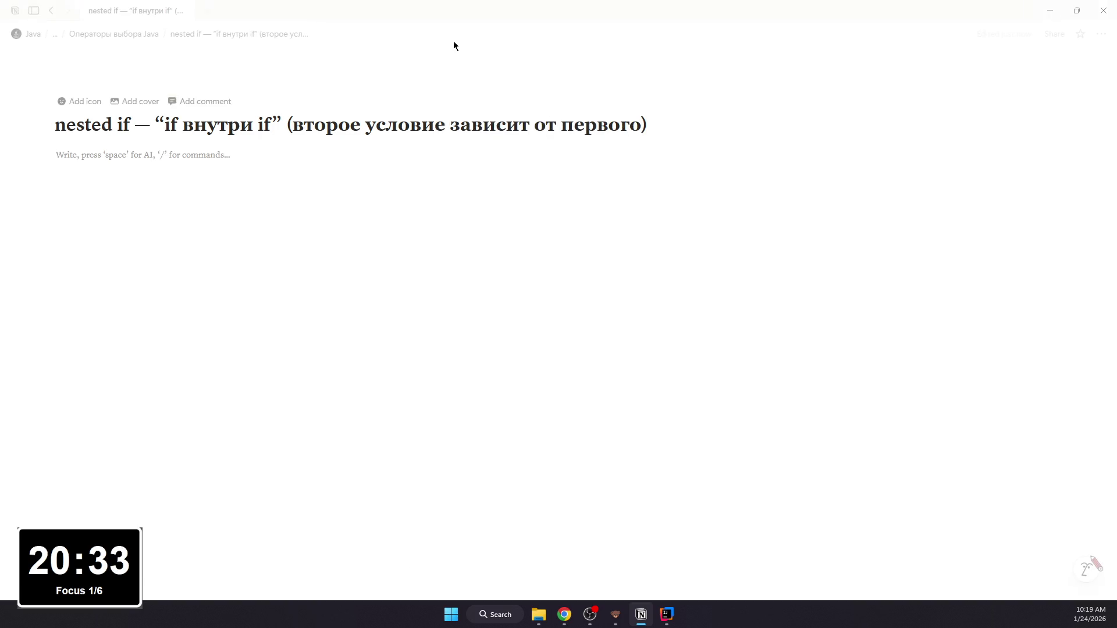
click(97, 33)
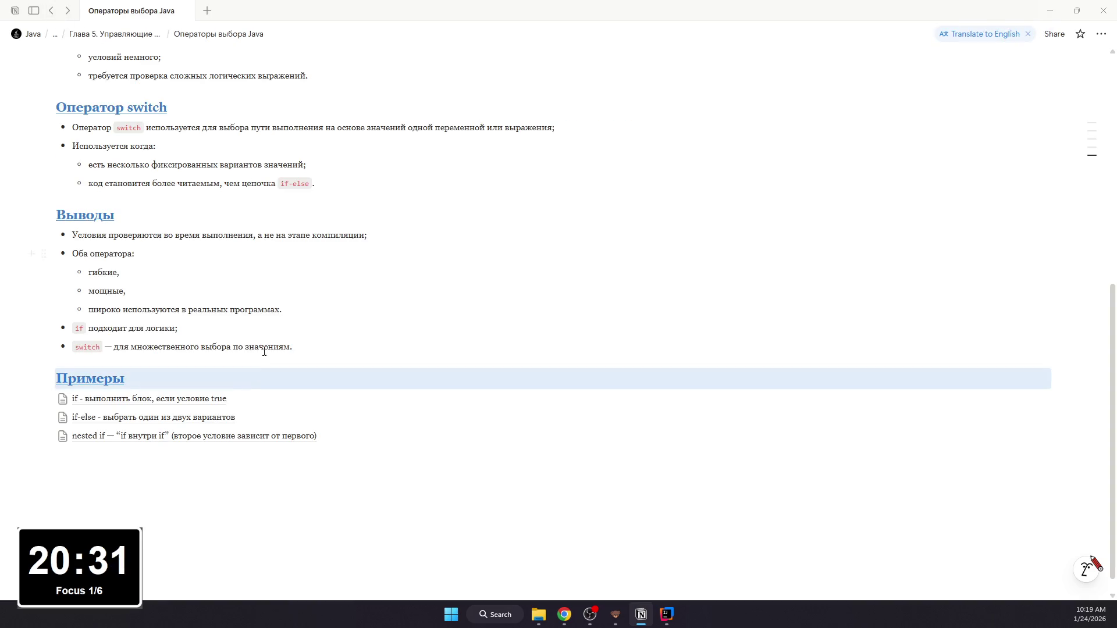
click(247, 446)
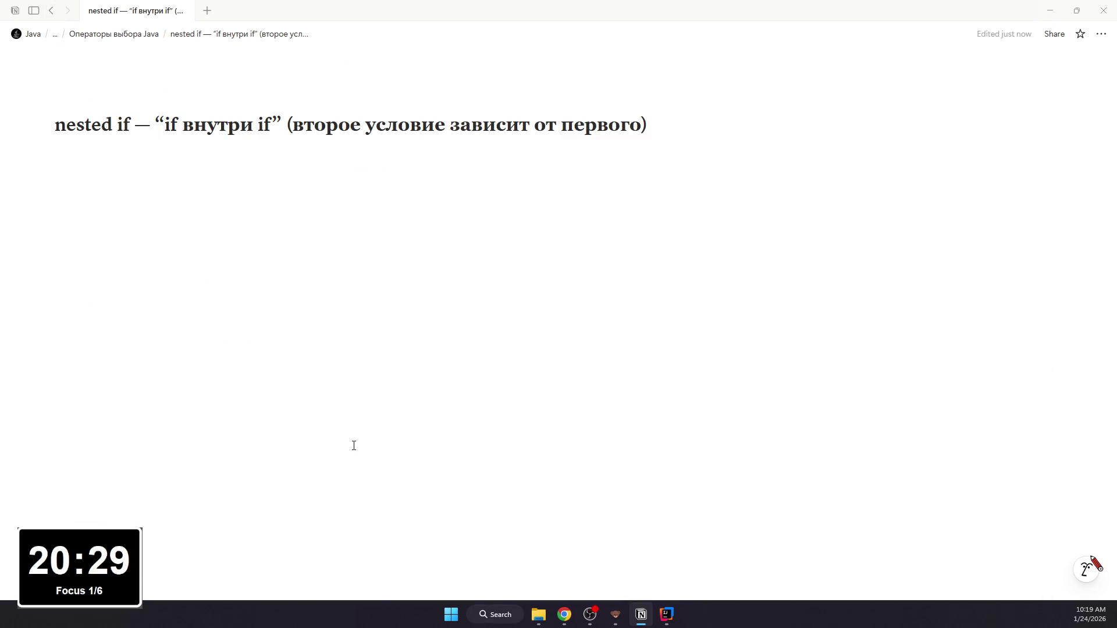
click(590, 615)
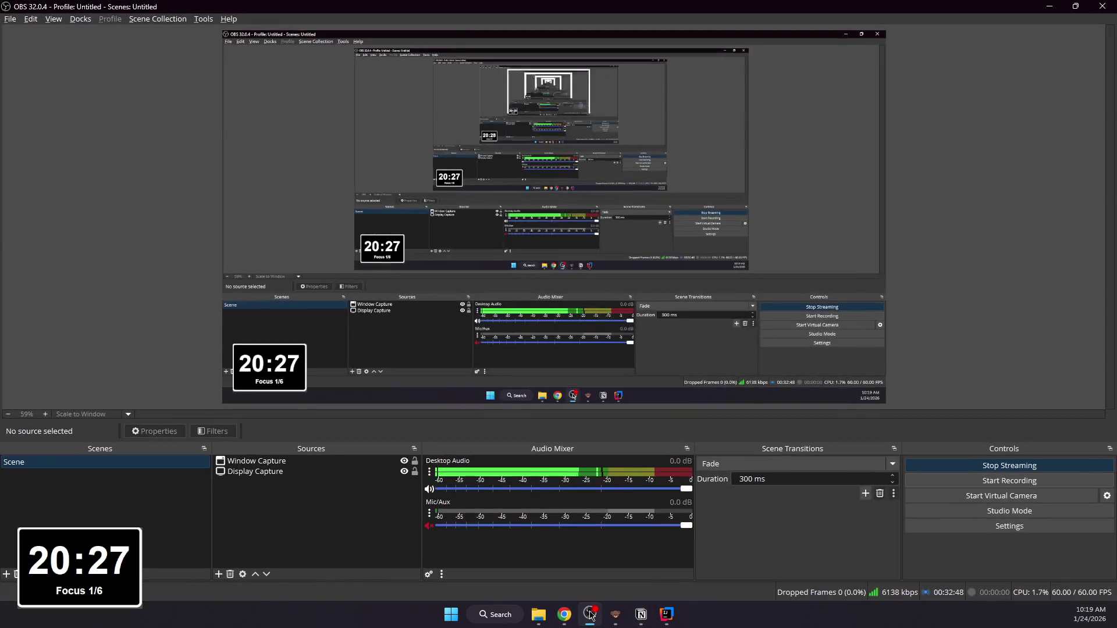
click(591, 615)
click(288, 258)
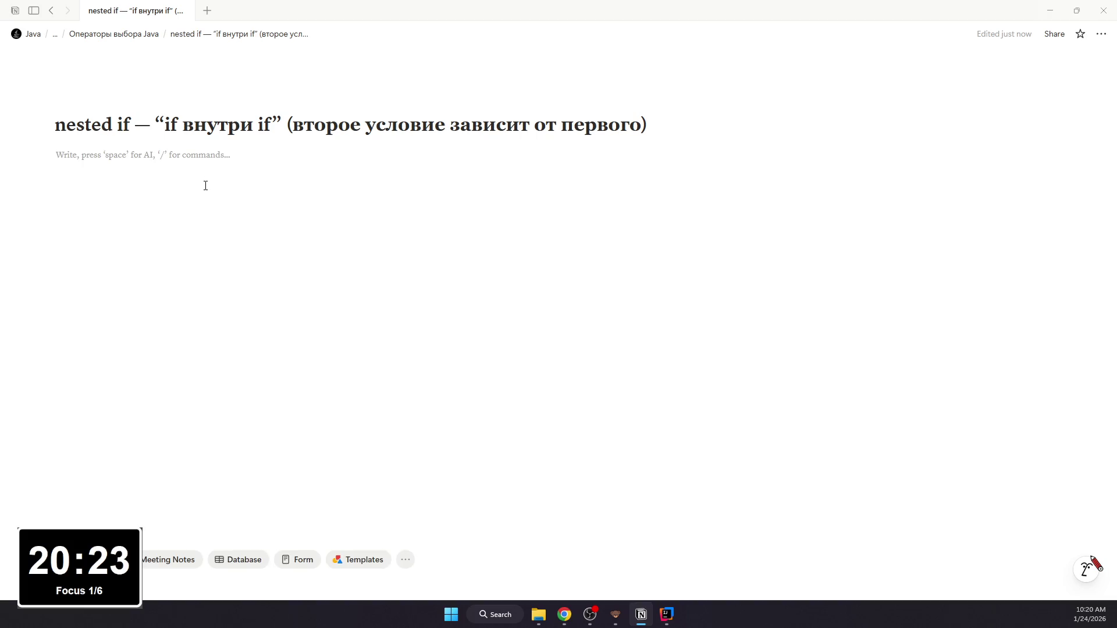
text(/)
Step: Add a bullet explaining the i < 15 then i == 10 checks and a code block with the pasted Java nested-if example
key(BackSpace)
text(b)
key(Return)
key(BackSpace)
key(BackSpace)
text(/bu)
key(Return)
text(Сначала проверяем )
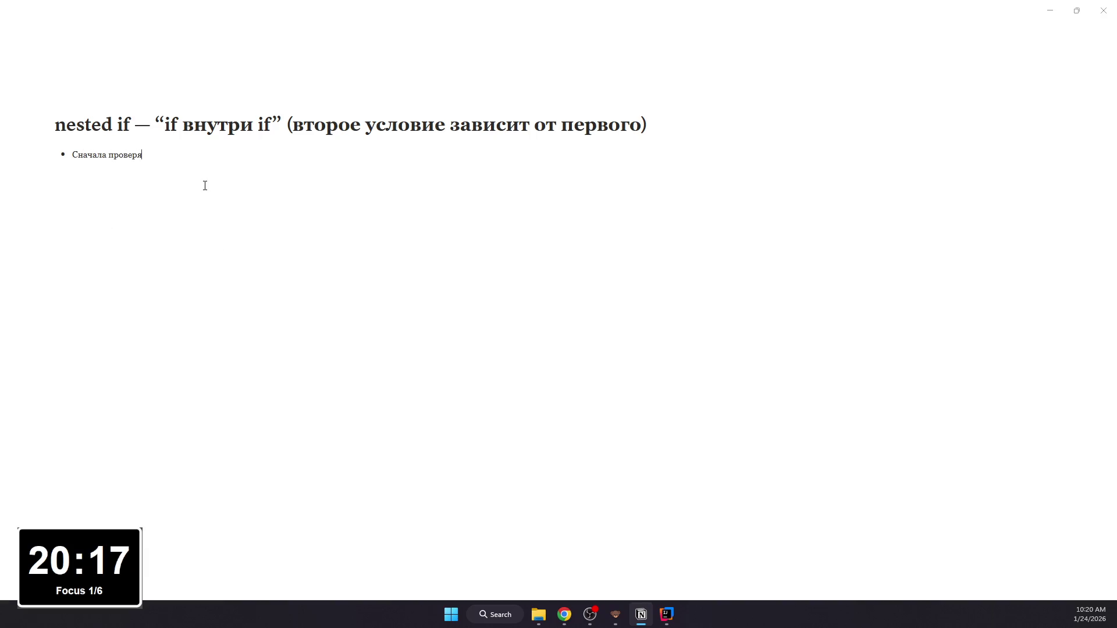
text(i < 15)
text(, и только если да —)
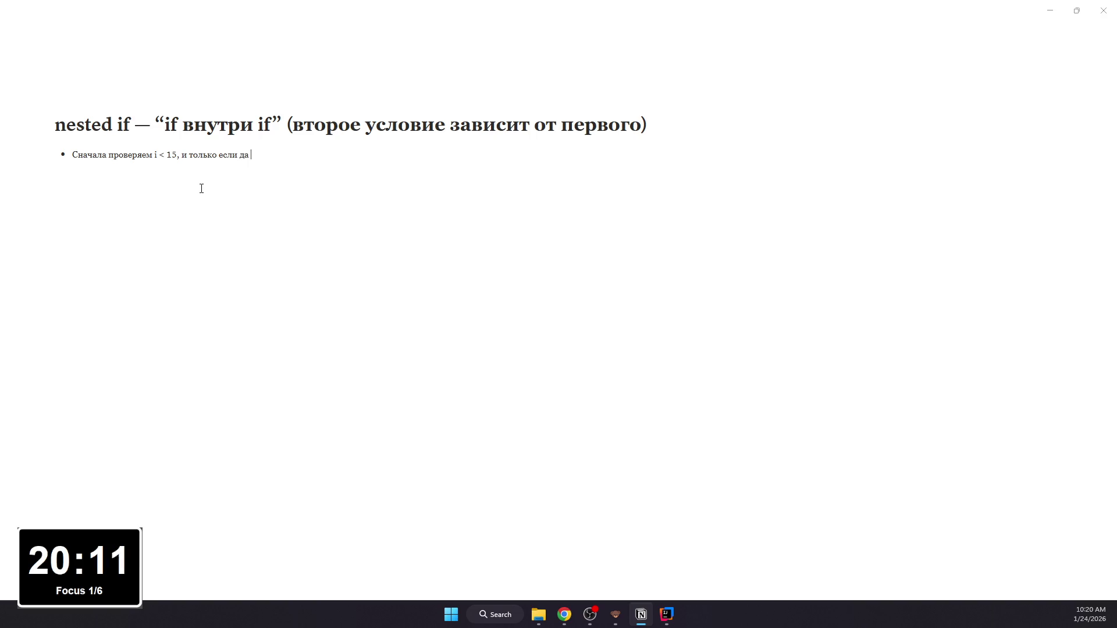
text( вн)
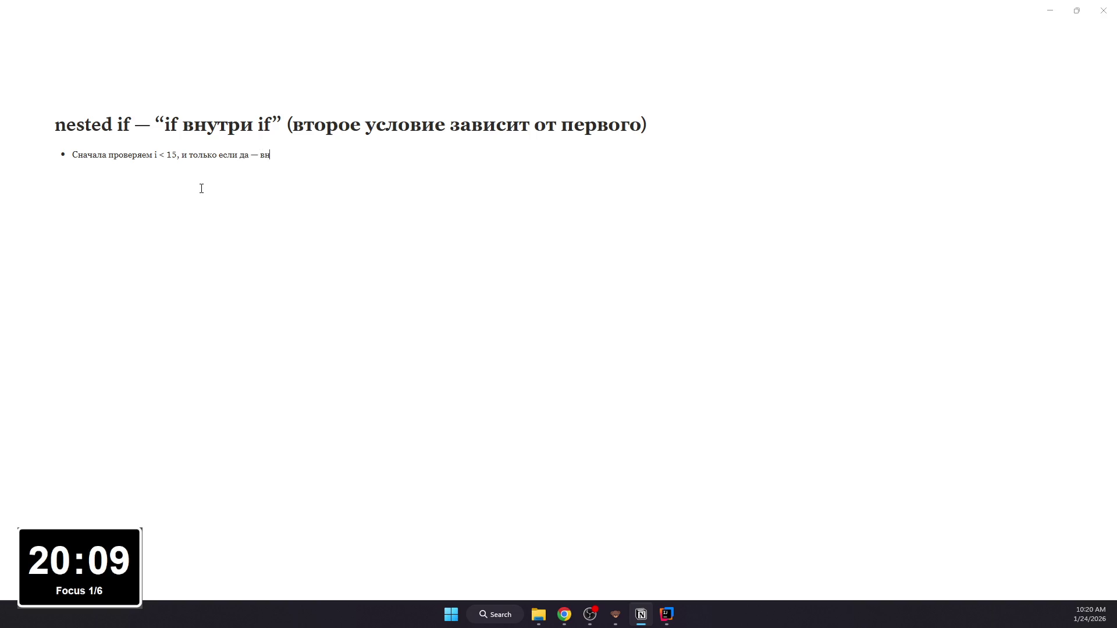
text(утри проверяем)
text( i == 1)
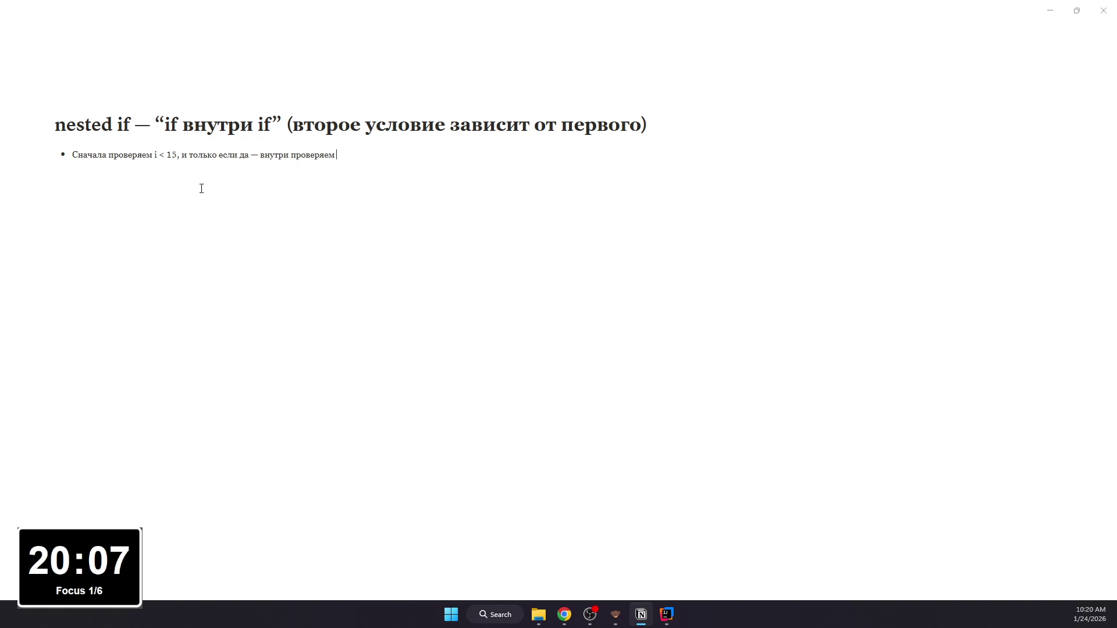
text(0:)
key(Return)
text(/code)
key(Return)
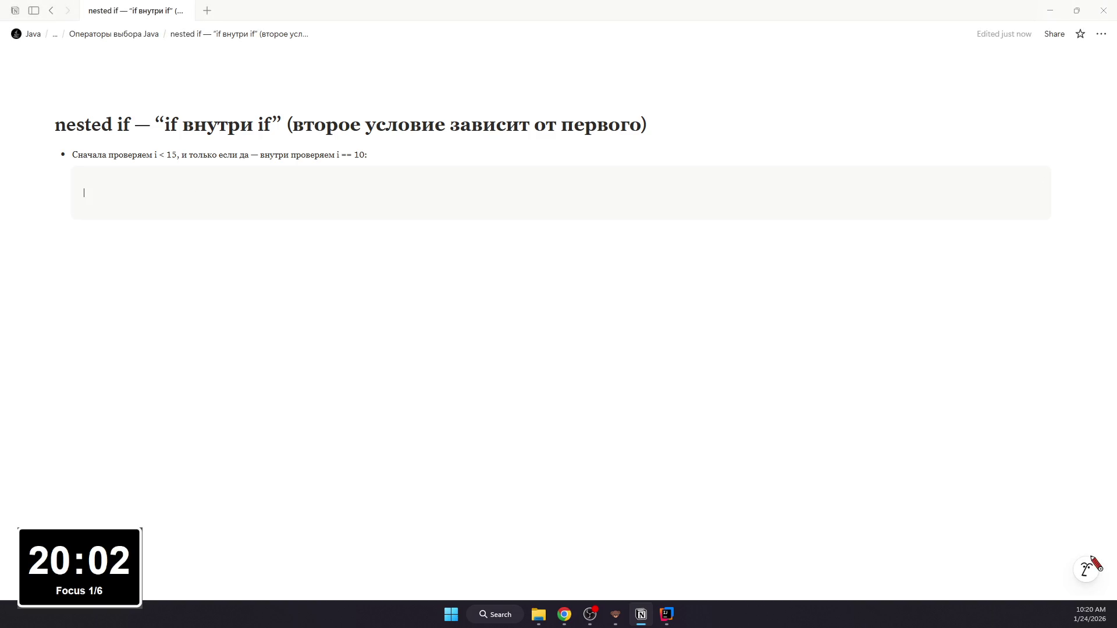
click(352, 186)
text(class Geeks {     public static void main(String args[])     {         int i = 10;          if (i < 15) {             System.out.println("i is smaller than 15");              if (i == 10) {                 System.out.println("i is exactly 10");             }         }     } })
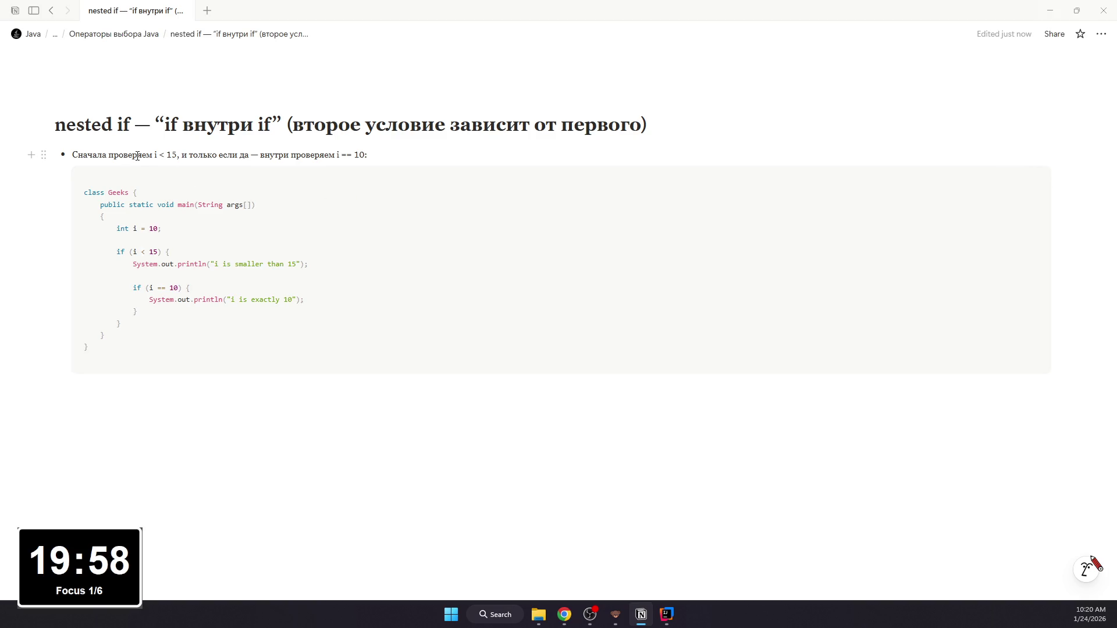
Step: Format i < 15 and i == 10 in the bullet as inline code and leave an empty line below the code block
drag(155, 154, 183, 154)
key(ctrl+e)
click(264, 155)
drag(347, 155, 376, 154)
key(ctrl+e)
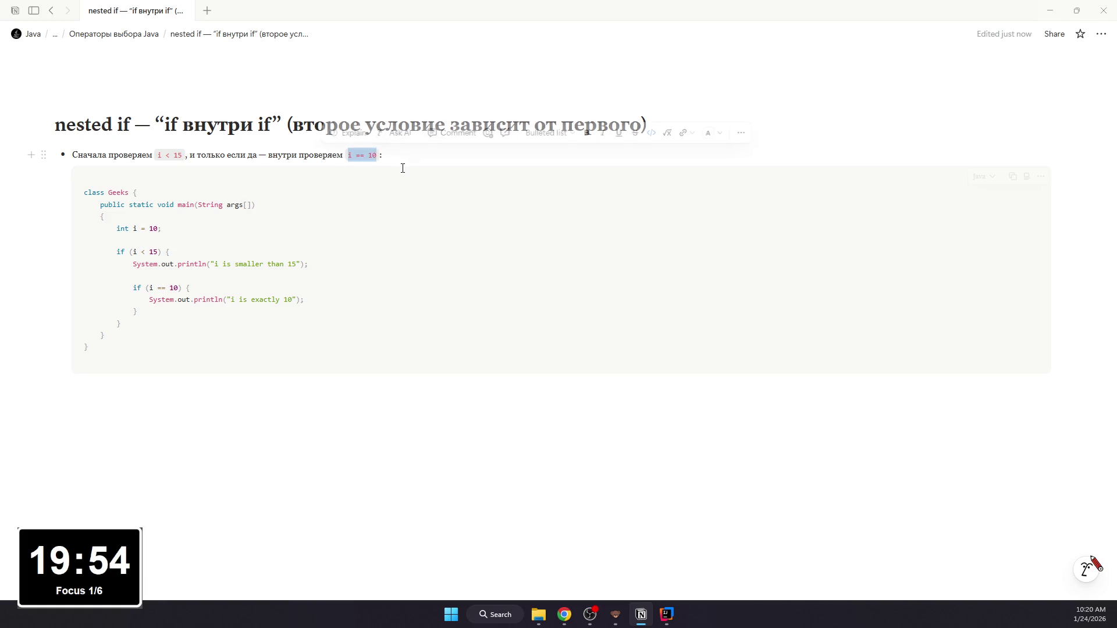
click(323, 244)
click(239, 427)
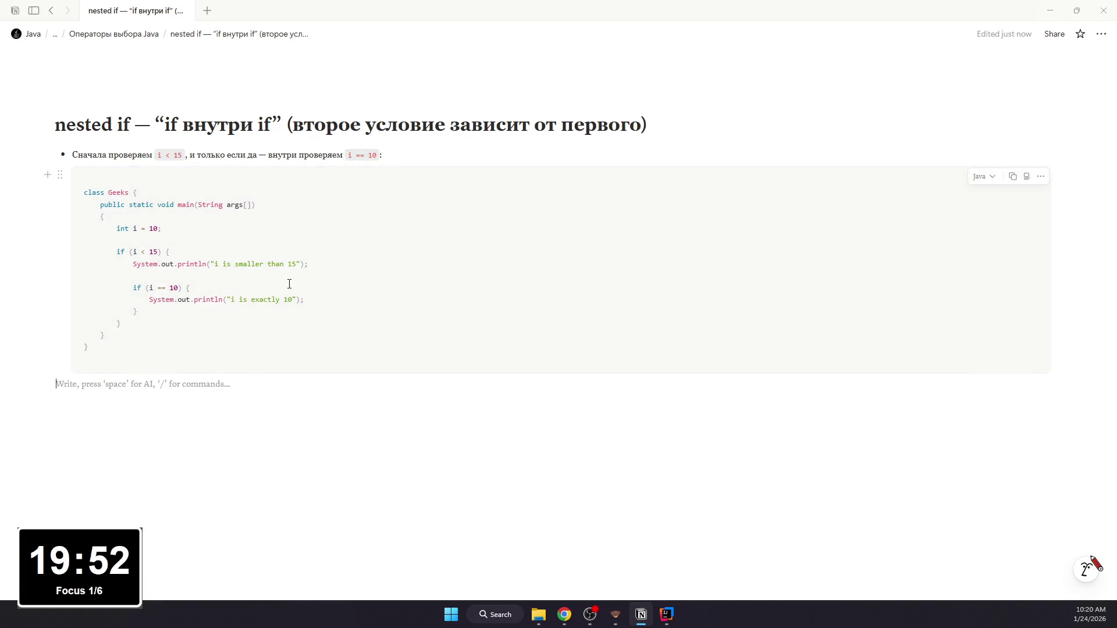
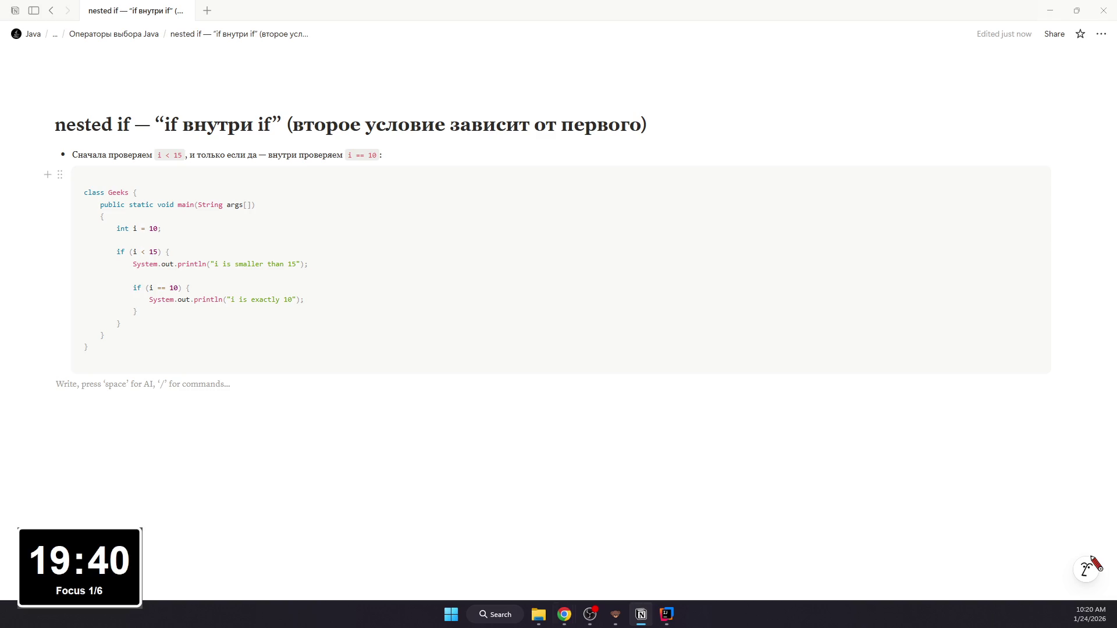
Step: Leave the Notion nested if page and bring IntelliJ IDEA with IfElseStatementDemo to the front
key(alt+Tab)
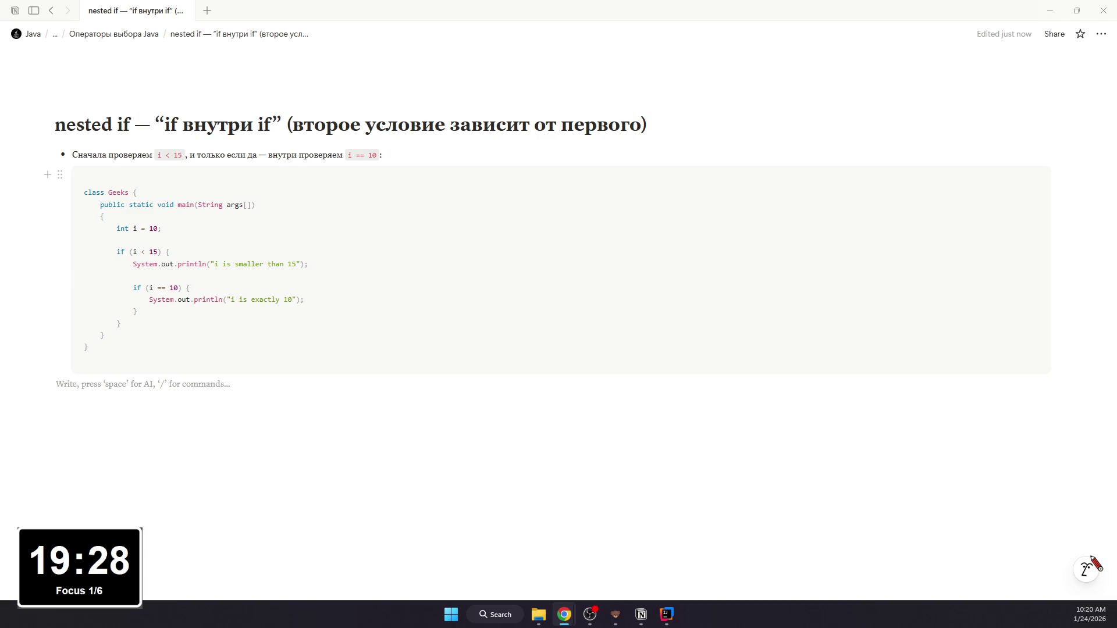
Step: Create a Java class in src, then undo it because it was misnamed NestedIfDemp
mouse_move(270, 335)
click(667, 615)
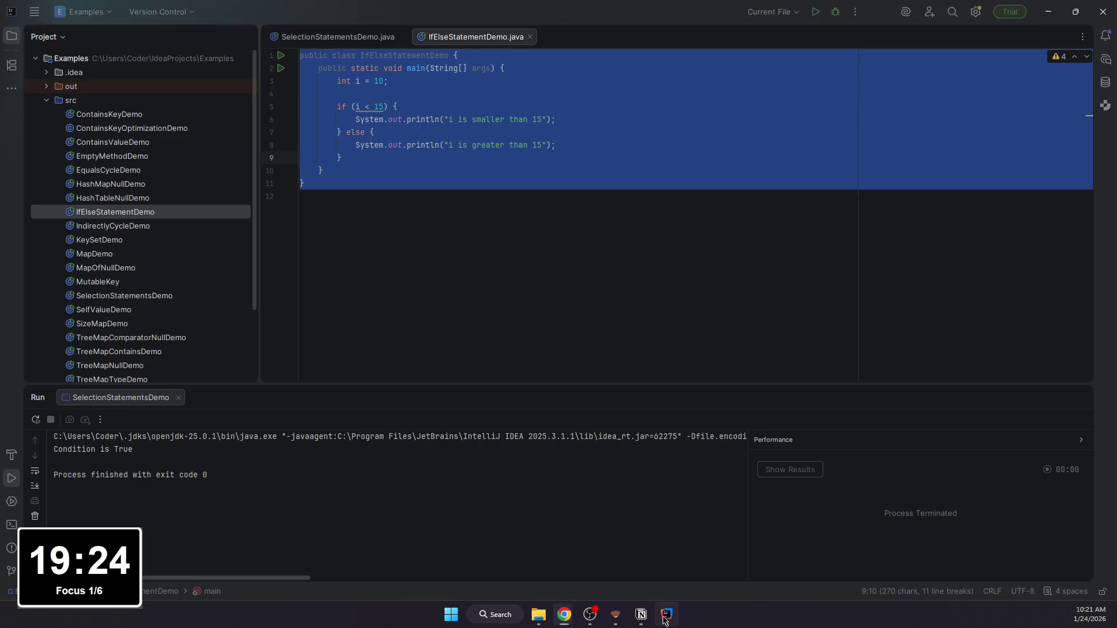
click(112, 99)
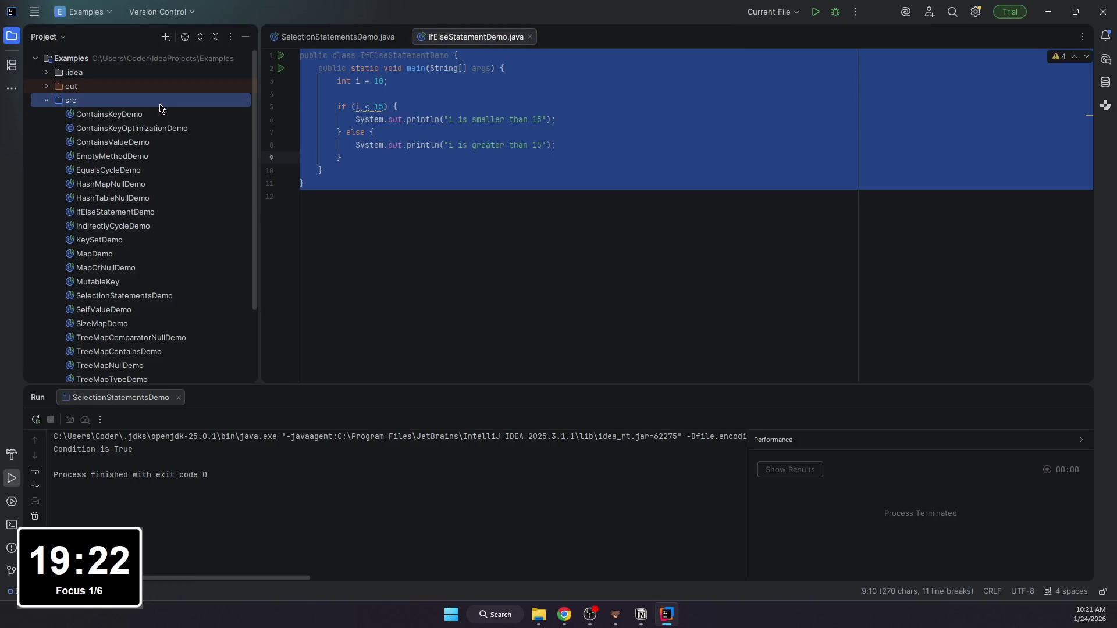
right_click(161, 103)
click(372, 111)
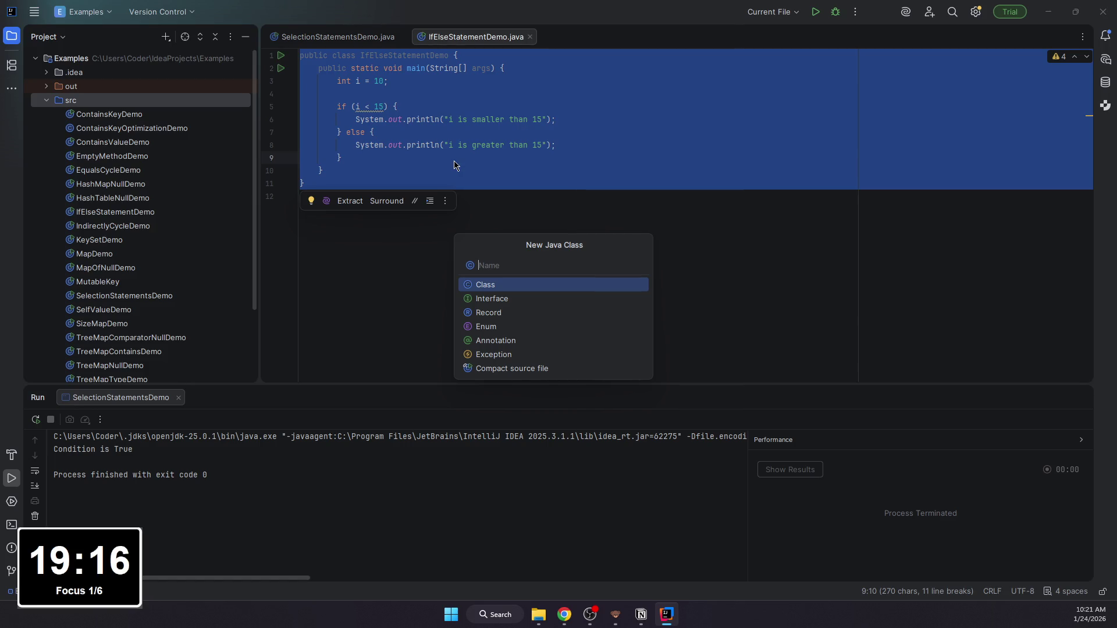
text(NestedIfD)
key(Return)
key(ctrl+z)
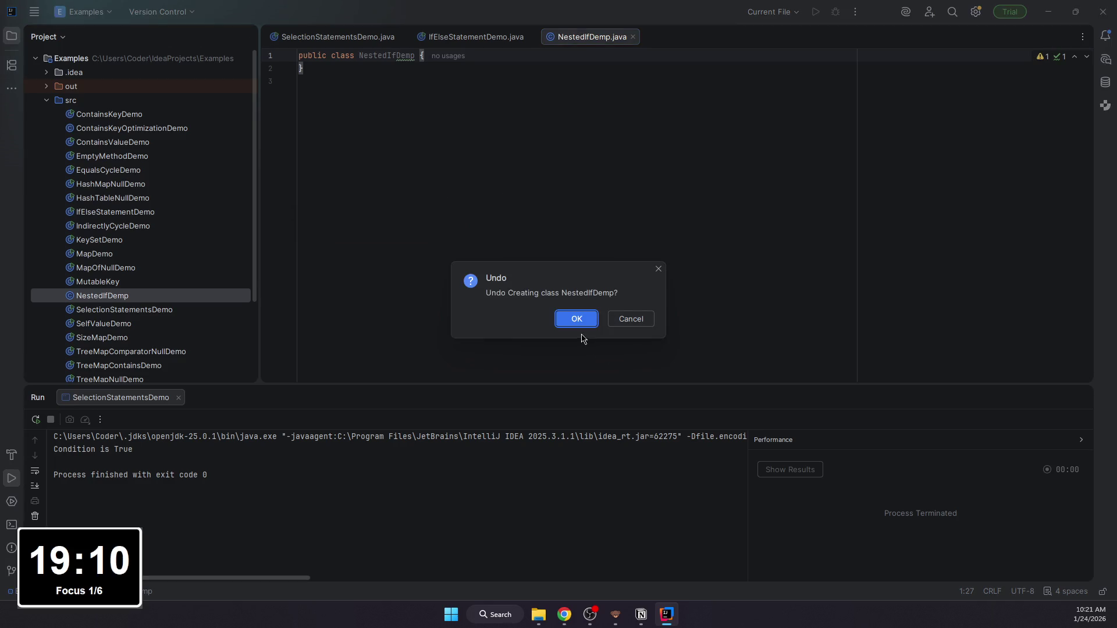
click(580, 325)
Step: Create the correctly named NestedIfDemo class in src
right_click(93, 101)
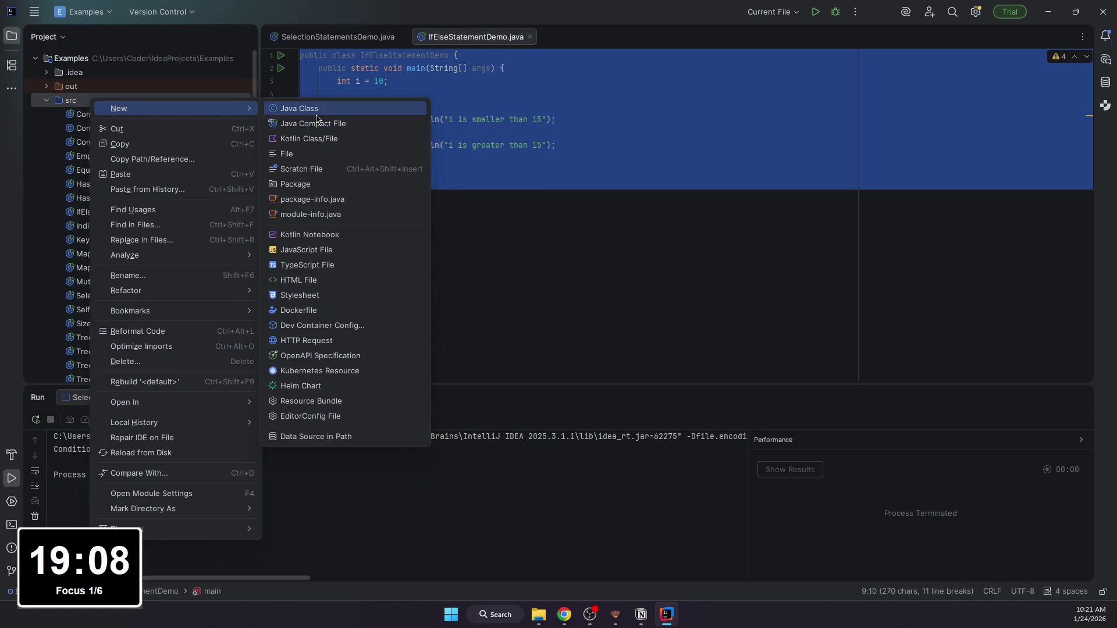
click(316, 109)
text(NestedIf)
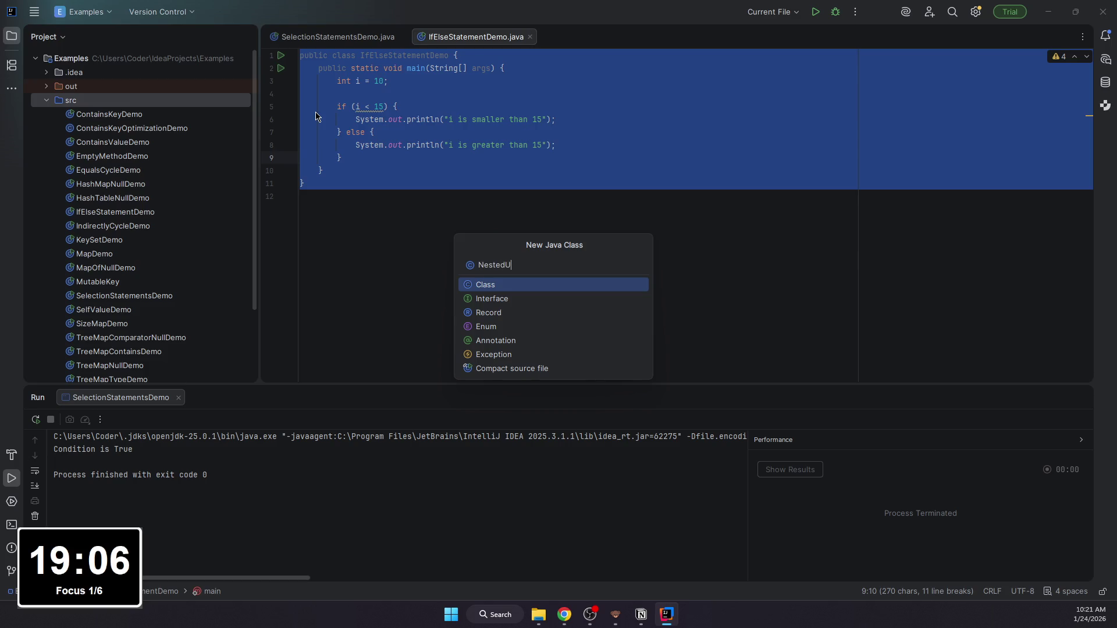
text(Demo)
key(Return)
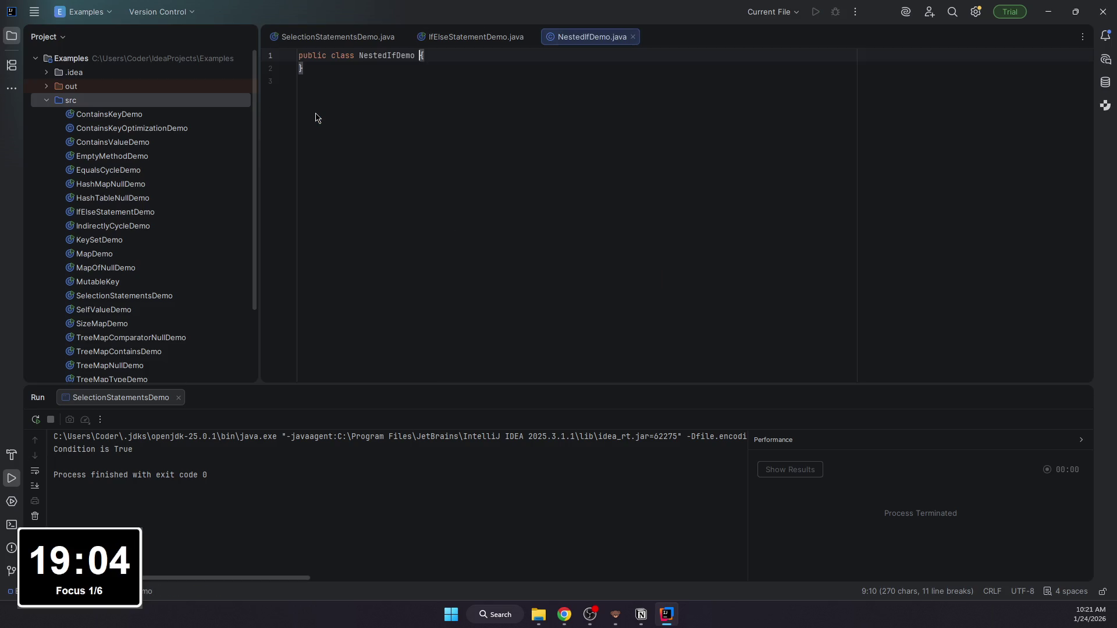
text(public static void main()
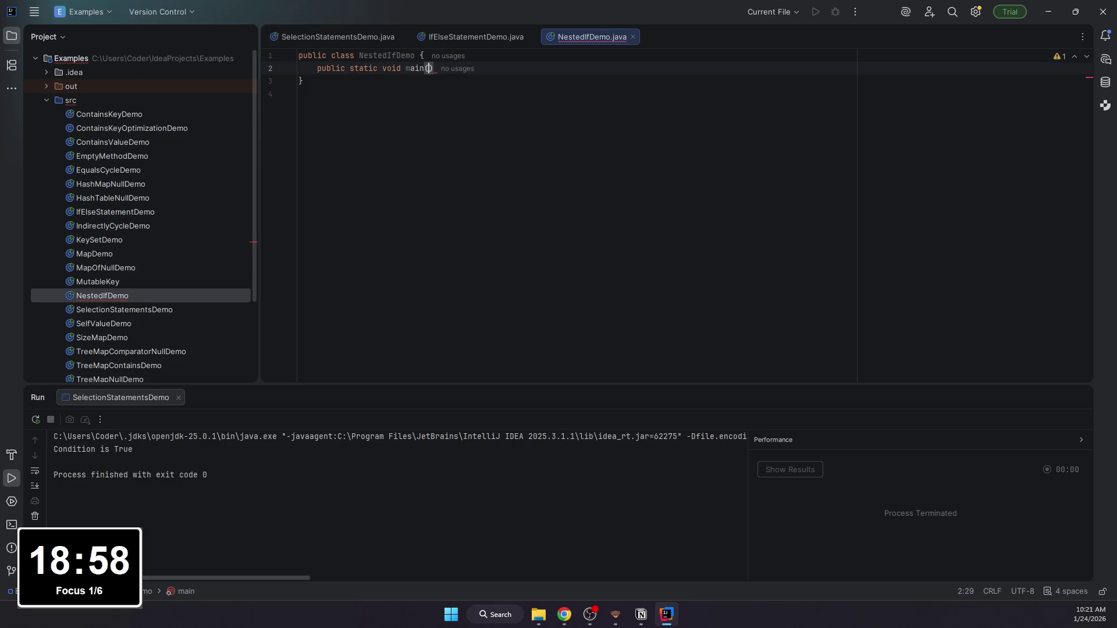
text(String[] args) {)
Step: Write the main method header in NestedIfDemo, checking the Notion lesson for reference
key(Return)
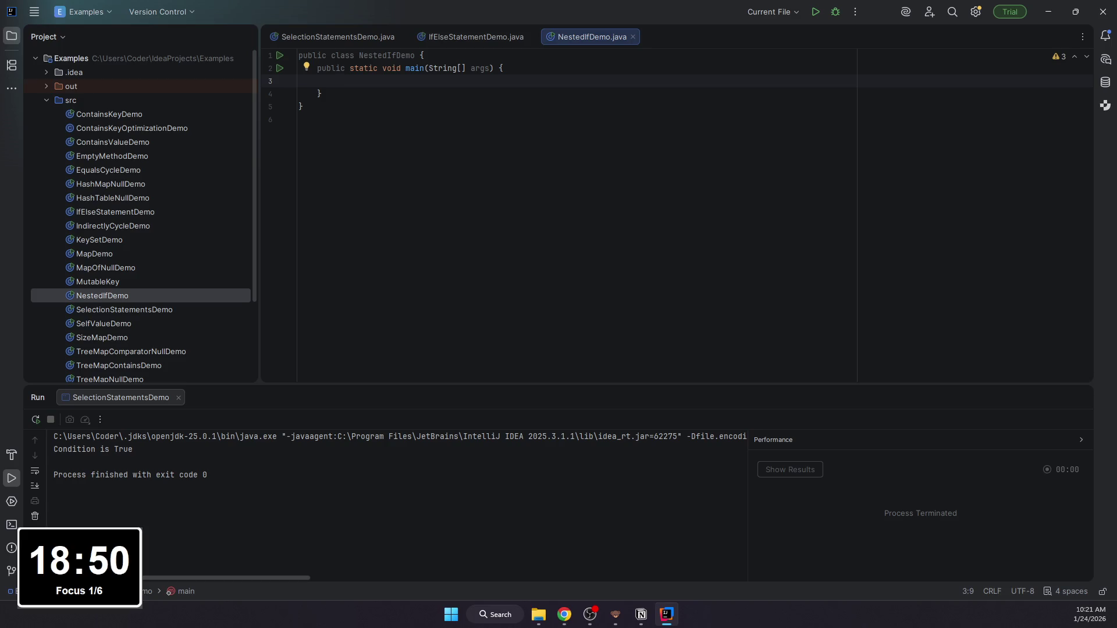
key(alt+Tab)
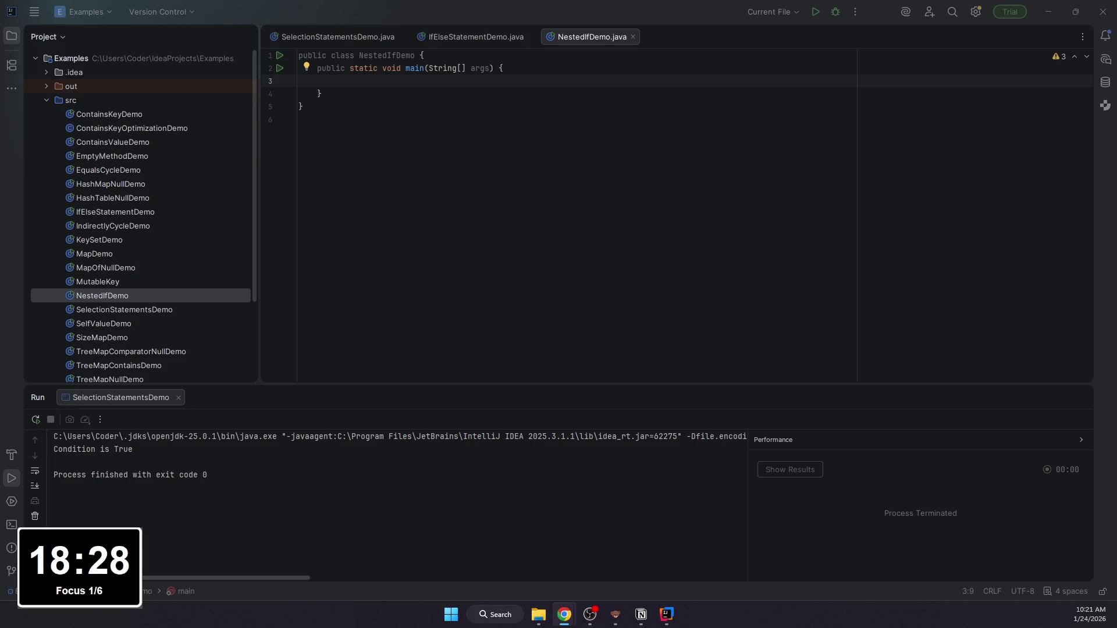
drag(376, 68, 361, 80)
click(362, 80)
key(alt+Tab)
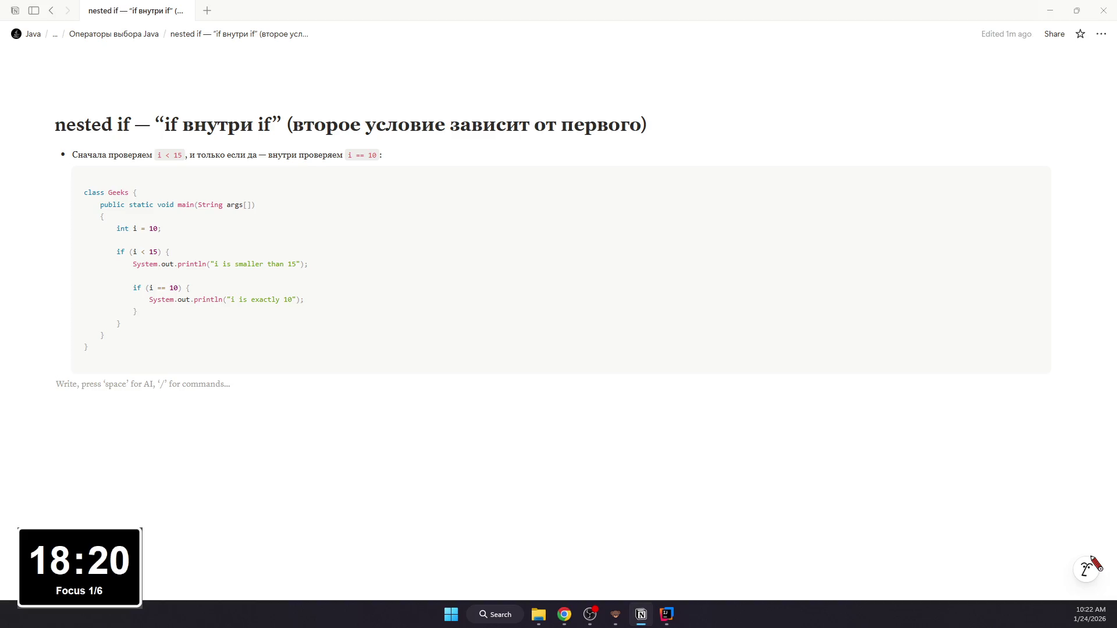
key(alt+Tab)
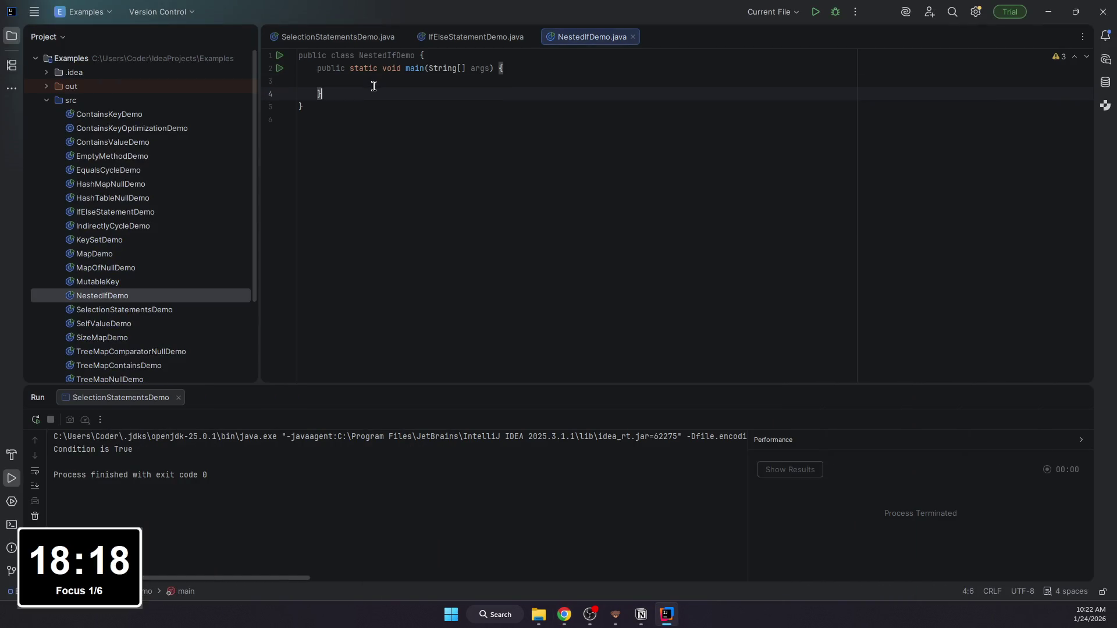
text(int i = 10;)
Step: Declare int i = 10 and open an empty if (i < 15) block, comparing against Notion
key(Return)
key(Return)
key(alt+Tab)
key(alt+Tab)
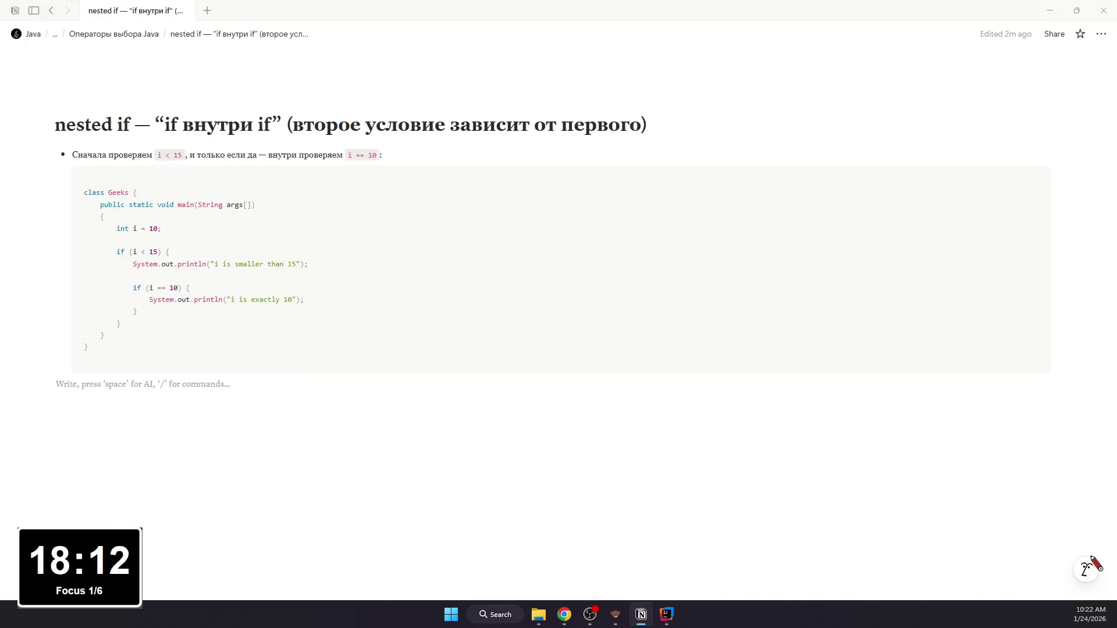
key(alt+Tab)
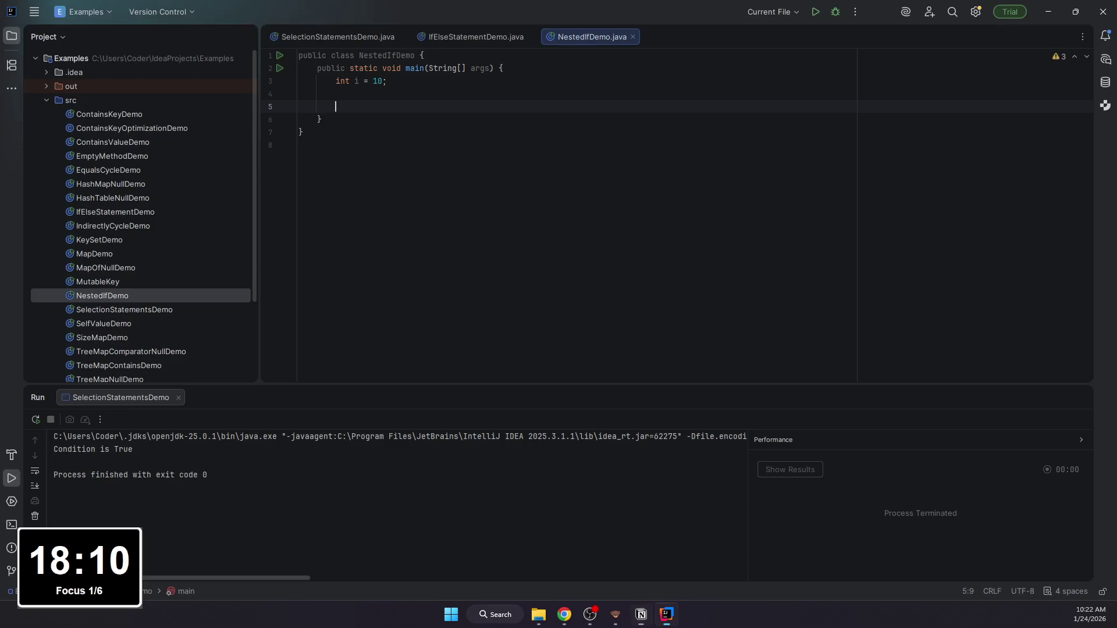
text(if (i < 15 ) {)
key(Return)
key(alt+Tab)
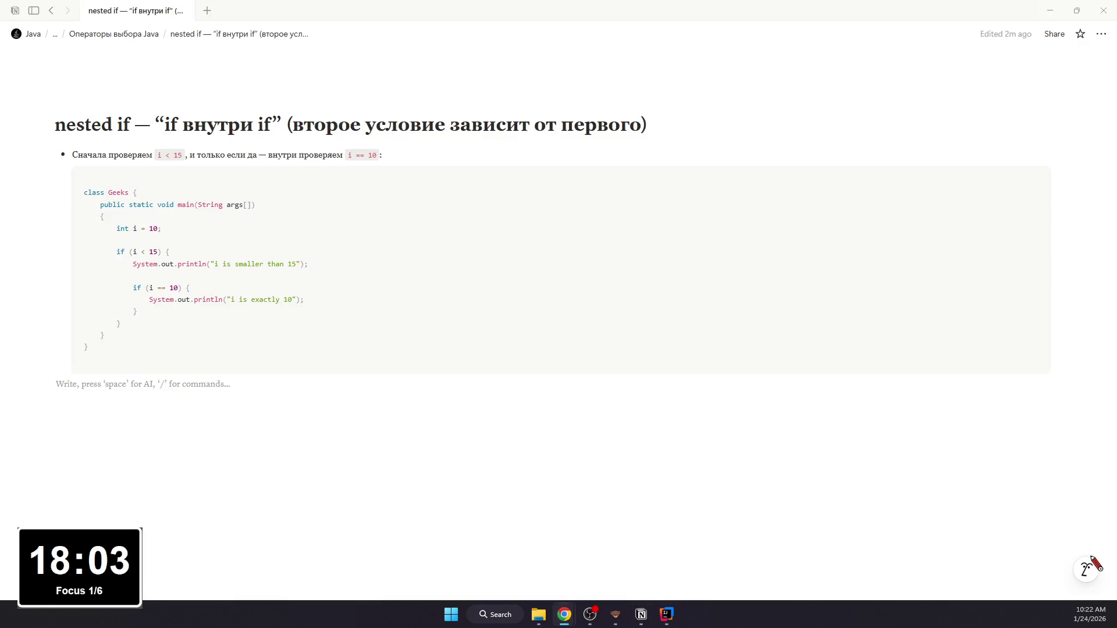
key(alt+Tab)
key(alt+Tab)
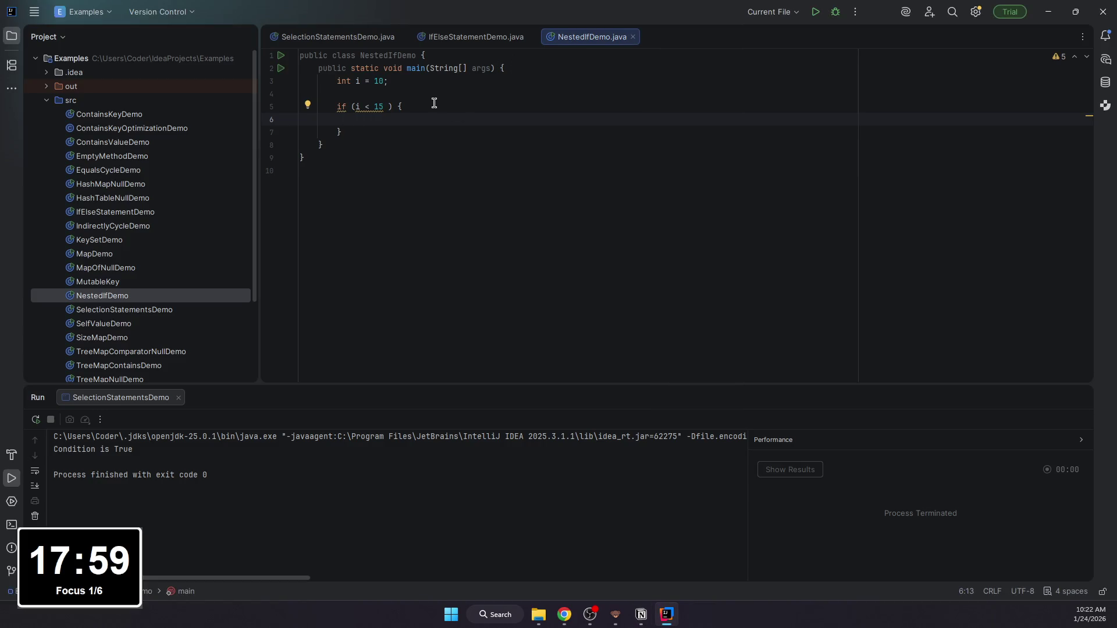
Step: Tidy the if (i < 15) condition and print "i is smaller than 15" inside it
click(388, 107)
key(BackSpace)
key(Down)
text(Syste)
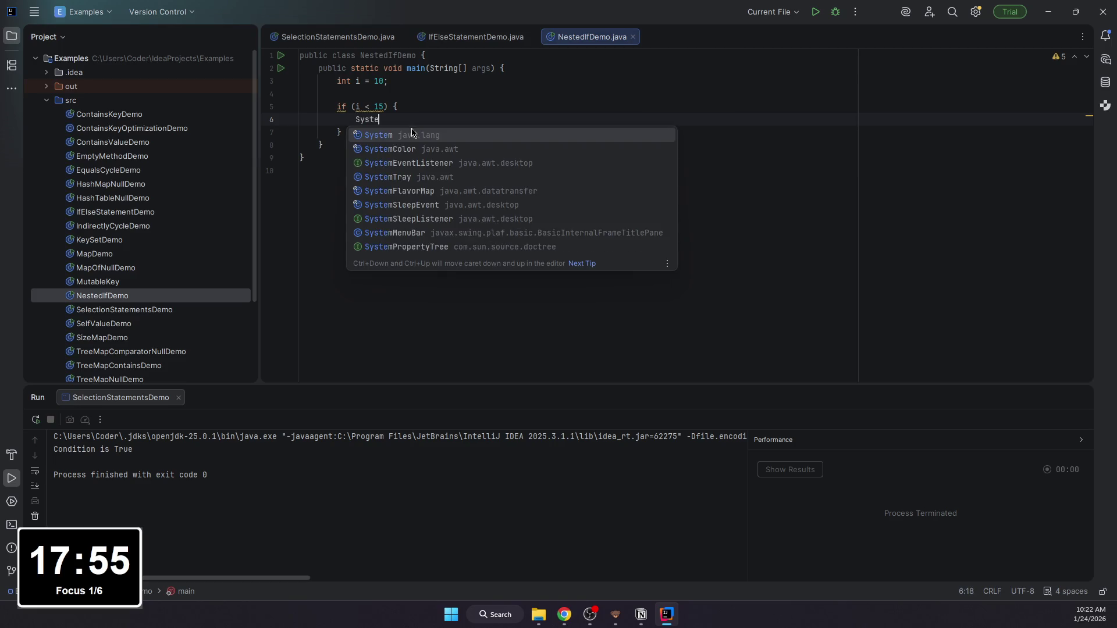
text(m.out.pr)
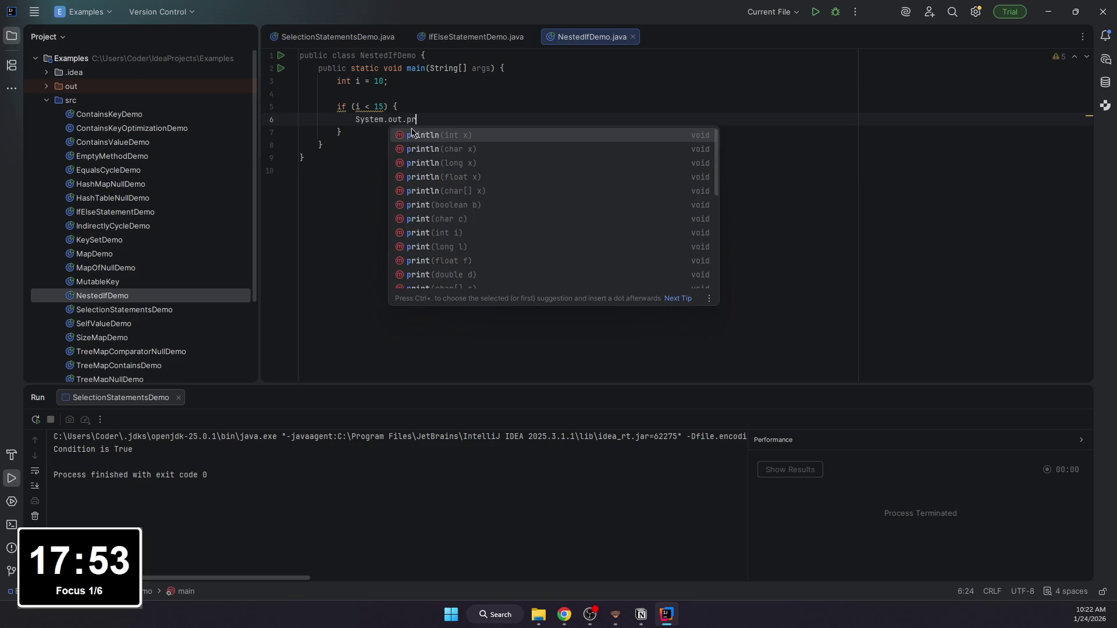
text(intl)
key(Return)
text("i is small)
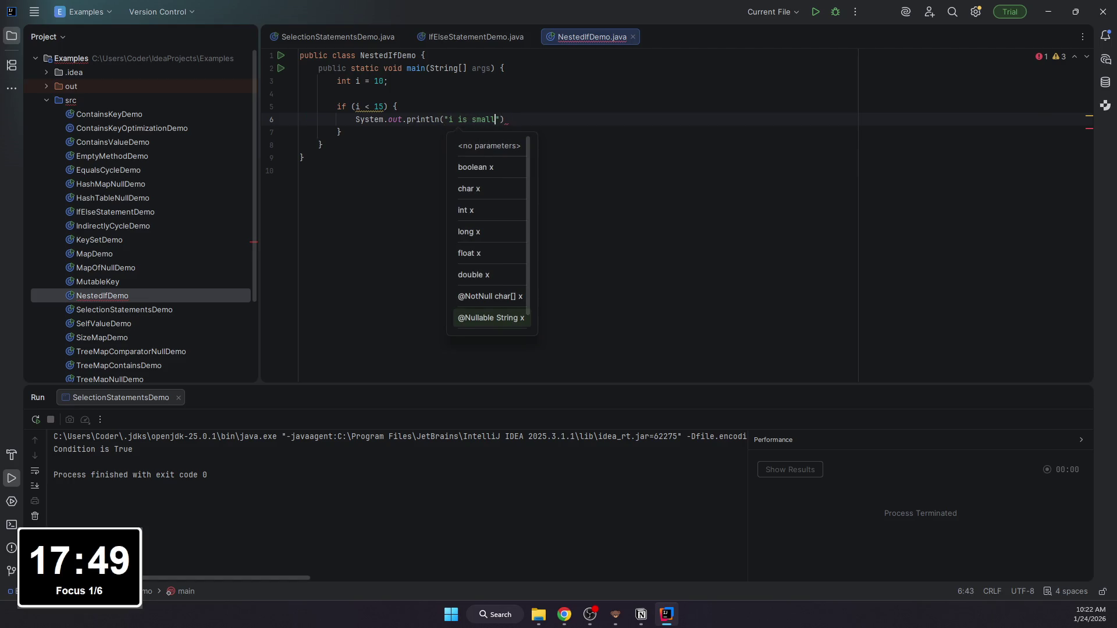
text(er than 15)
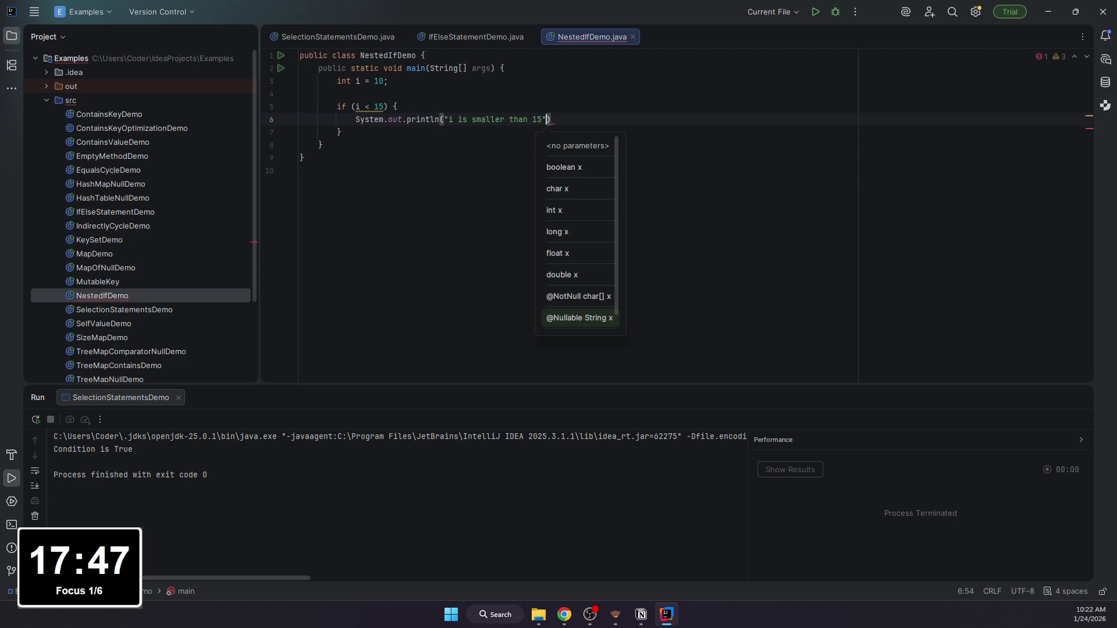
key(End)
text(;)
key(Down)
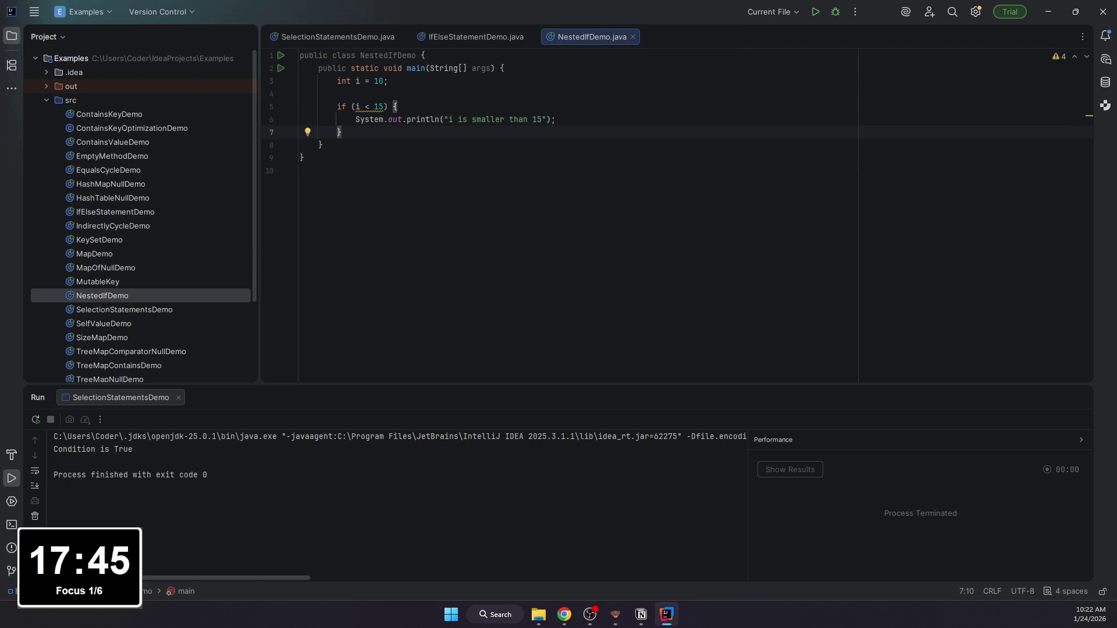
click(608, 117)
key(Return)
key(Return)
text(if (i == 10) {)
Step: Add a nested if (i == 10) block printing "i is exactly 10"
key(Return)
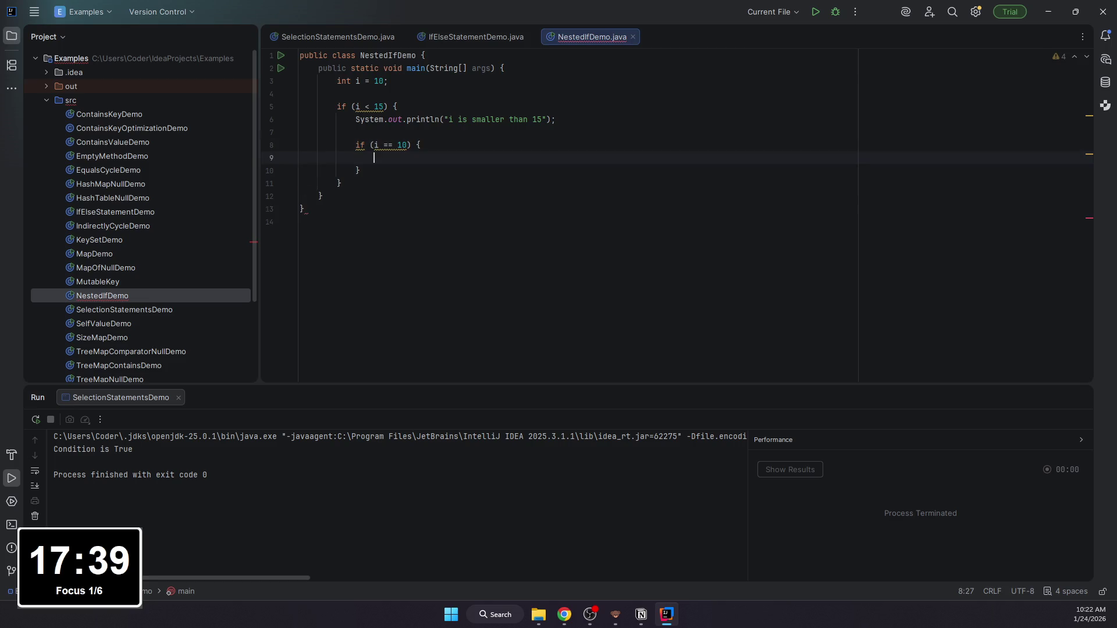
text(Systenm)
text(.out.pri)
key(Return)
text("i is e)
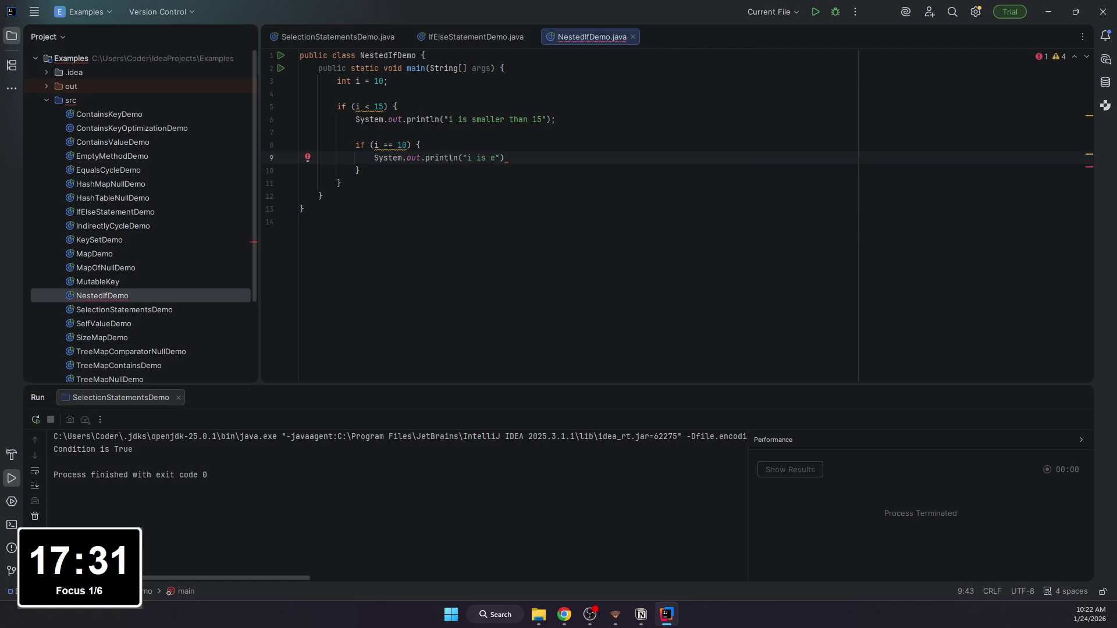
text(xactly 10)
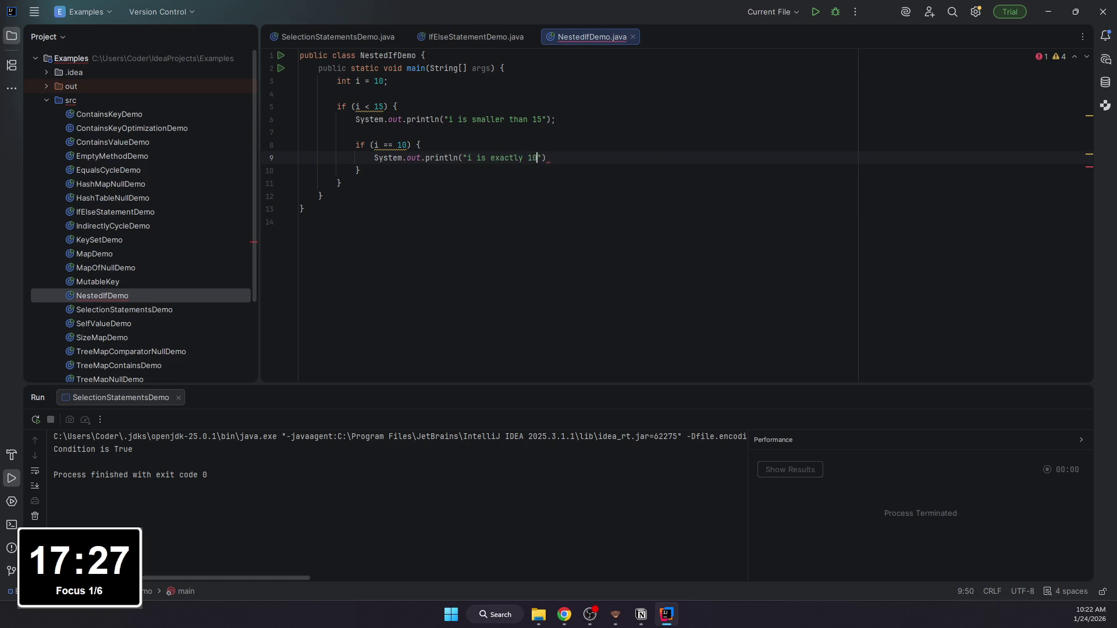
click(418, 158)
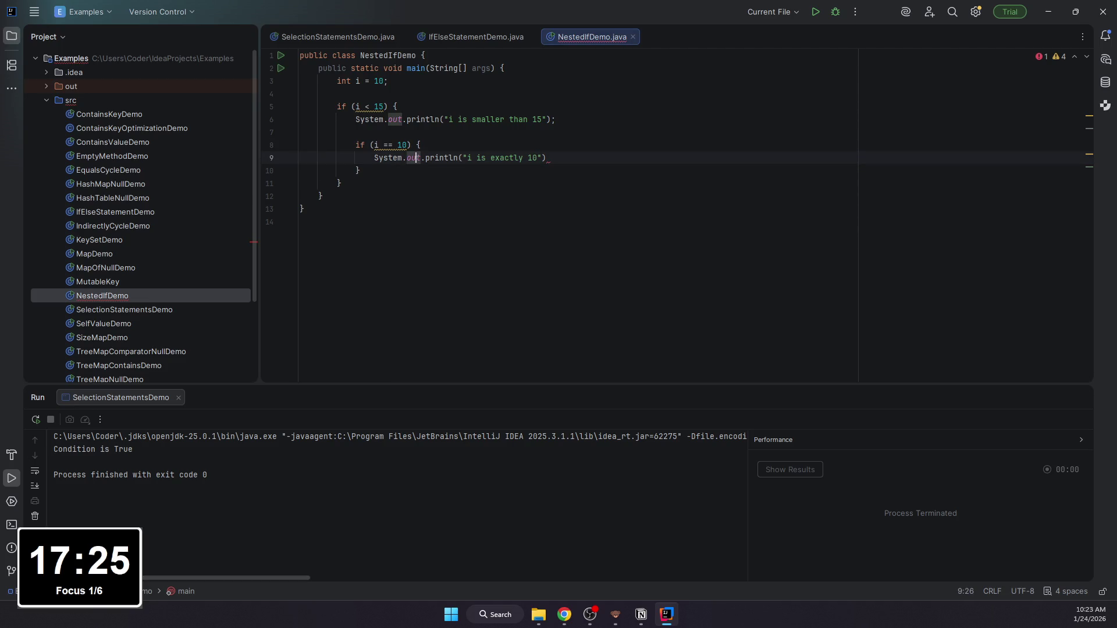
key(Right)
key(Right)
key(Right)
key(Right)
key(Right)
key(Right)
key(Right)
key(Right)
key(Right)
text(;)
key(Down)
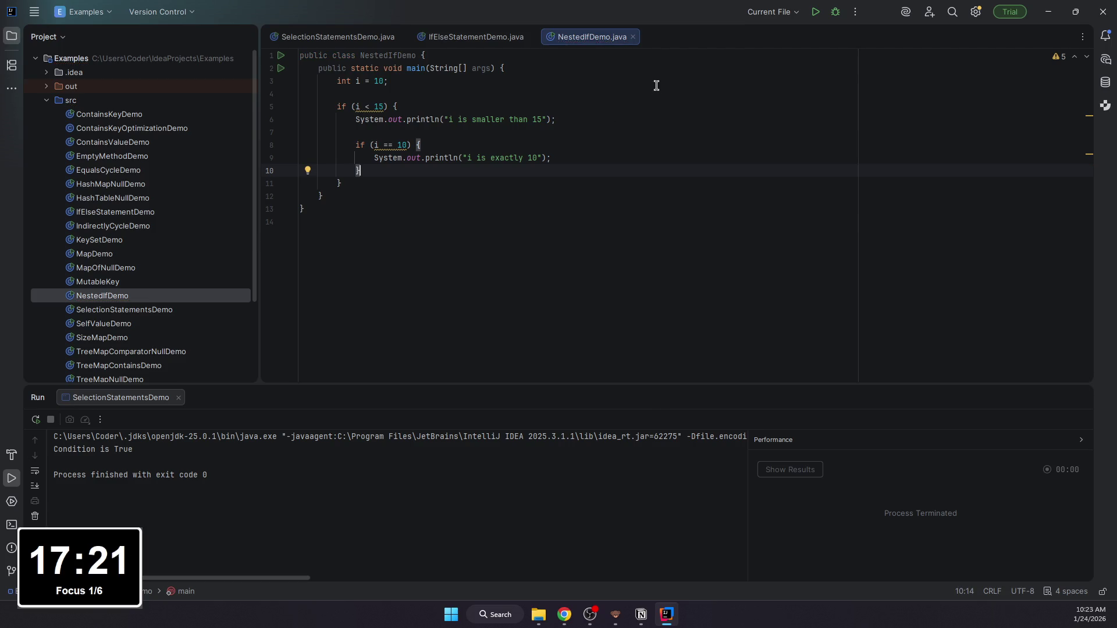
Step: Select all the NestedIfDemo code and return to the Notion lesson page
click(439, 91)
key(ctrl+a)
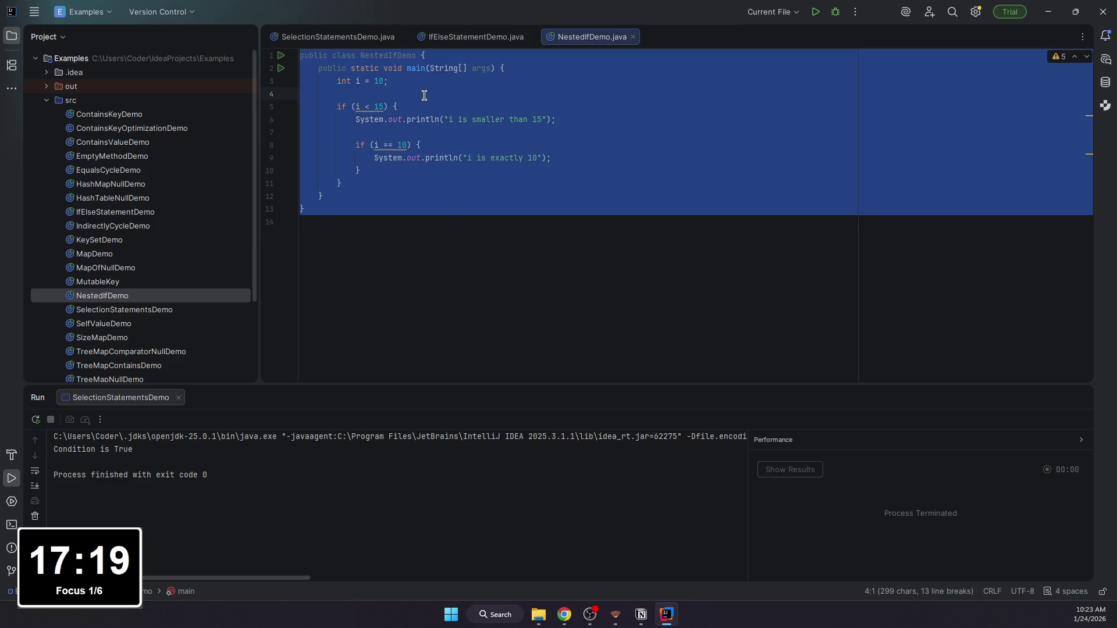
click(641, 615)
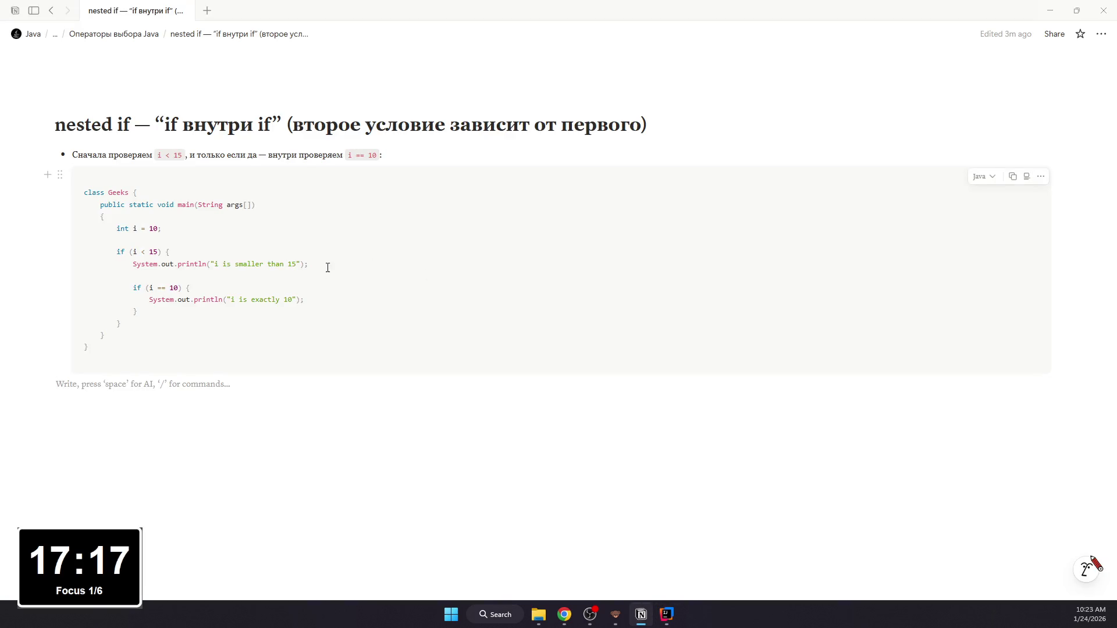
Step: Write the explanation sub-bullets Внешний, Если зашли, Потом and Так как under the example
key(Tab)
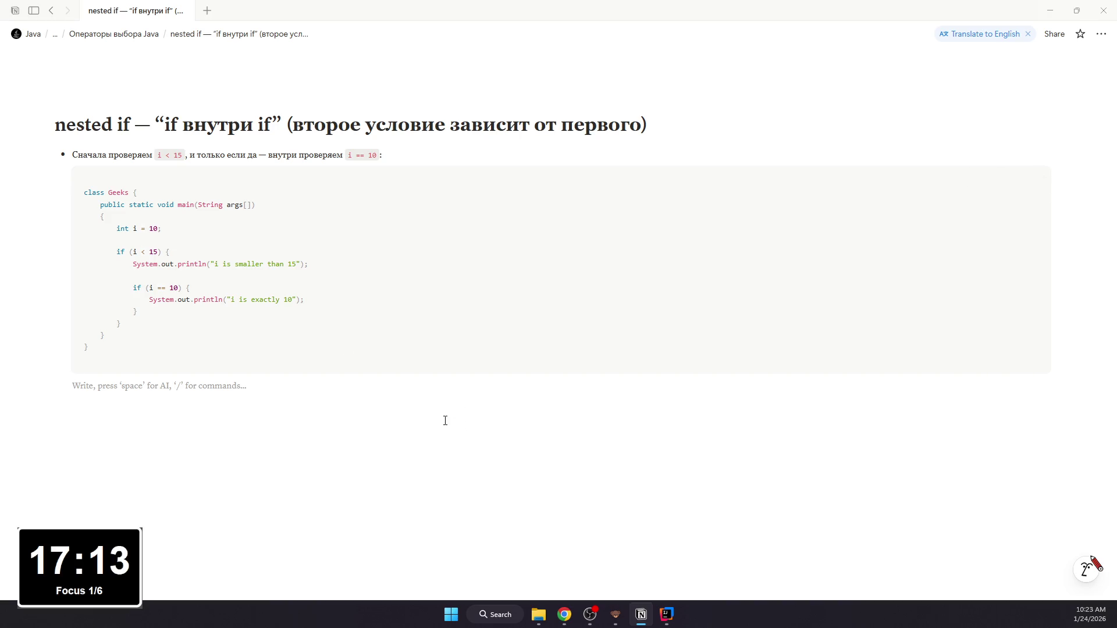
text(- )
text(Внешний i)
text(f ()
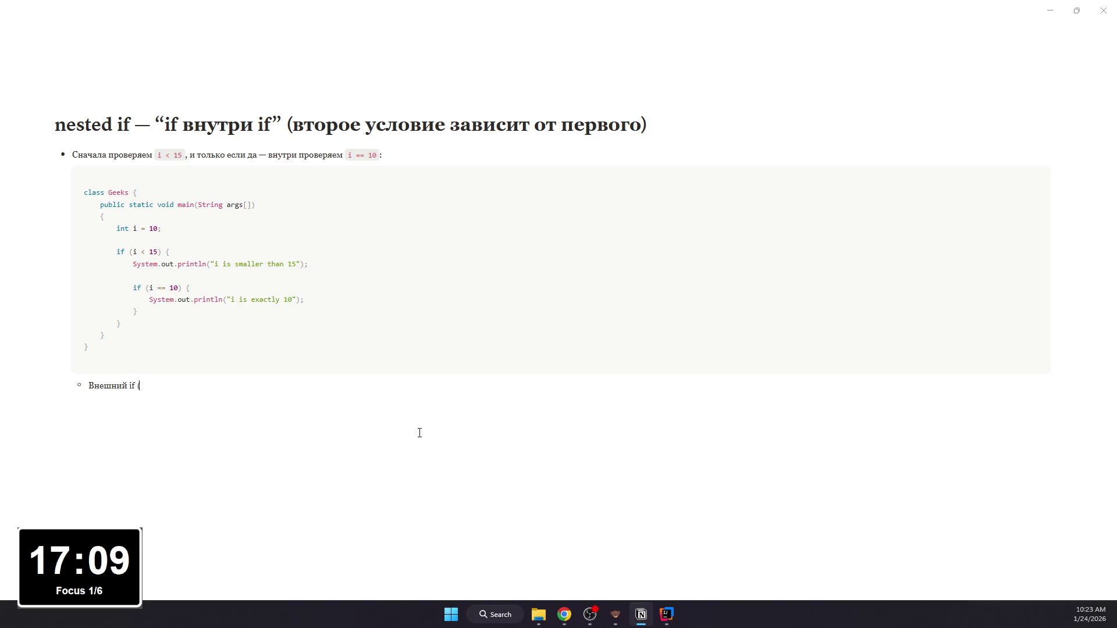
text( 15) реш)
text(ает: заходим в)
text(нутри)
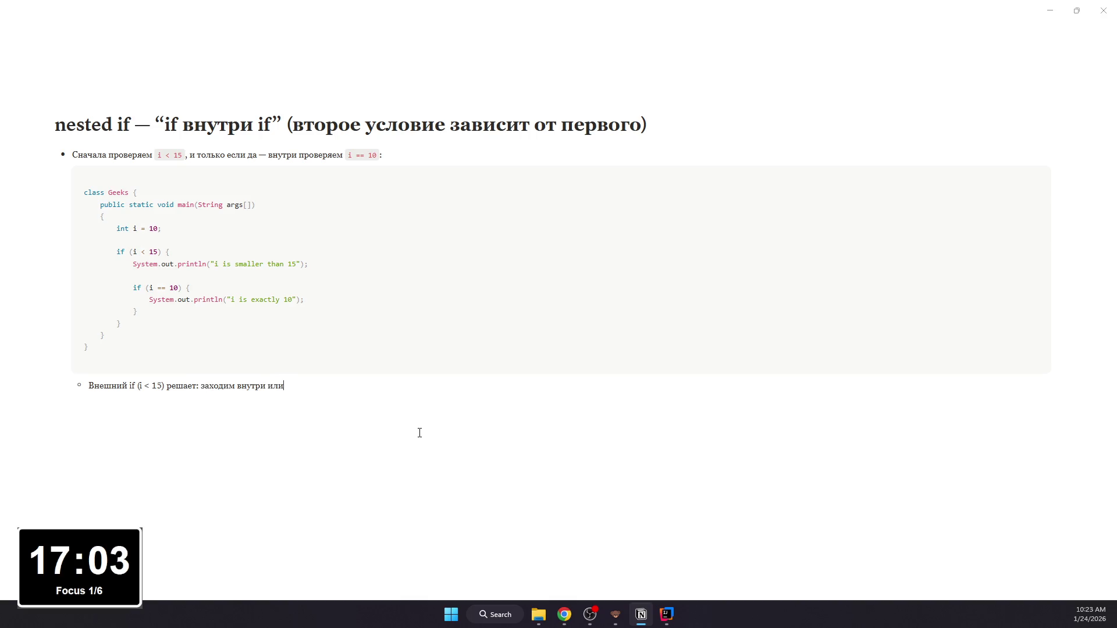
key(BackSpace)
text(ь)
text( нет)
text(Если зашли)
text(— )
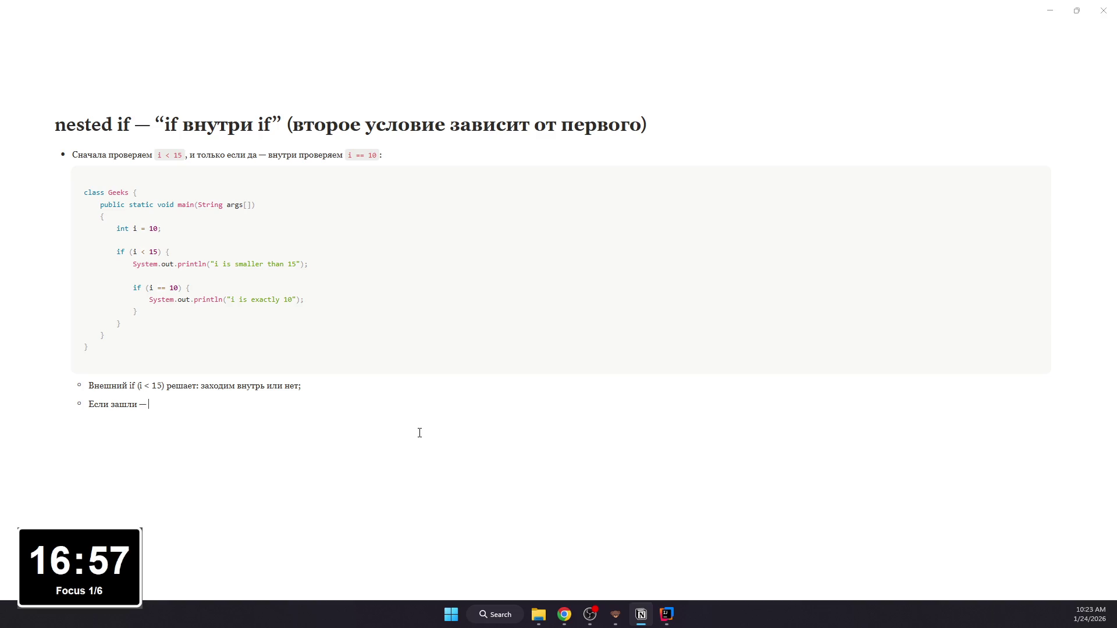
text(выполняется перва)
text(я печать;)
key(Return)
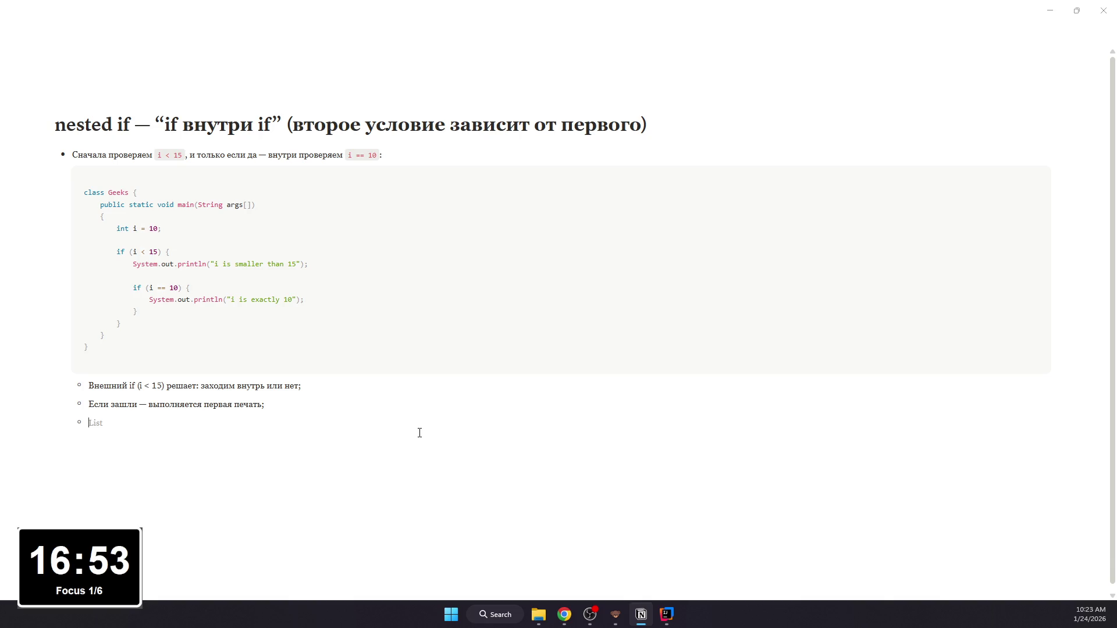
text(Потом проверяется)
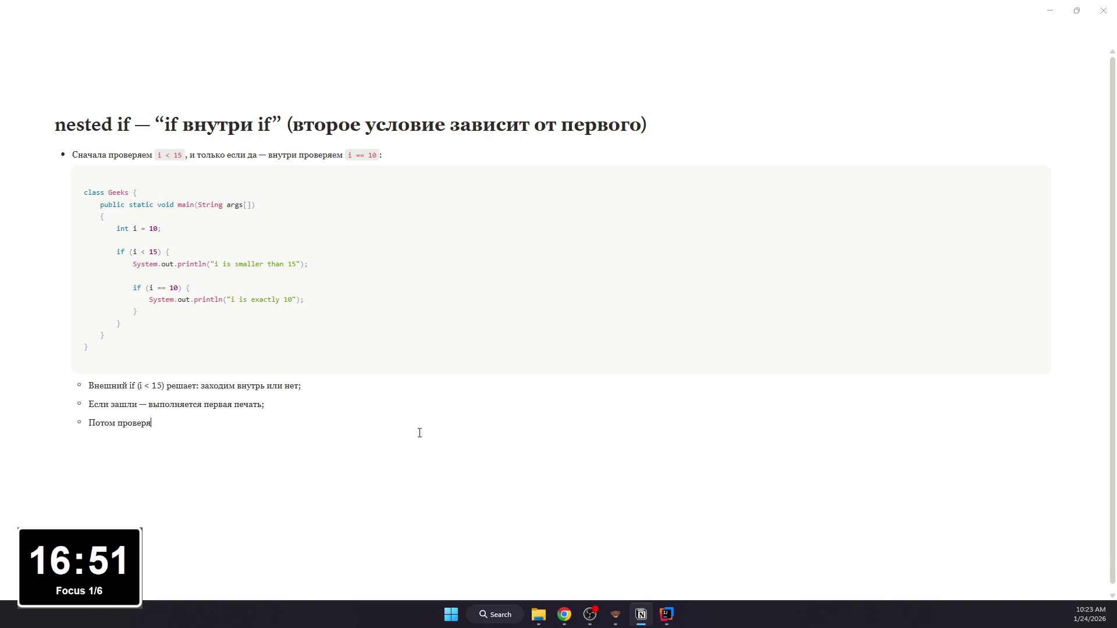
text( внутренний )
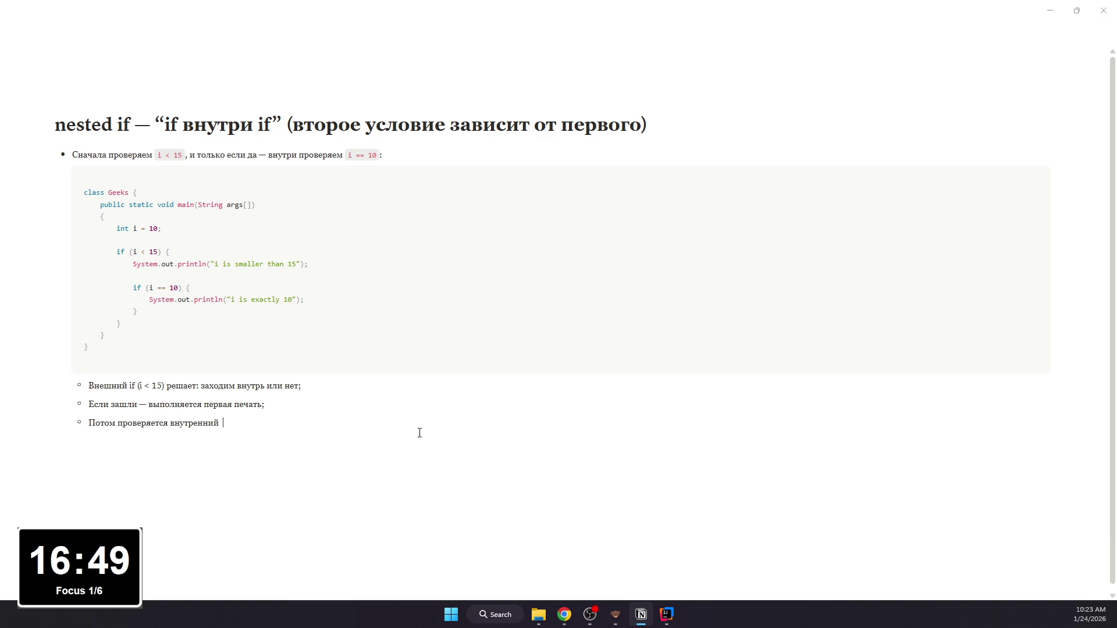
text(if (i == 10))
text(;)
key(Return)
text(ак)
key(BackSpace)
key(BackSpace)
text(ак)
text(к iре)
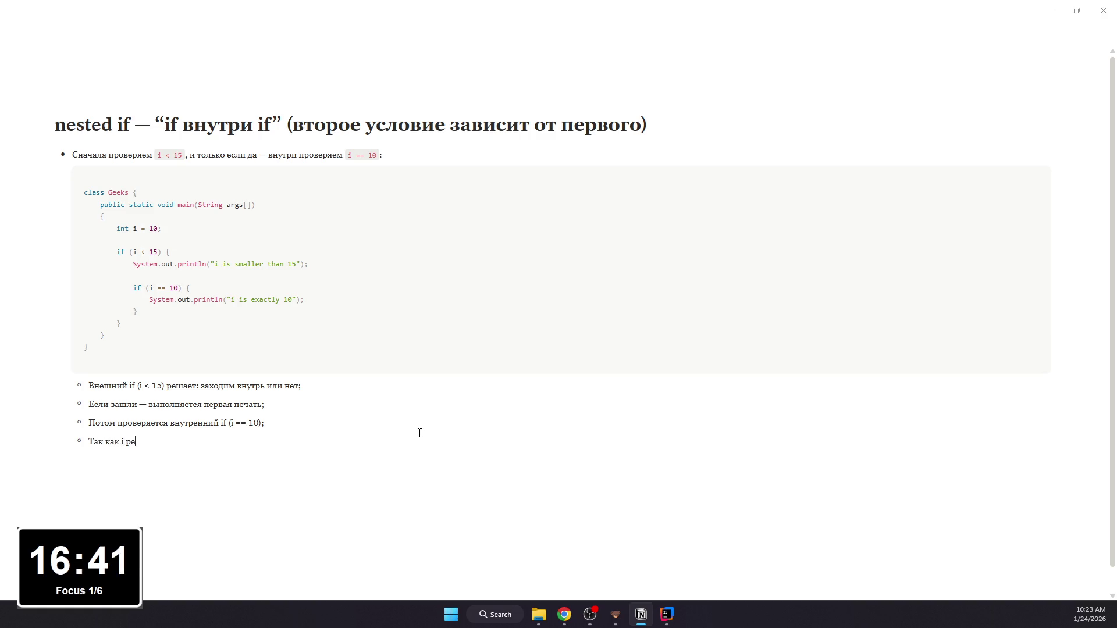
text(ально 10 — печ)
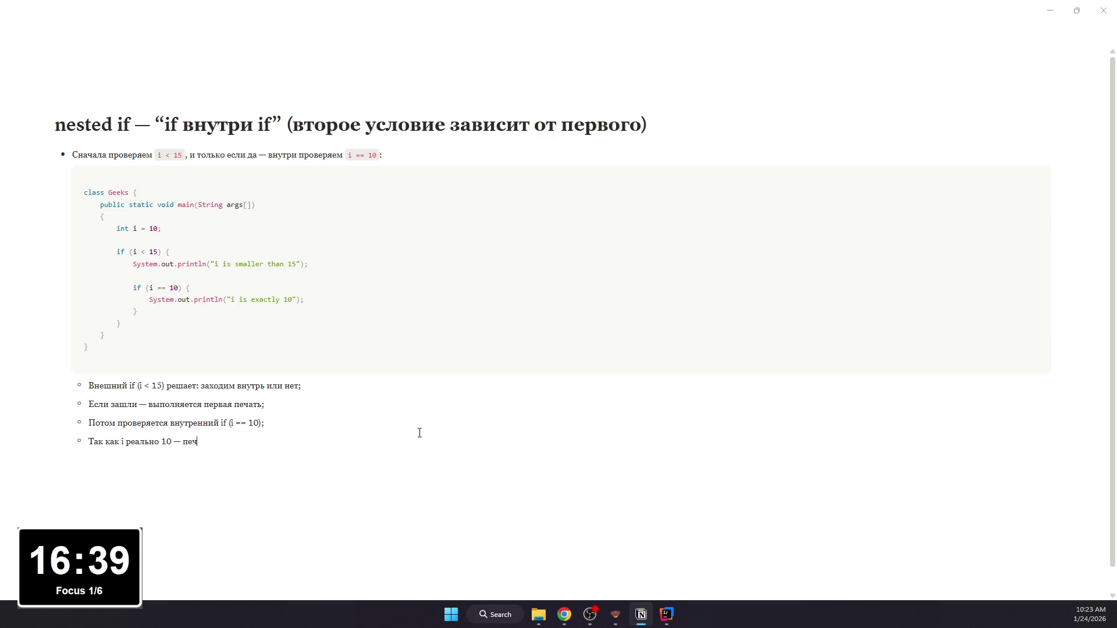
text(ся и вторая строка.)
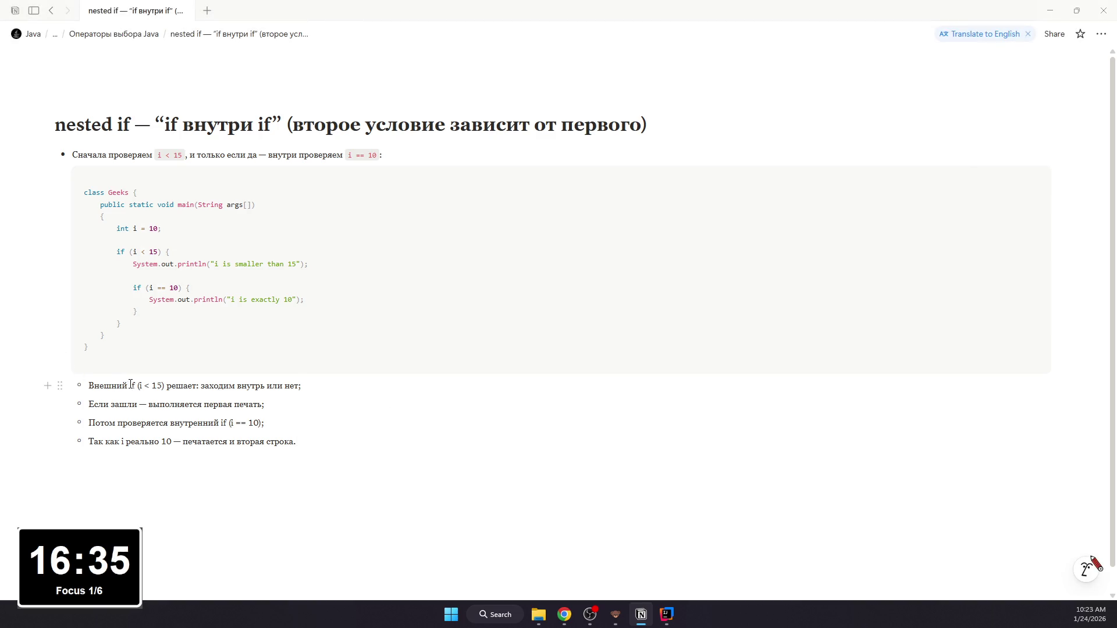
Step: Format the conditions if (i < 15) and if (i == 10) as inline code
drag(129, 386, 166, 386)
key(ctrl+e)
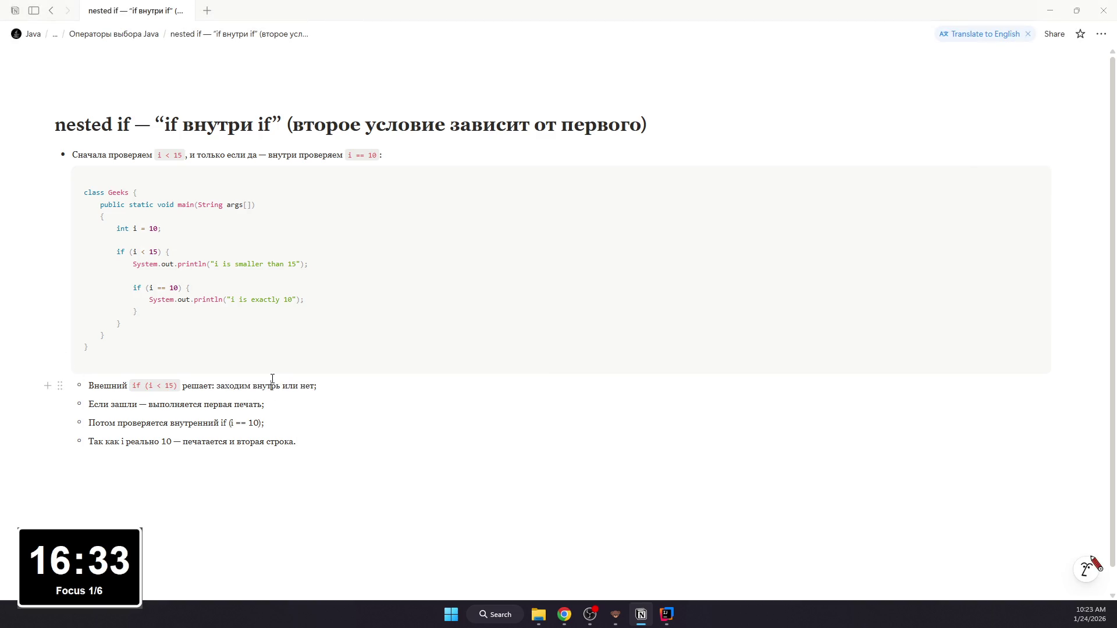
click(120, 405)
drag(220, 424, 264, 424)
key(ctrl+e)
click(144, 434)
Step: Nest the Так как and Если зашли bullets, drop a stray semicolon, and return to Операторы выбора Java
click(88, 442)
key(Tab)
click(87, 404)
key(Tab)
click(307, 405)
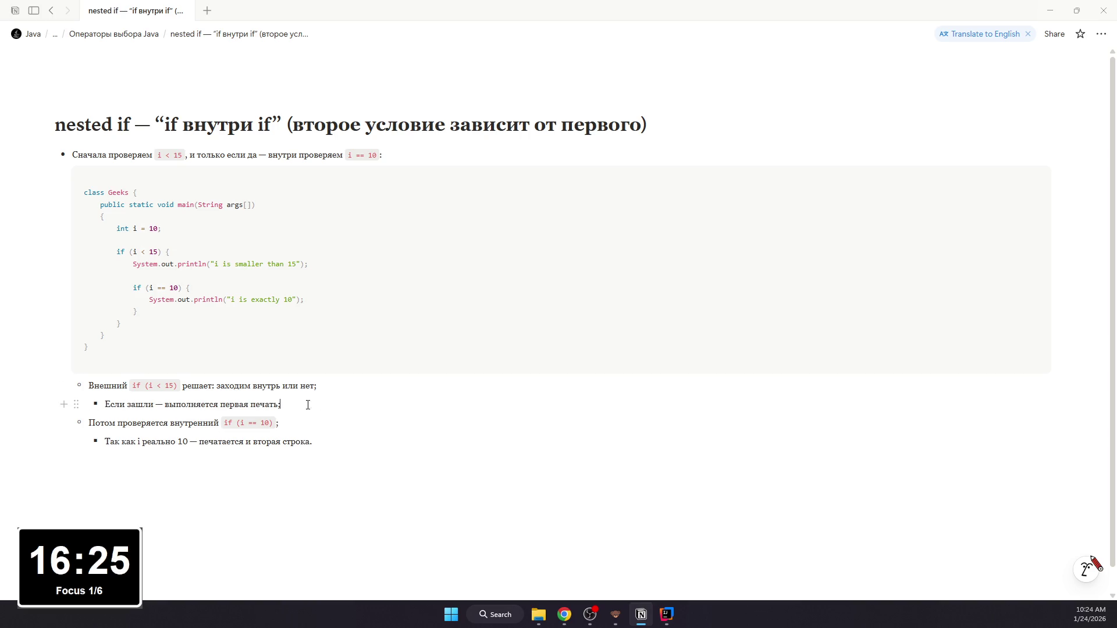
key(BackSpace)
text(.)
click(343, 444)
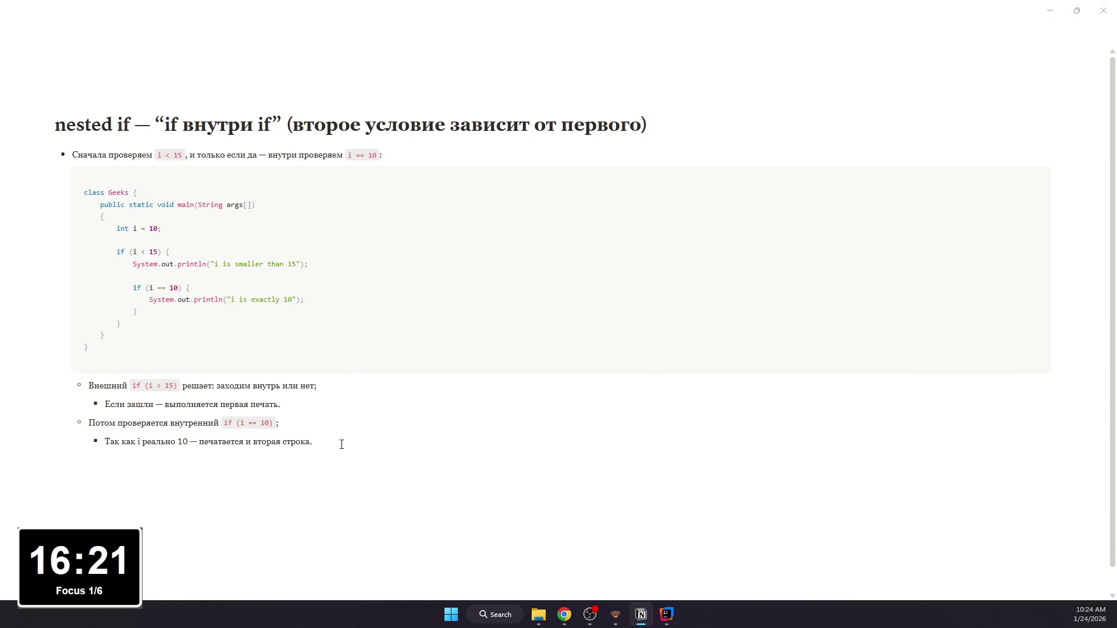
click(203, 424)
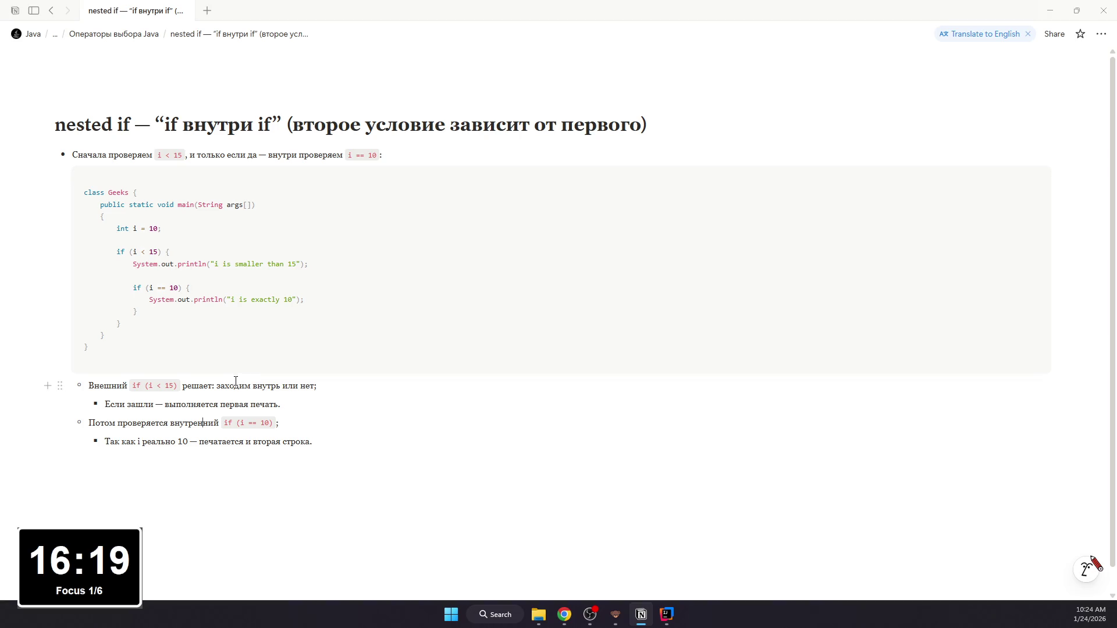
click(51, 11)
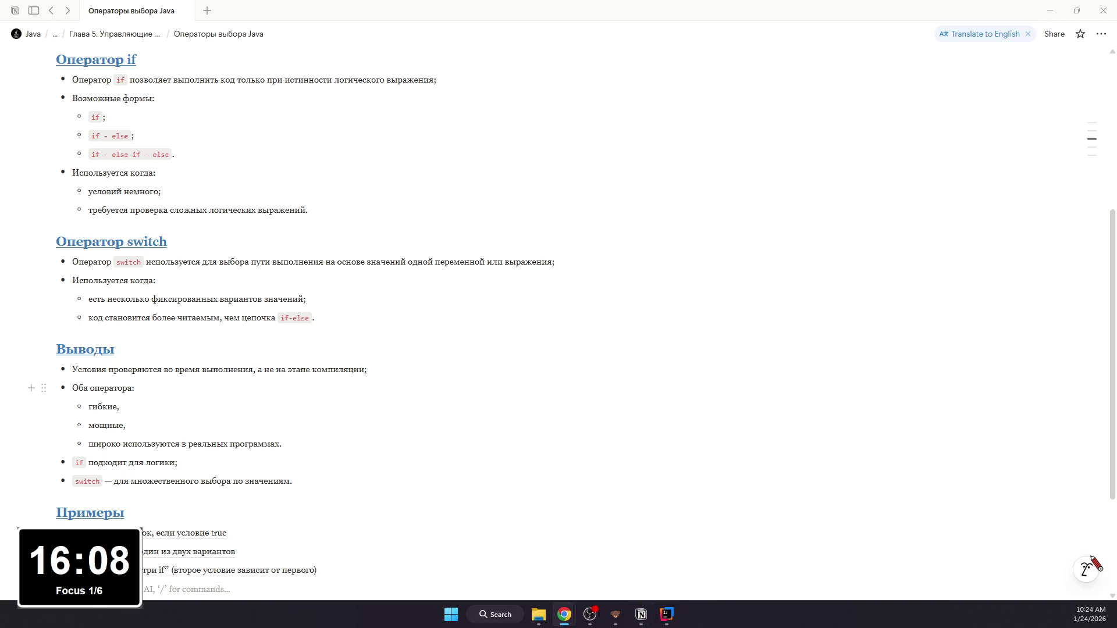
scroll(307, 529, down, 2)
text(/page)
Step: Create the subpage if - else if - else (лестница) — проверить несколько вариантов по очереди with serif small text
key(Return)
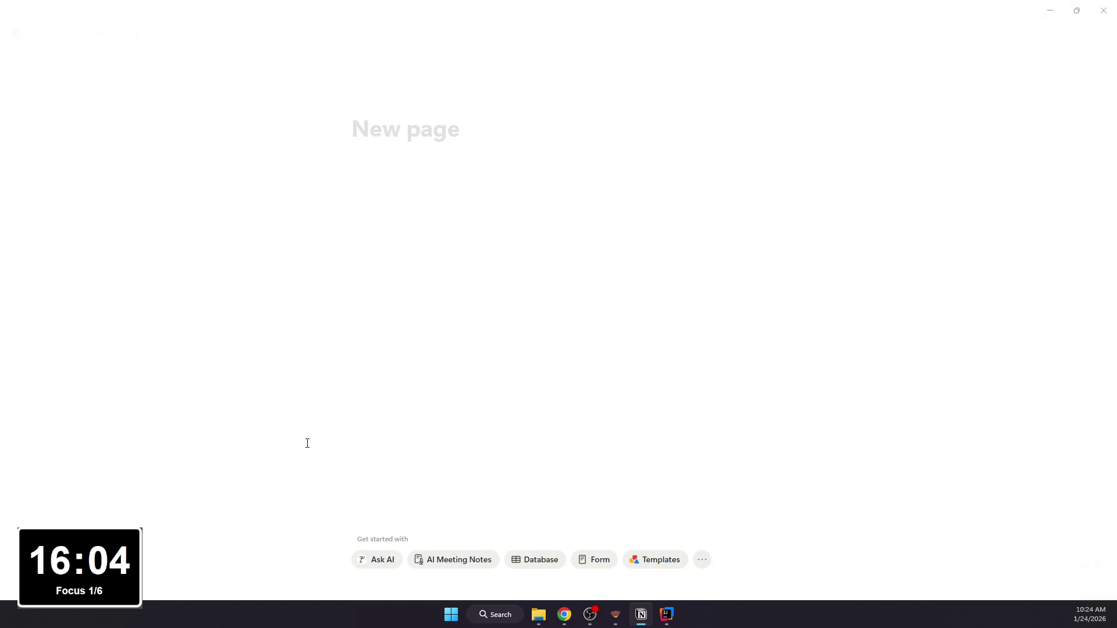
text(if -e)
key(BackSpace)
text(else )
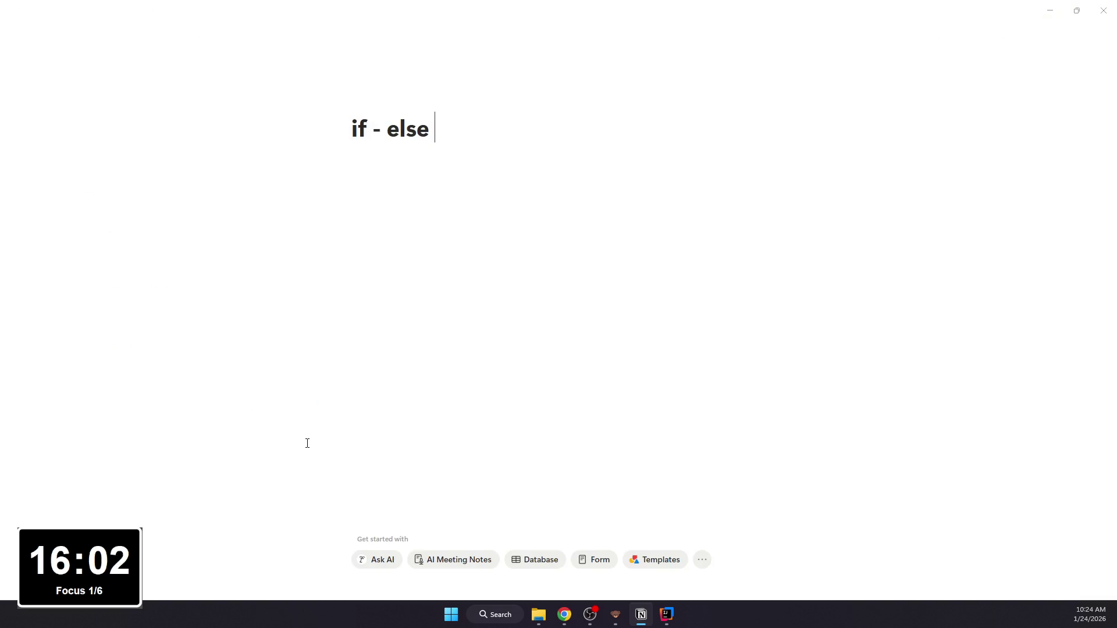
text(if - else ()
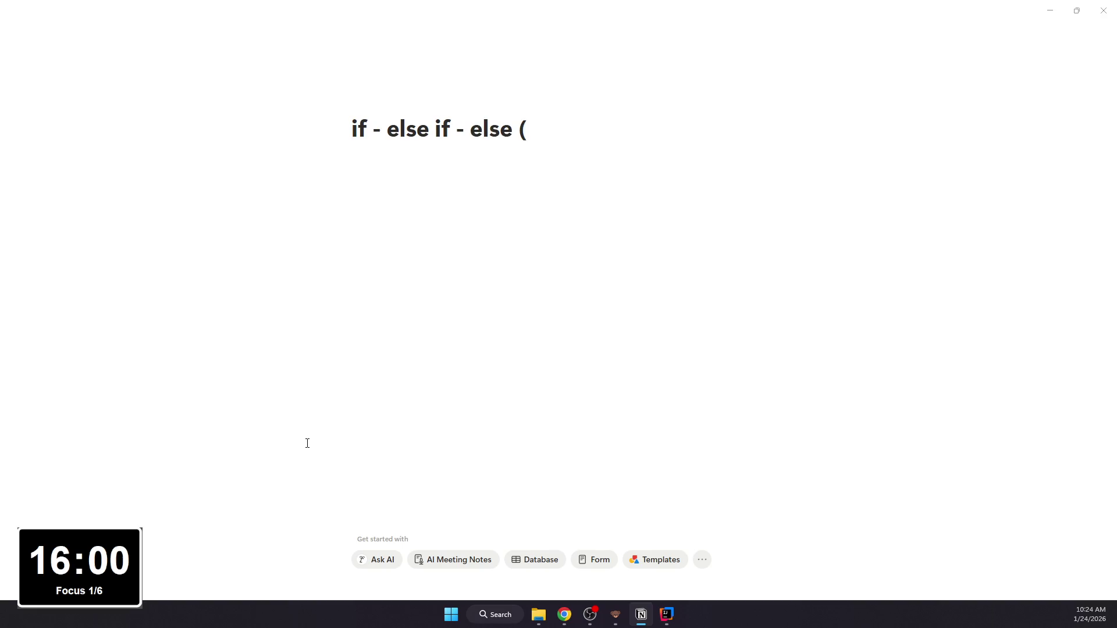
text(лестница) )
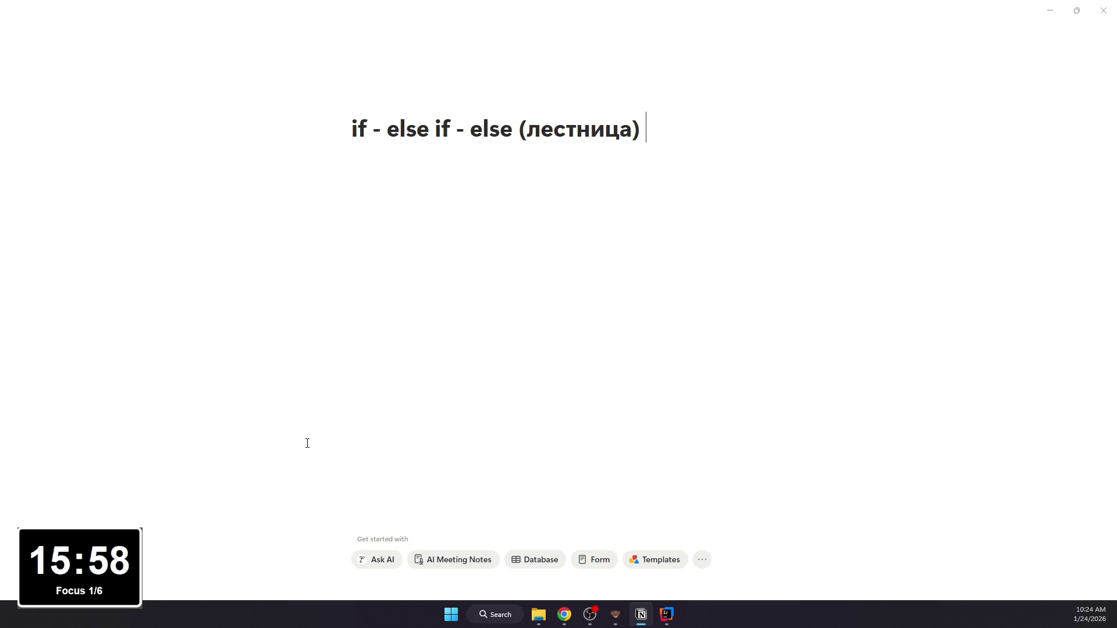
text(— проверить нес)
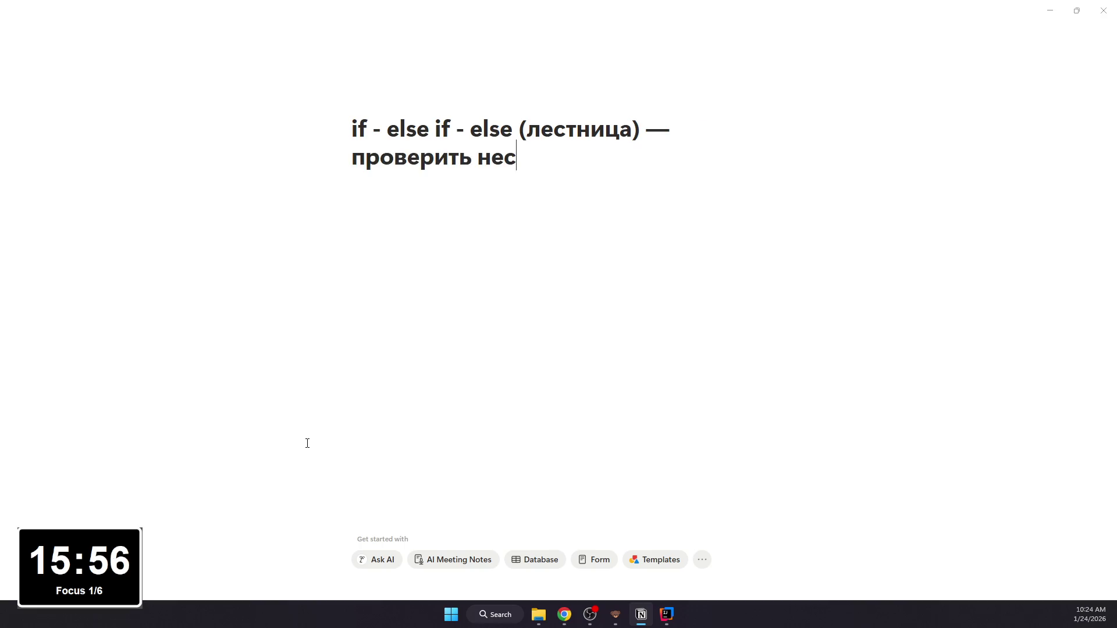
text(колько вариантов по)
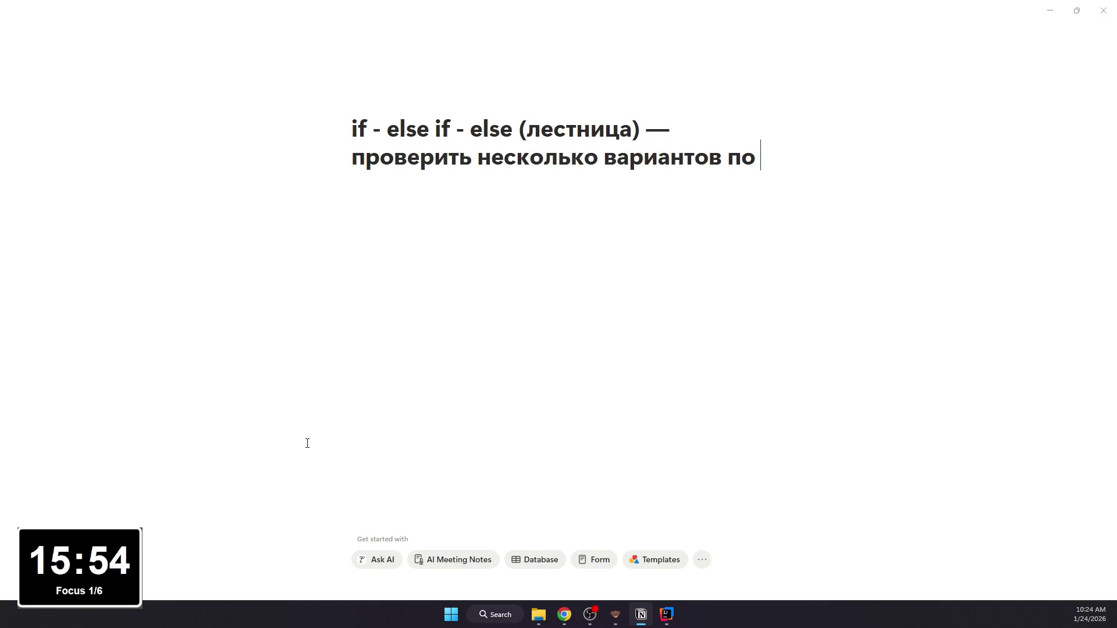
text( очереди)
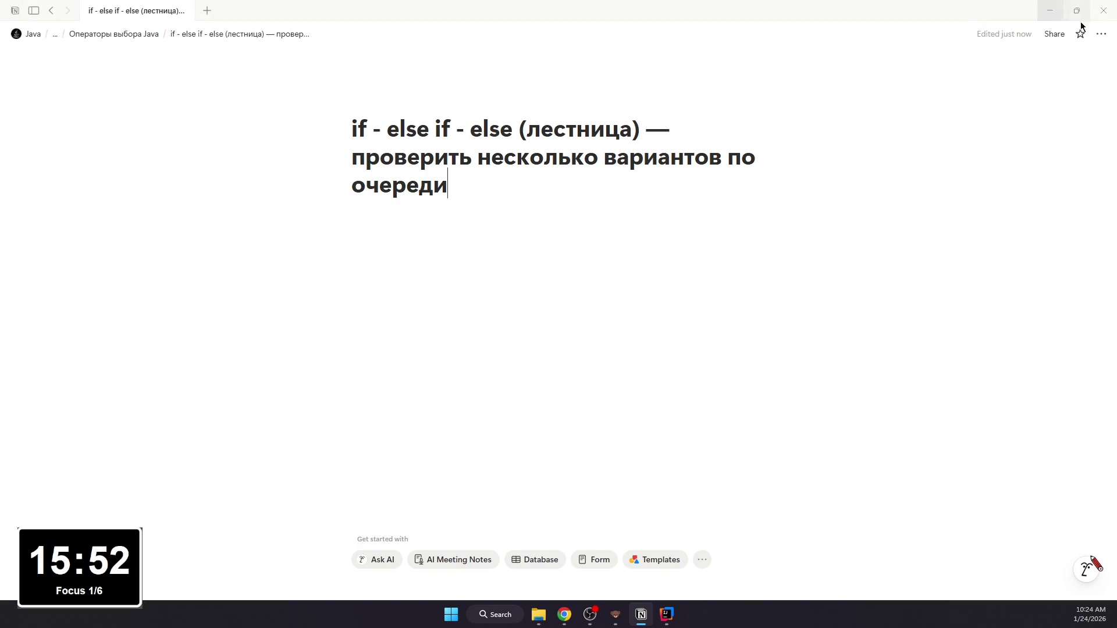
click(1101, 33)
click(1031, 94)
click(1002, 222)
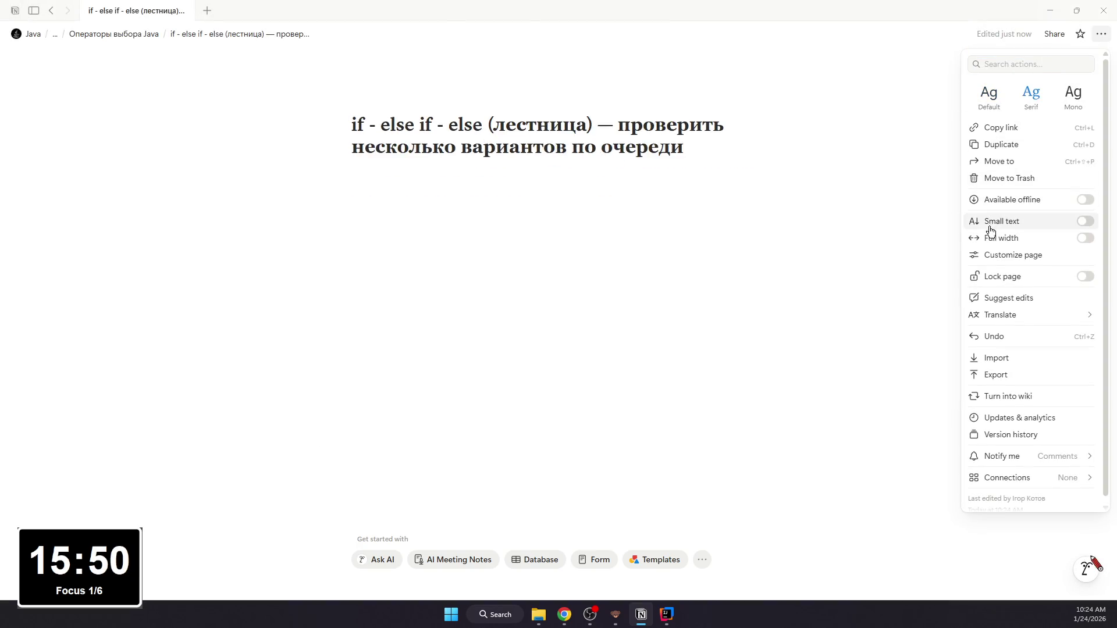
click(573, 192)
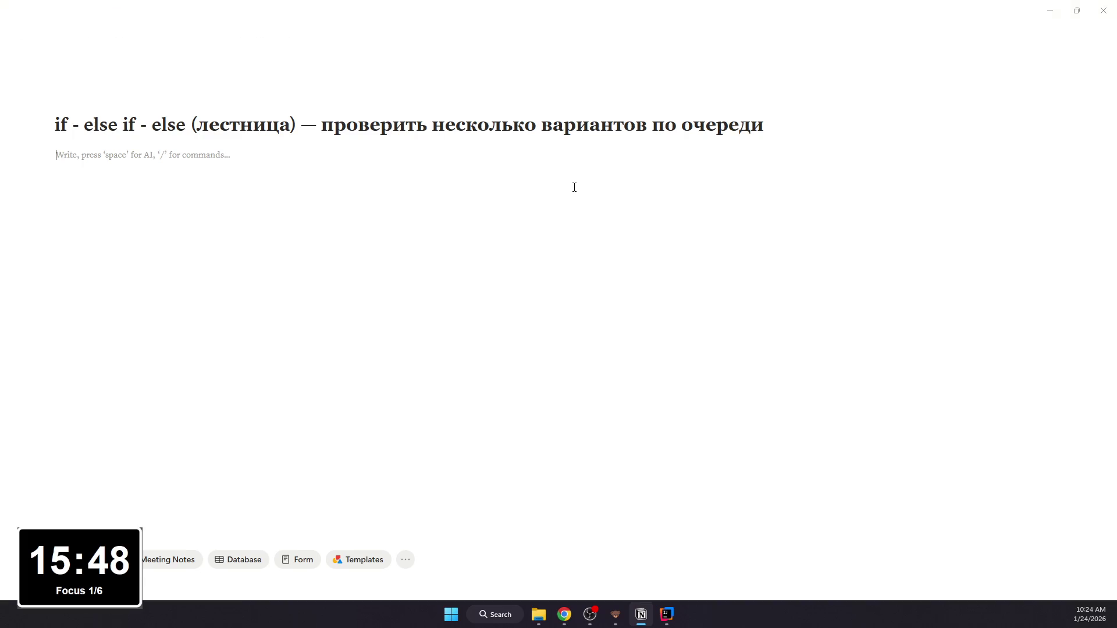
text(- )
text( = 20)
text(,)
text(анива)
Step: Write the bullet i = 20, сравниваем с 10, 15, 20: and paste the Java if-else ladder into a code block
key(BackSpace)
key(BackSpace)
key(BackSpace)
text(ниваем с 10,)
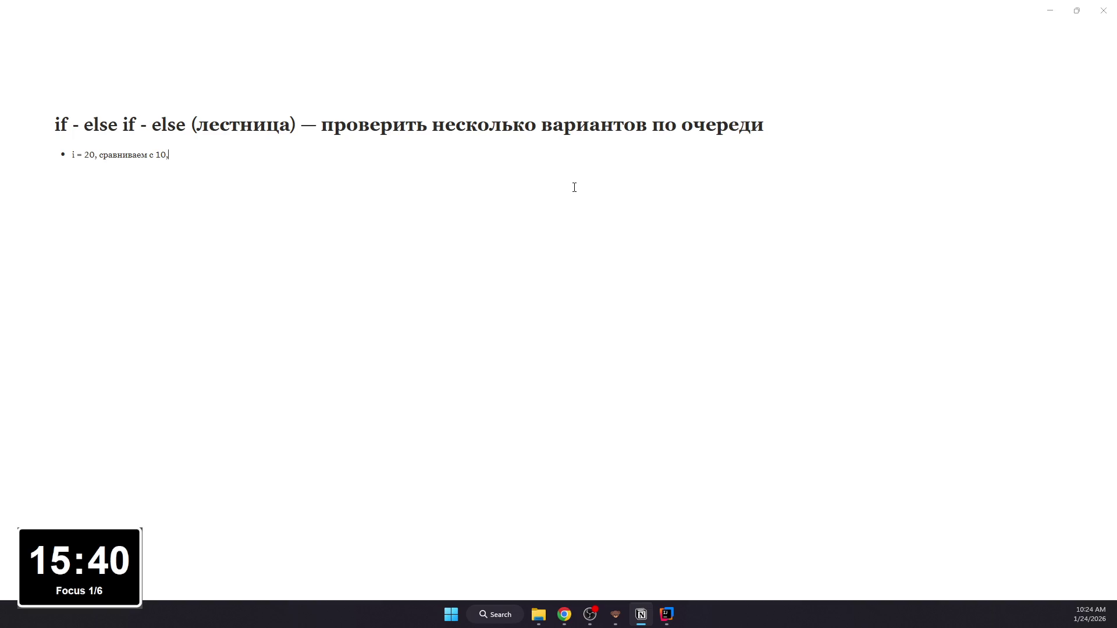
text( 15, 20:)
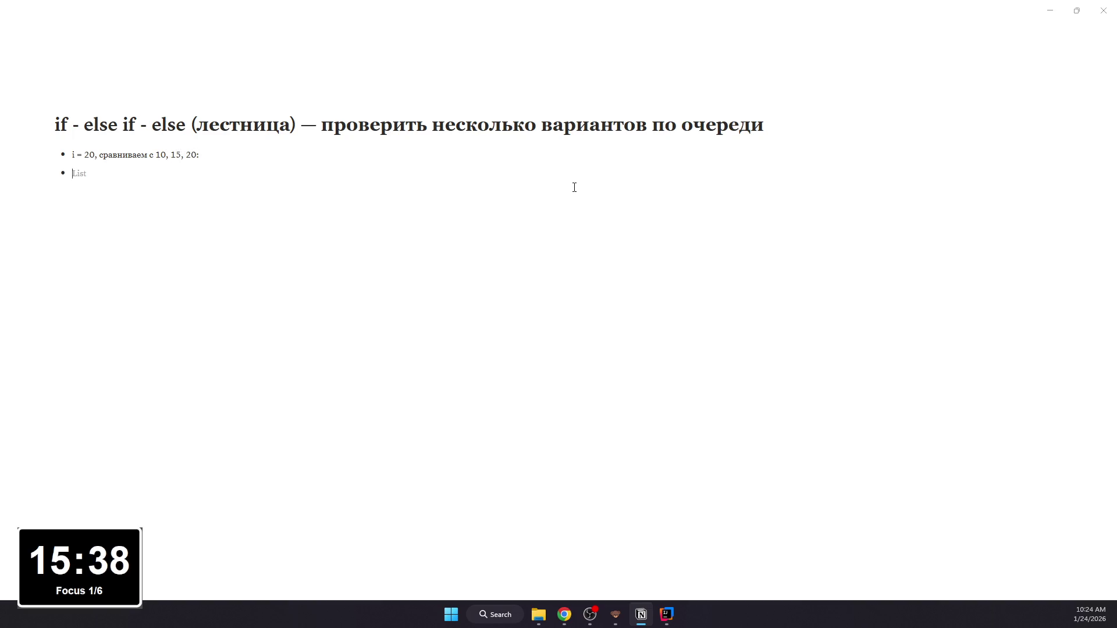
key(BackSpace)
text(/code)
key(Return)
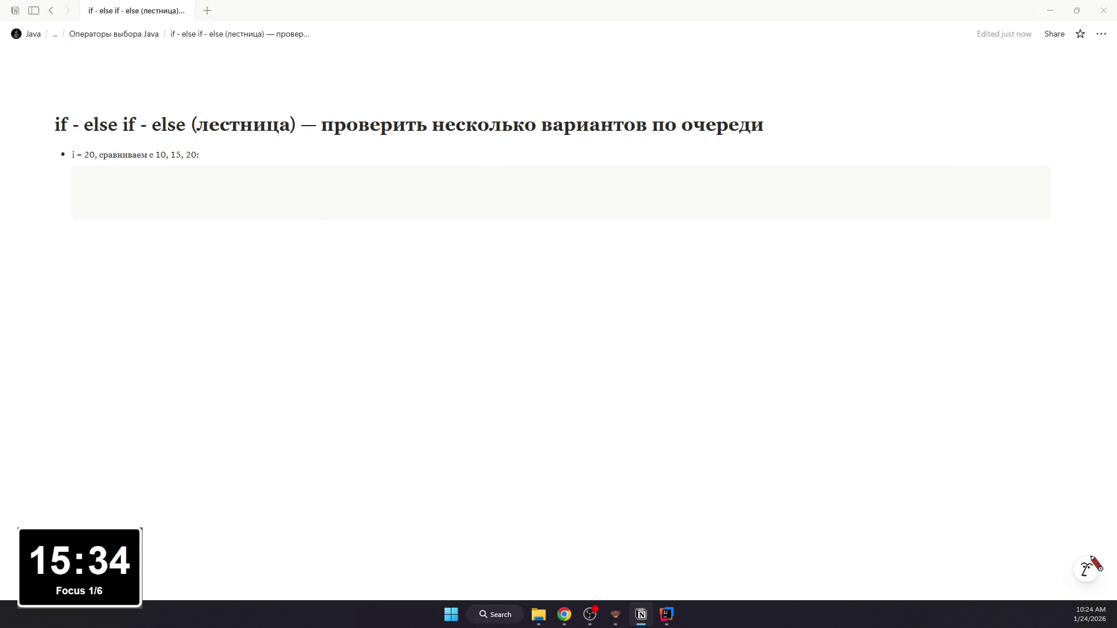
click(387, 190)
text(class Geeks {     public static void main(String args[])     {         int i = 20;         if (i == 10)             System.out.println("i is 10");         else if (i == 15)             System.out.println("i is 15");         else if (i == 20)             System.out.println("i is 20");         else             System.out.println("i is not present");     } })
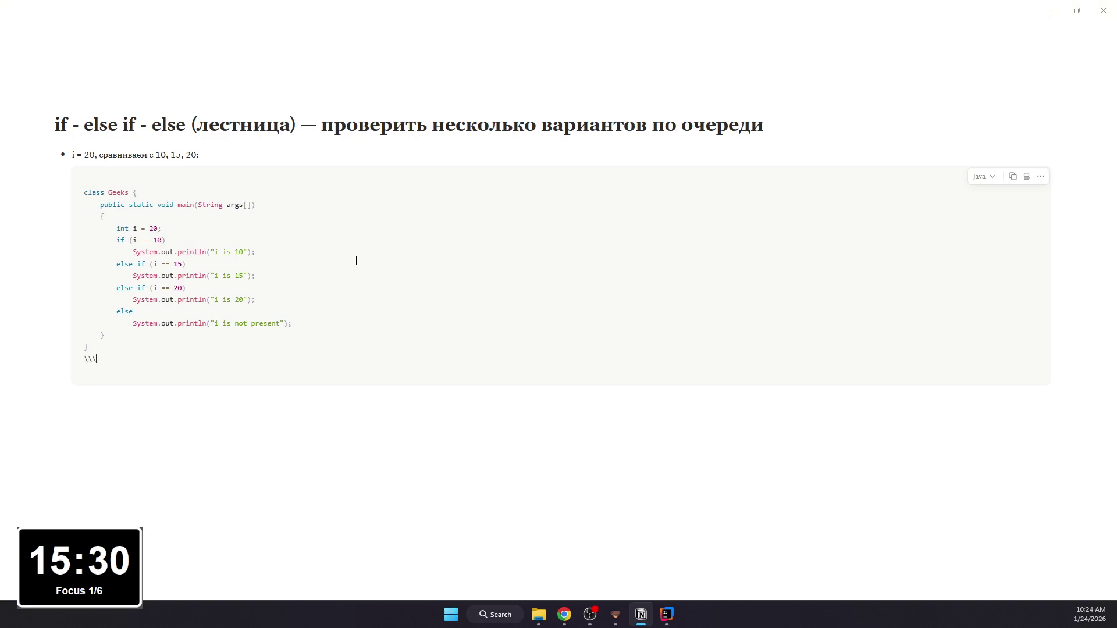
key(BackSpace)
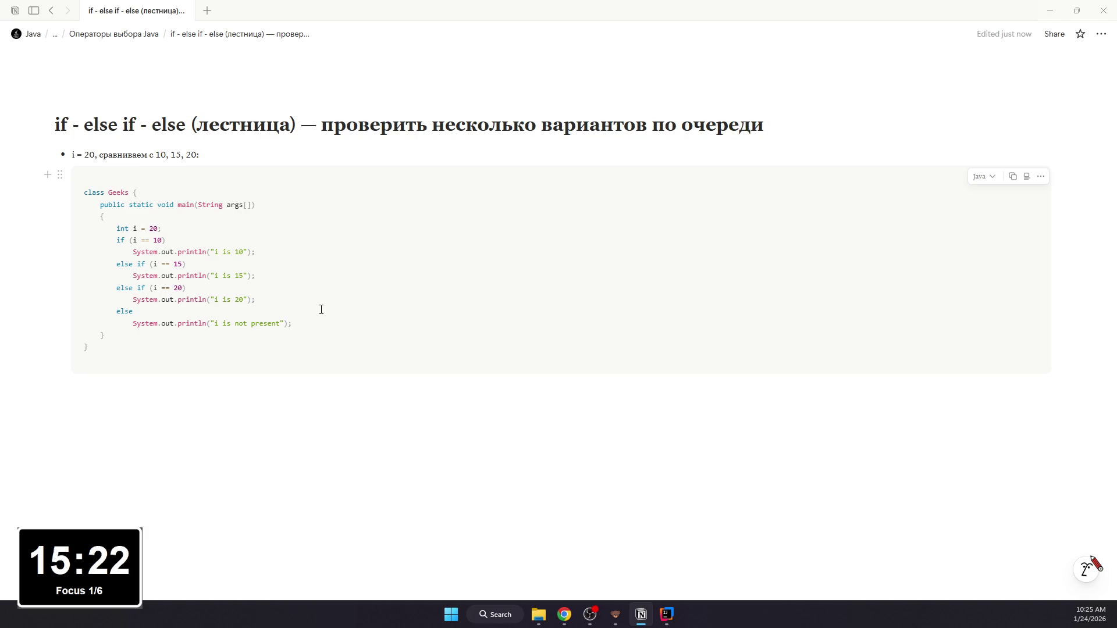
Step: Bring IntelliJ IDEA back to the front and clear the editor selection
key(alt+Tab)
click(448, 325)
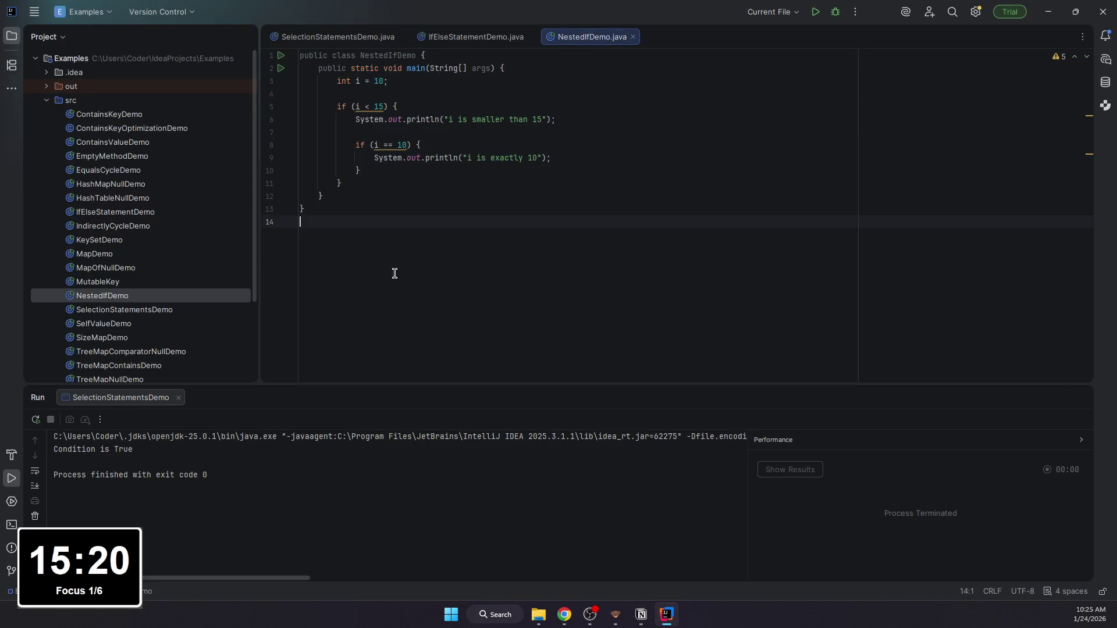
Step: Create the Geeks class in src and clear its generated stub to start typing fresh code
double_click(129, 101)
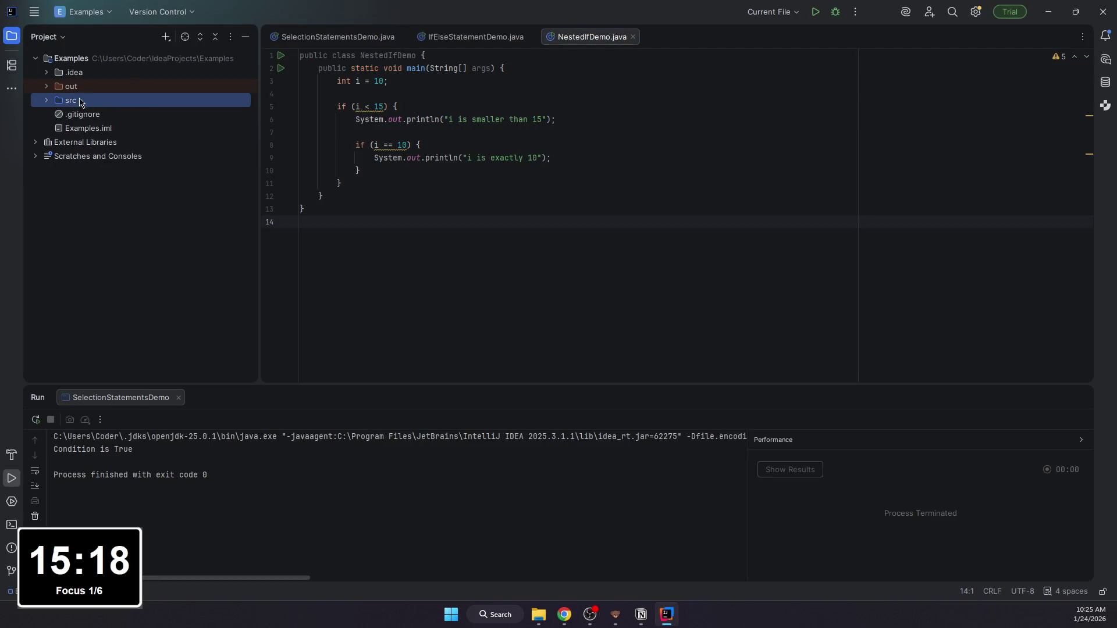
double_click(55, 101)
scroll(92, 148, down, 2)
scroll(93, 148, up, 2)
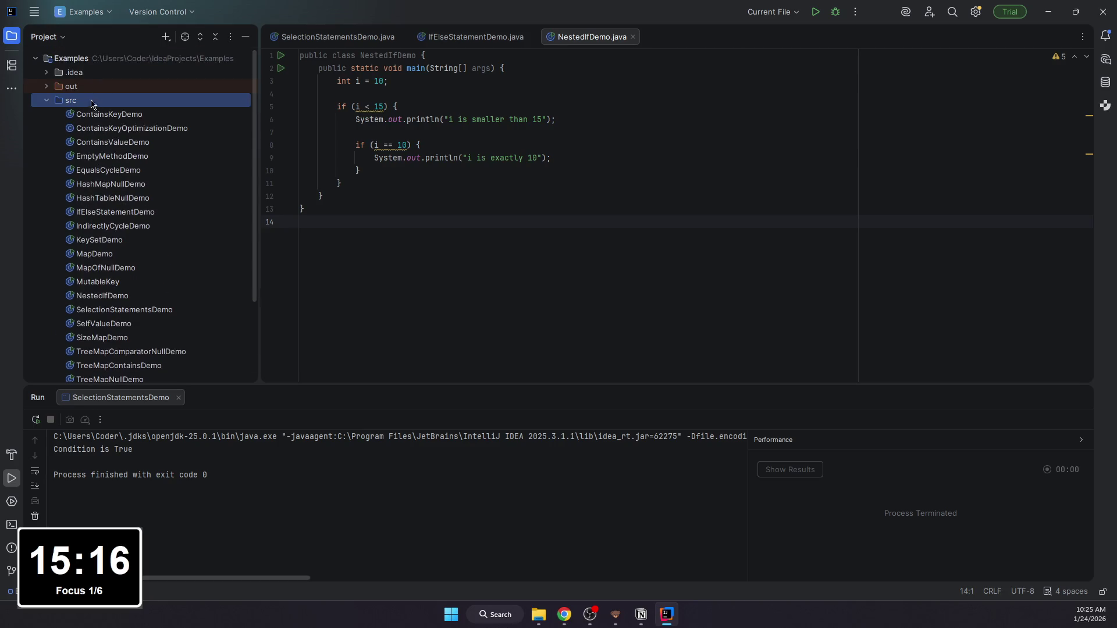
right_click(161, 99)
click(297, 107)
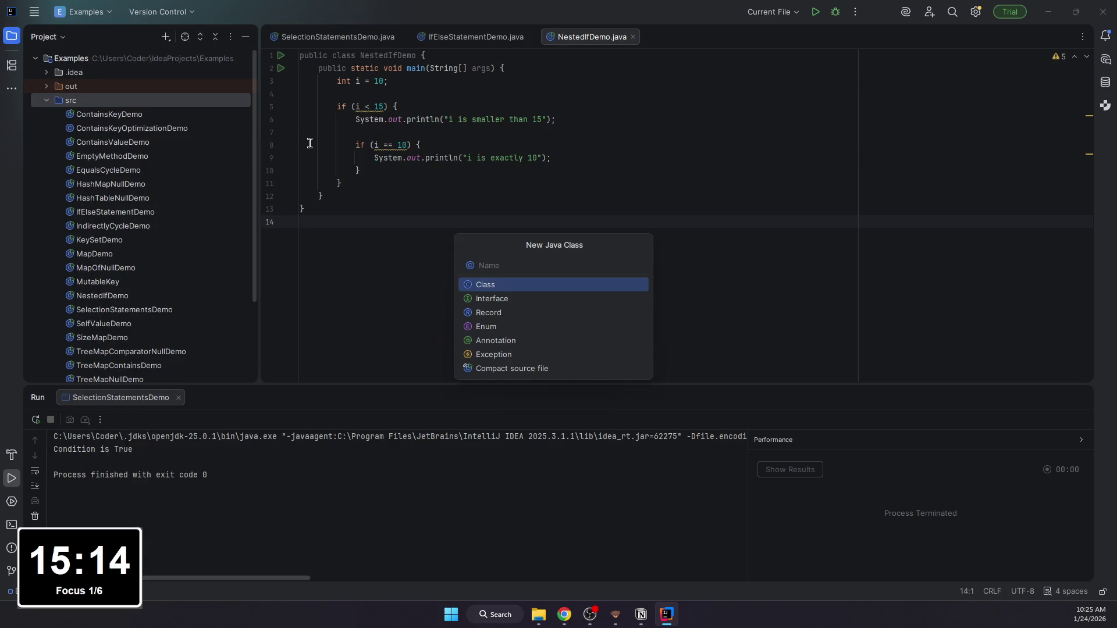
text(G)
key(Return)
key(ctrl+a)
key(BackSpace)
text(pb)
key(BackSpace)
key(BackSpace)
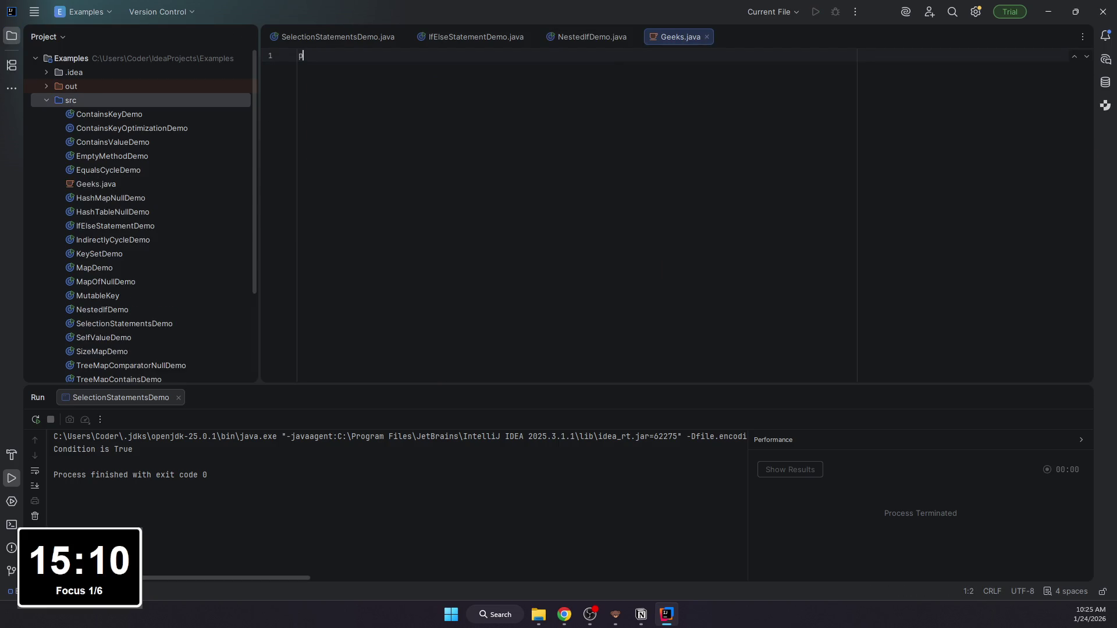
text(public class G)
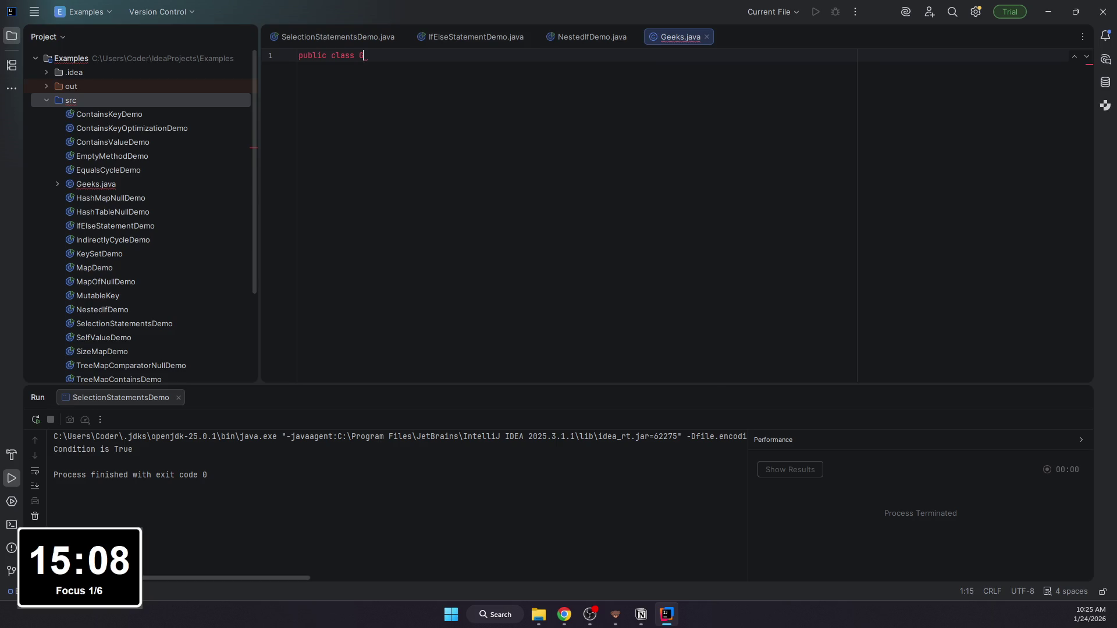
text(eeks {)
Step: Write Geeks with main, int i = 20 and an if (i == 10) block printing "i is 10"
key(Return)
text(public )
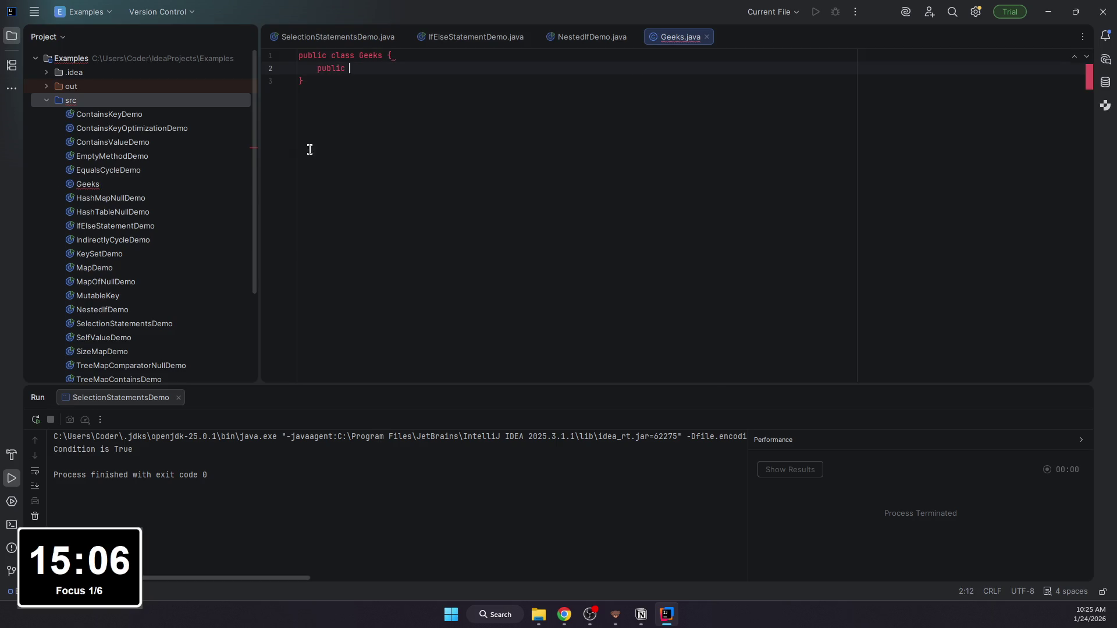
text(static void main)
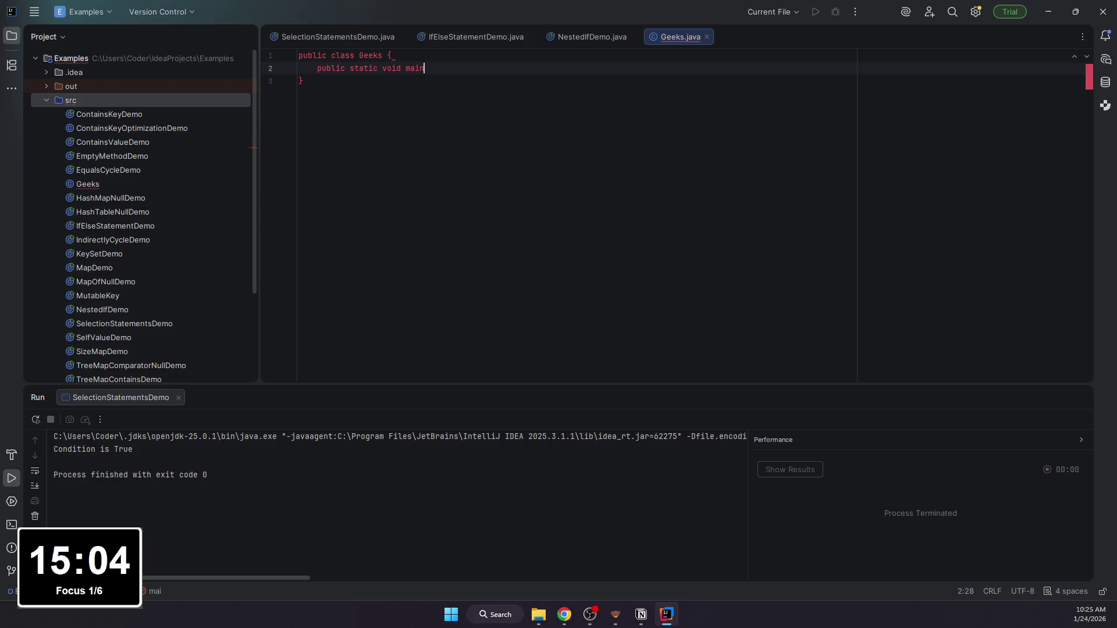
text((STri)
key(Return)
text({)
key(Return)
text(int i =20;)
key(Return)
key(BackSpace)
key(BackSpace)
key(BackSpace)
text(2)
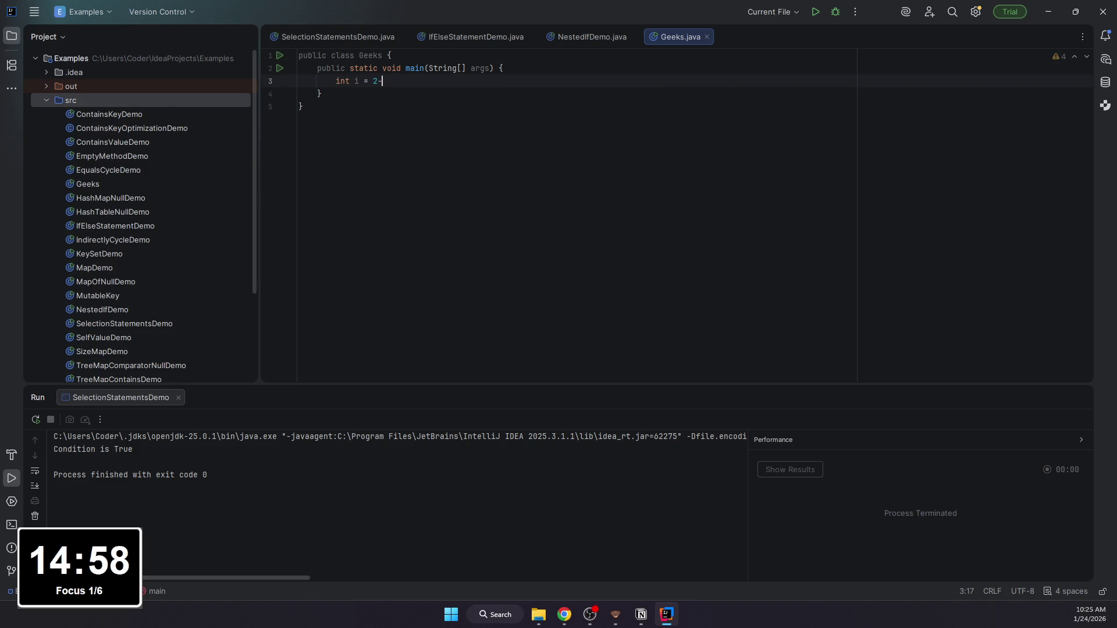
text(0)
text(if (i)
text( == 1)
text( {)
key(Return)
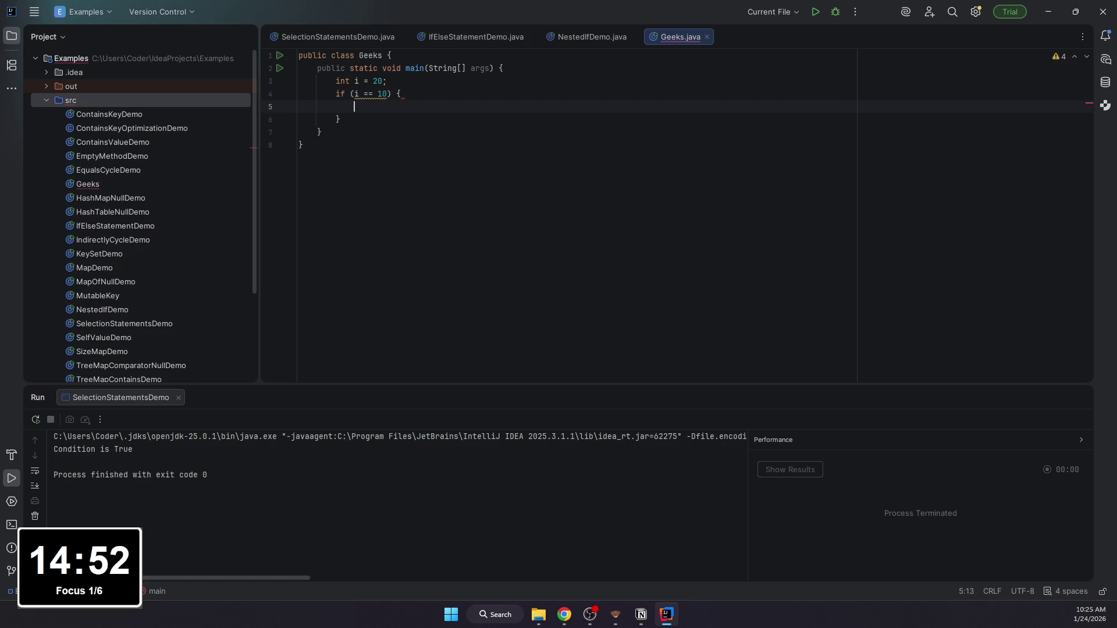
text(System.out.println(i)
key(BackSpace)
text(")
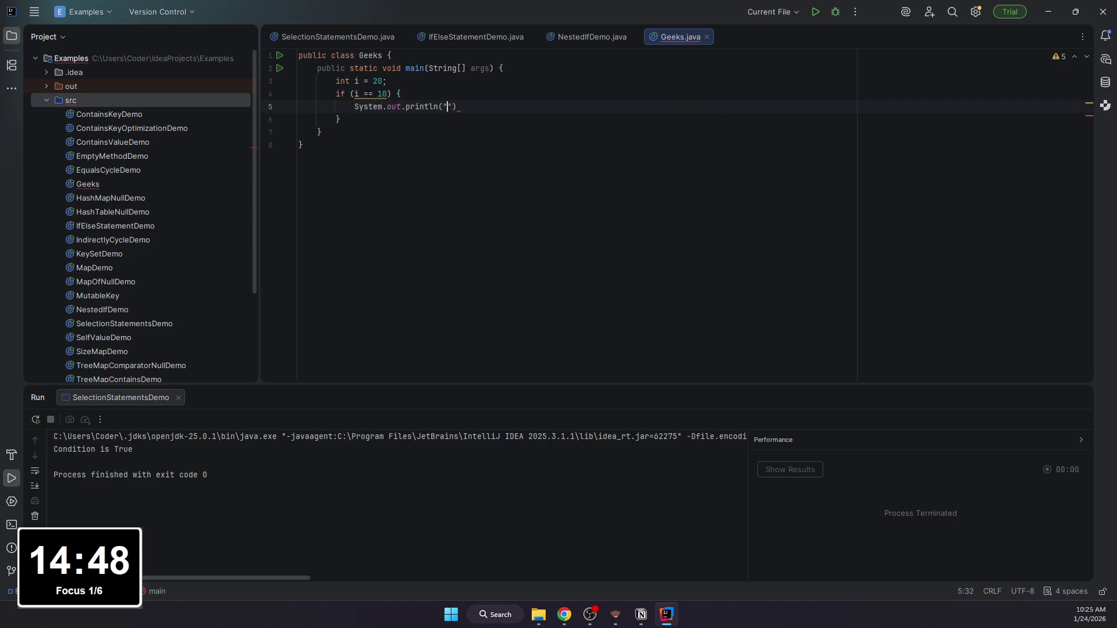
text(i is 10)
key(Left)
key(Left)
key(Left)
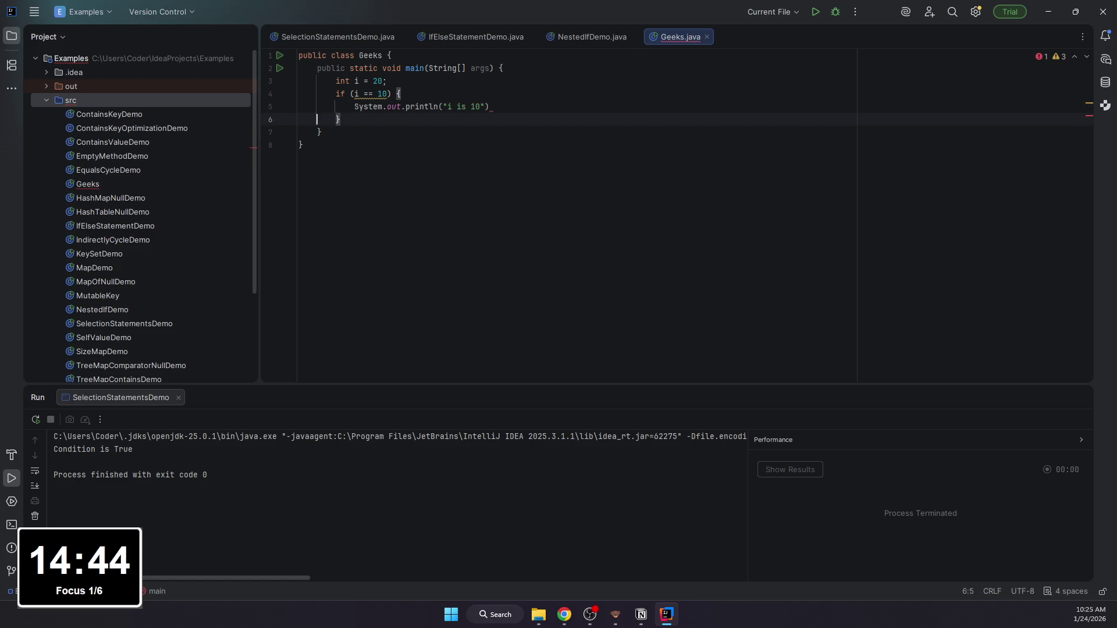
Step: Add else if branches for 15 and 20 and an else printing "i is not present"
key(Up)
key(End)
text(; if else {)
key(ctrl+BackSpace)
key(ctrl+BackSpace)
text(else if)
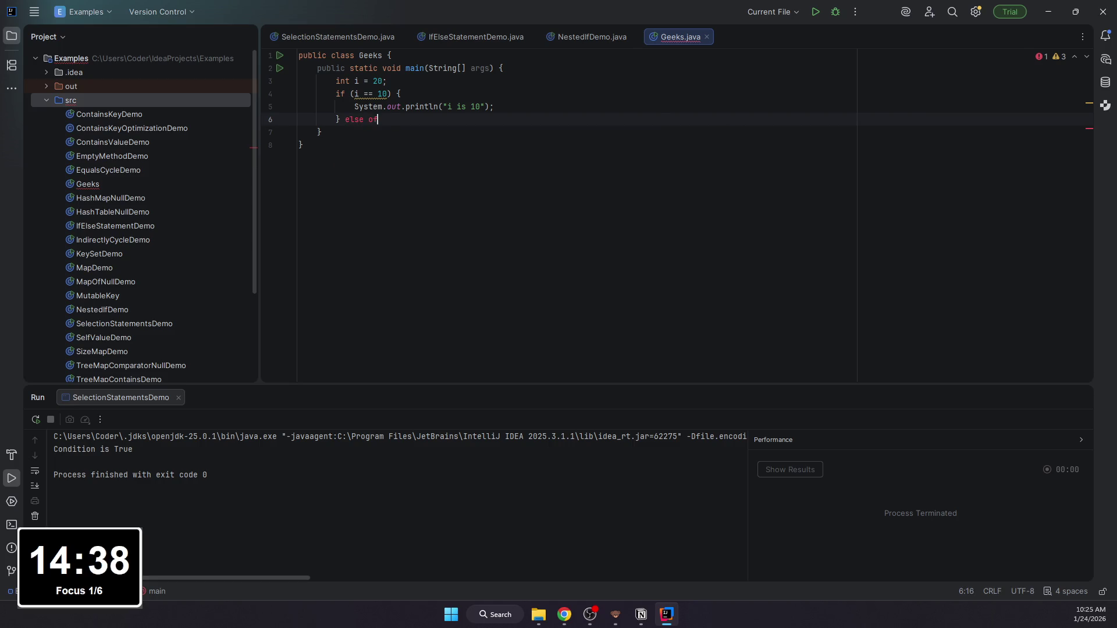
key(BackSpace)
key(BackSpace)
key(BackSpace)
text(if (i == 1)
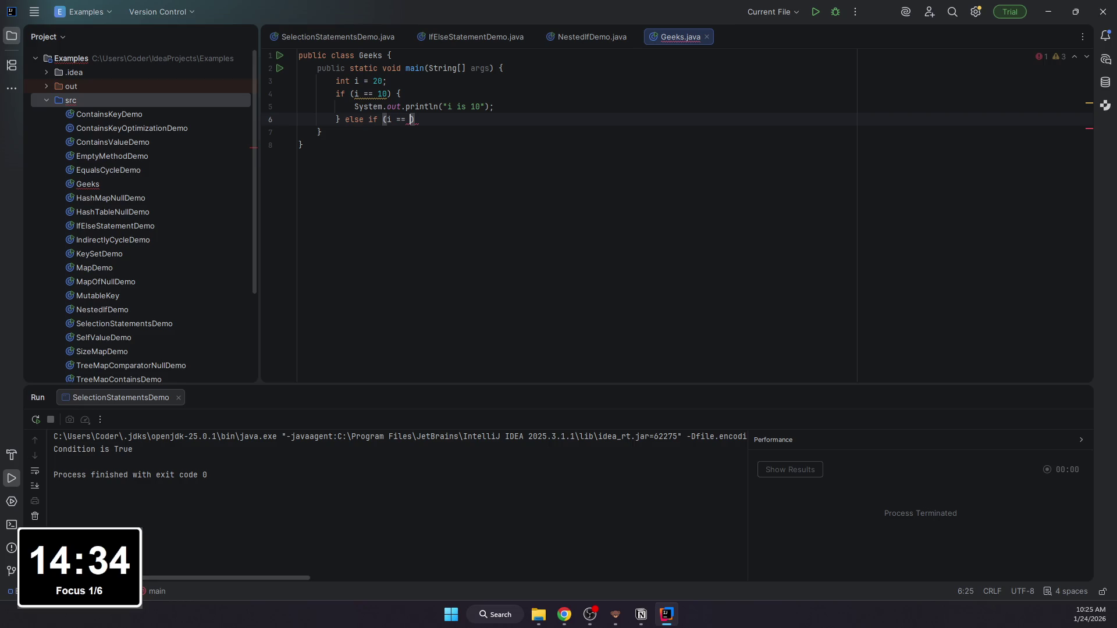
text(5) {)
key(Return)
text(Sy)
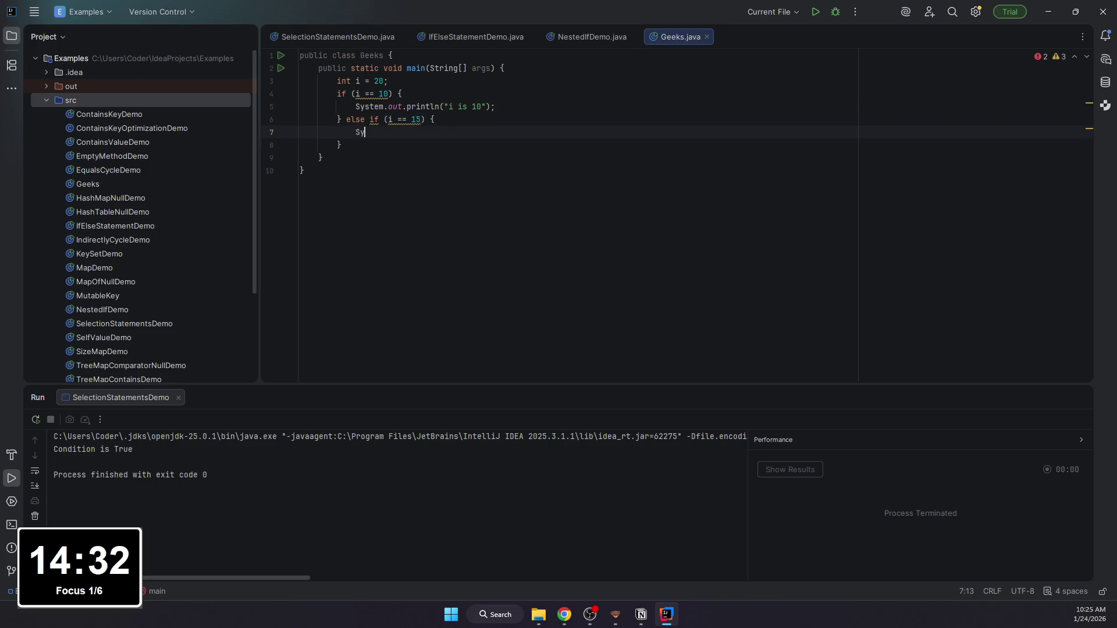
text(stem.out)
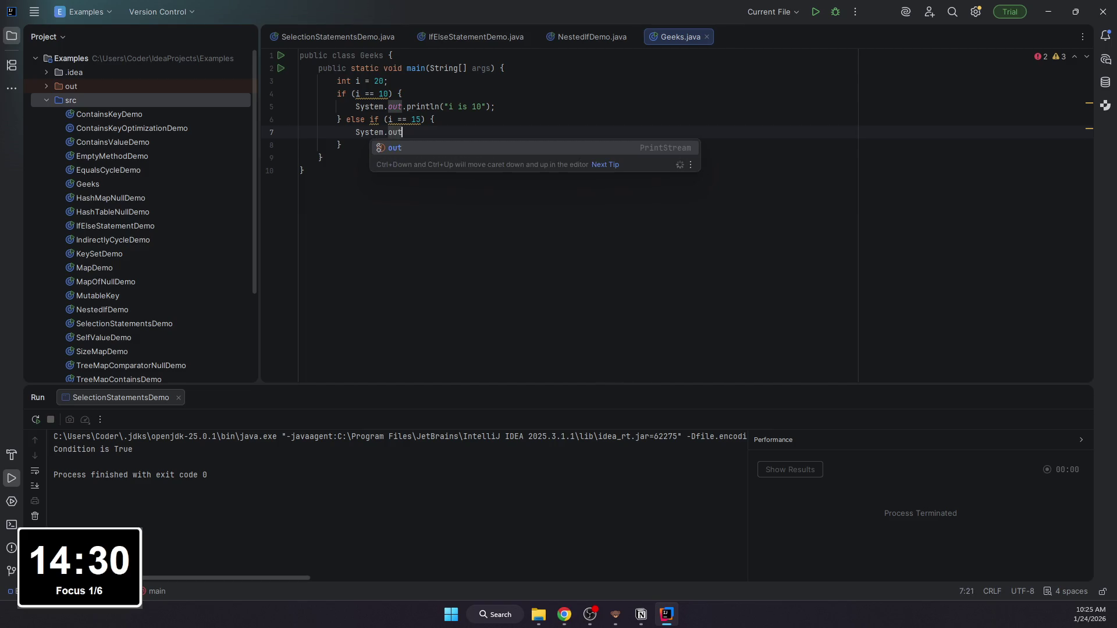
text(.println(")
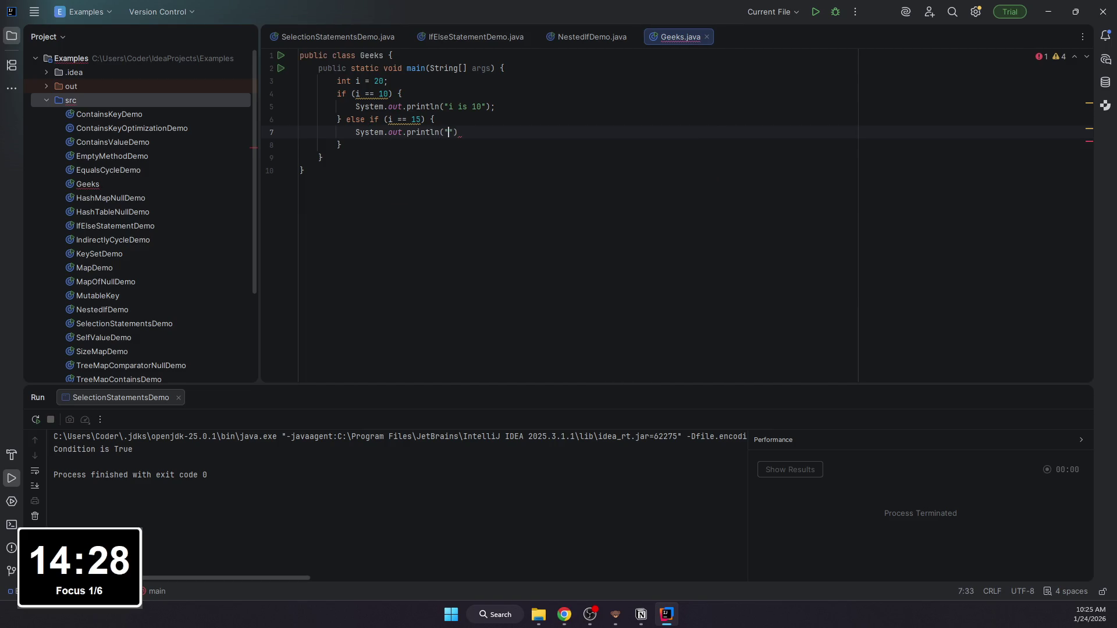
text(s 15)
text(");)
text( else if ()
text(i )
text(0) {)
key(Return)
text(Sust)
key(BackSpace)
key(BackSpace)
key(BackSpace)
text(yste)
key(Return)
text(.out.println)
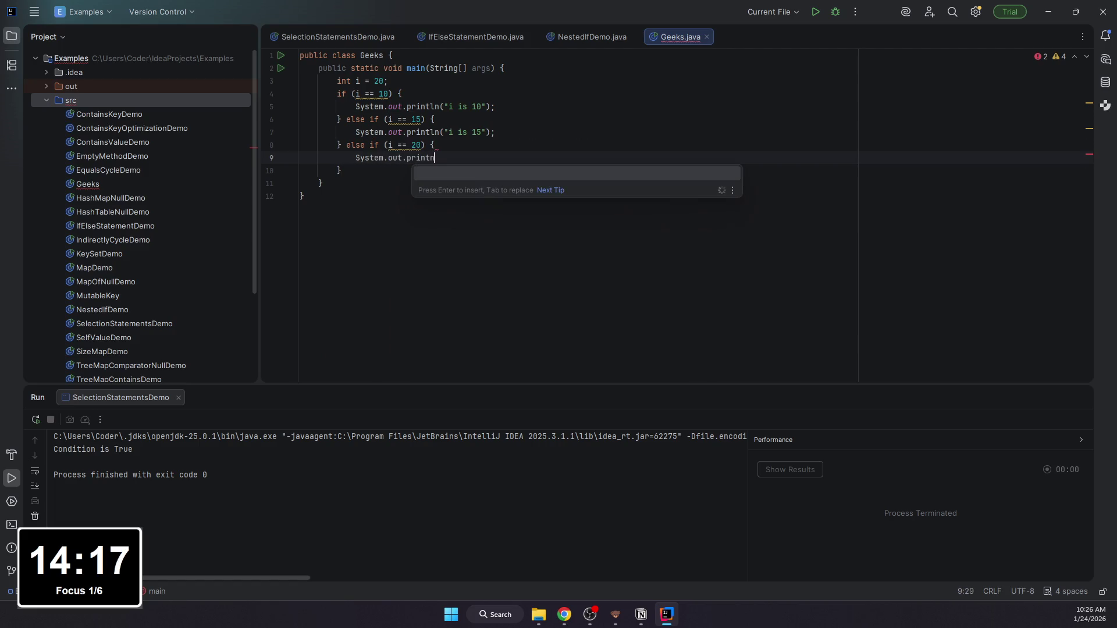
key(Return)
text(")
text(i is 20)
text("); )
text(        } else)
key(Return)
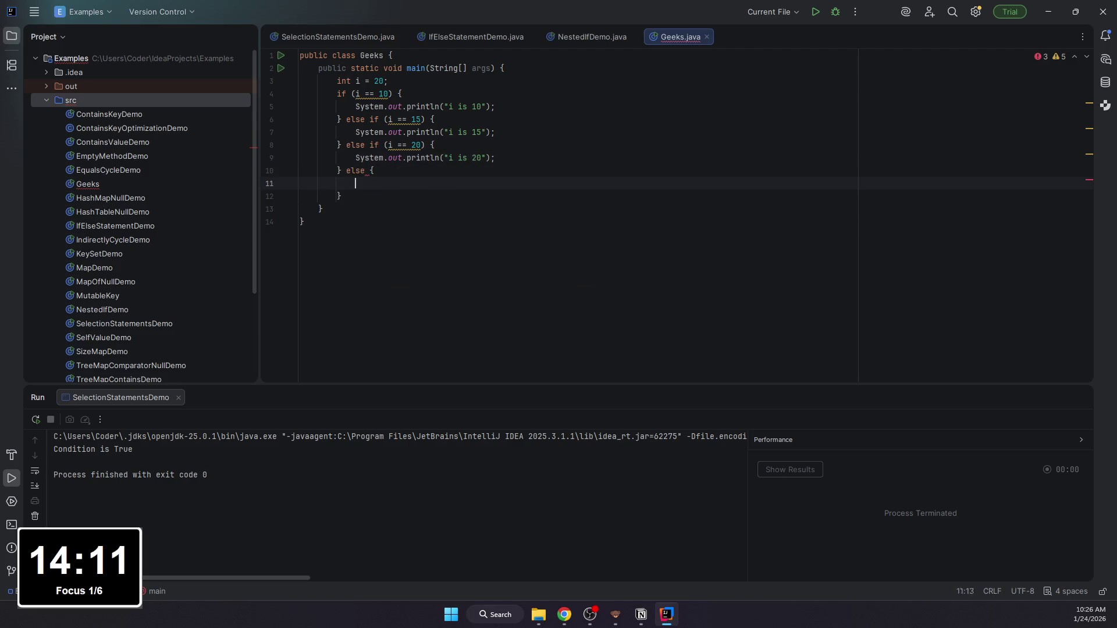
text(Susyem)
key(BackSpace)
key(BackSpace)
key(BackSpace)
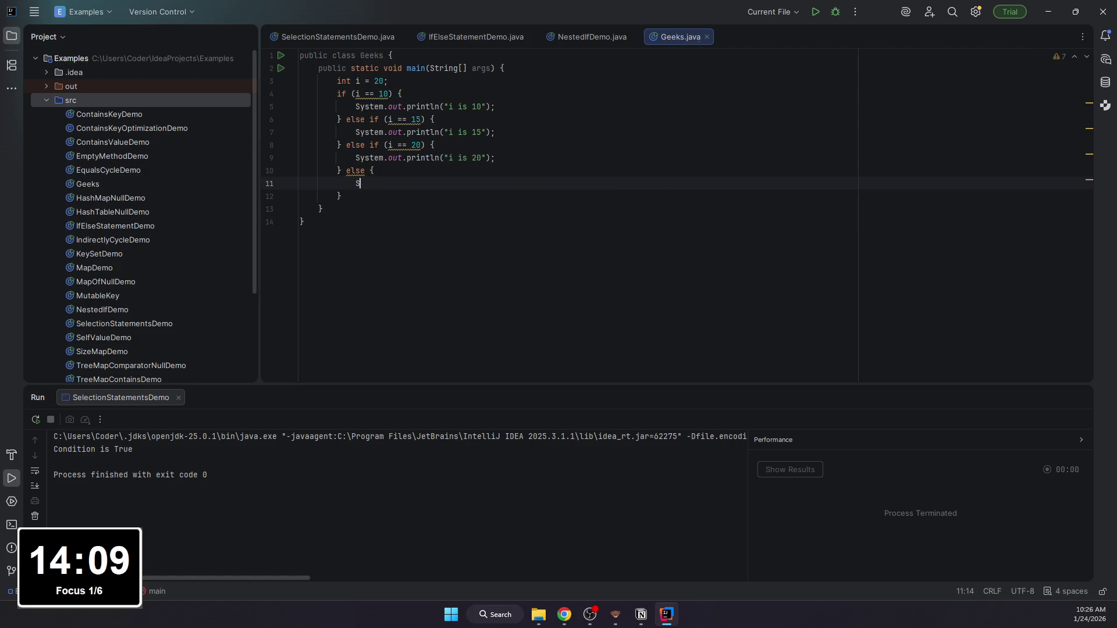
text(ystem.out.printl)
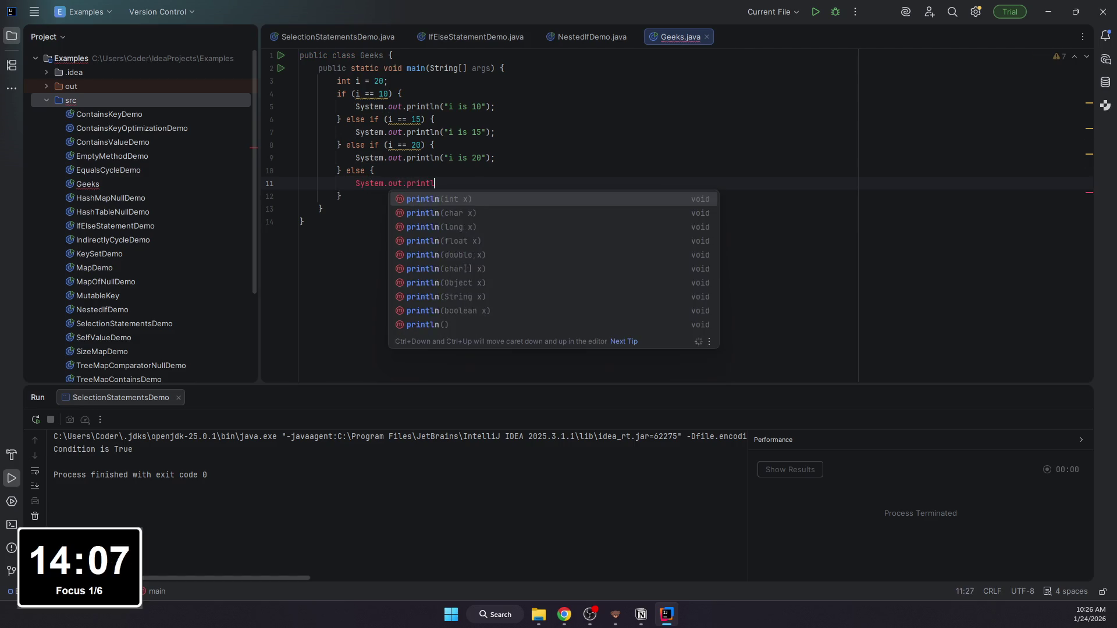
text(n("i i)
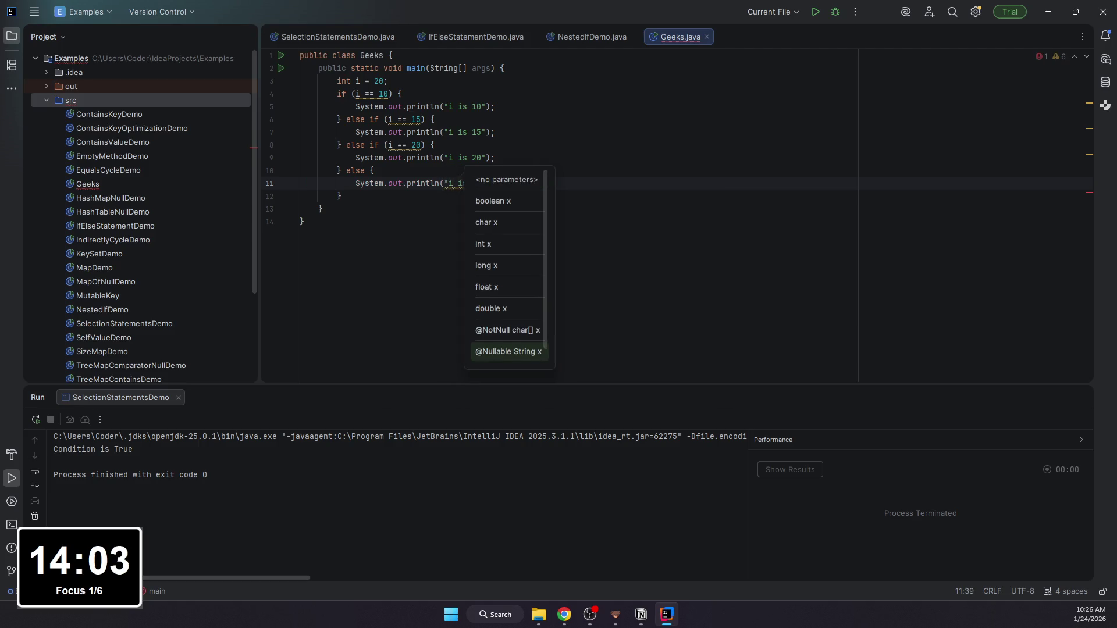
text(s not present"))
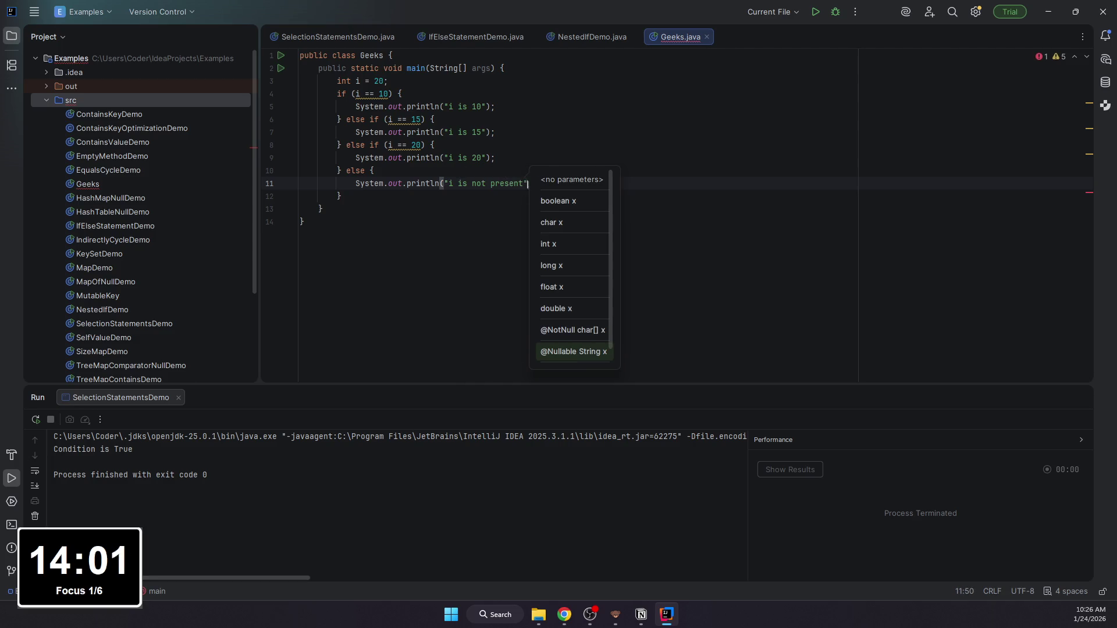
text(;)
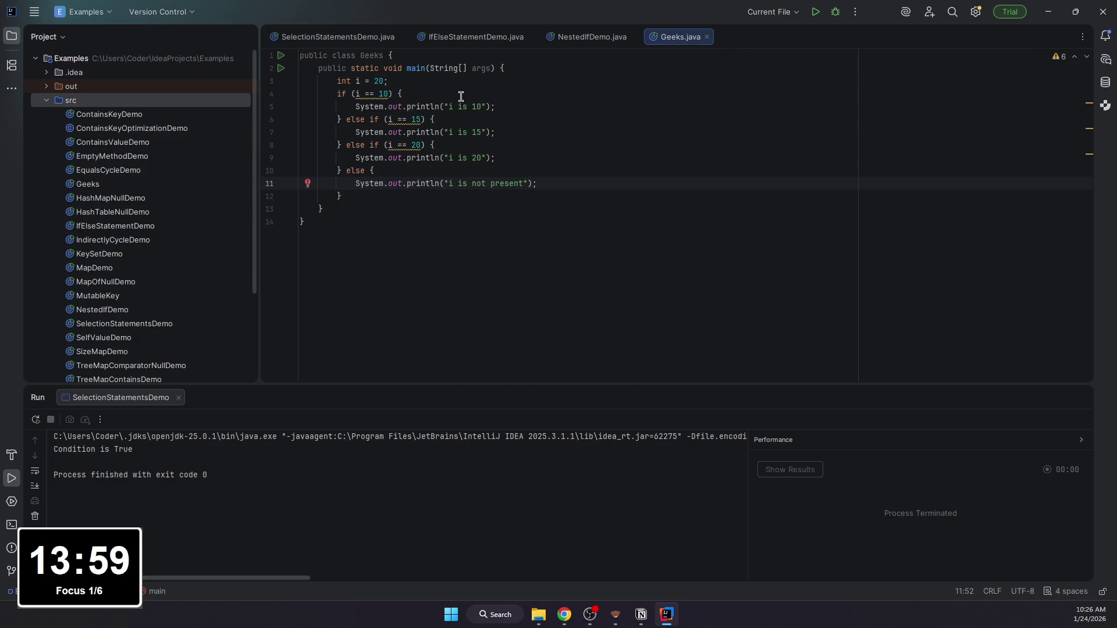
key(Return)
click(469, 171)
Step: Run Geeks to print "i is 20", change i to 100, rerun, and switch to Notion
click(816, 11)
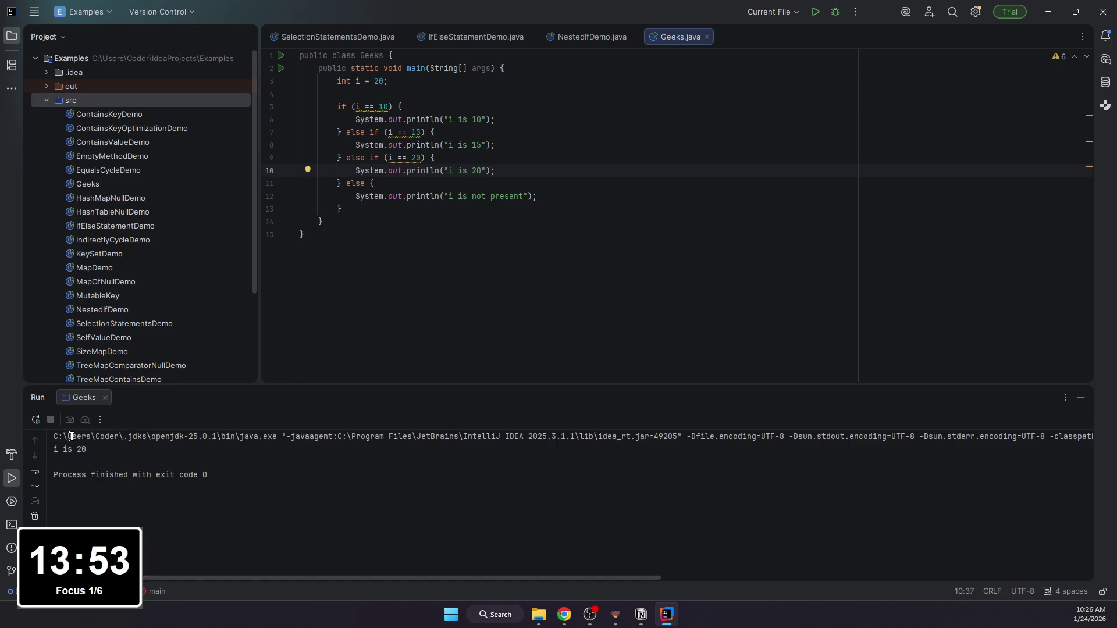
key(Up)
key(Up)
click(371, 159)
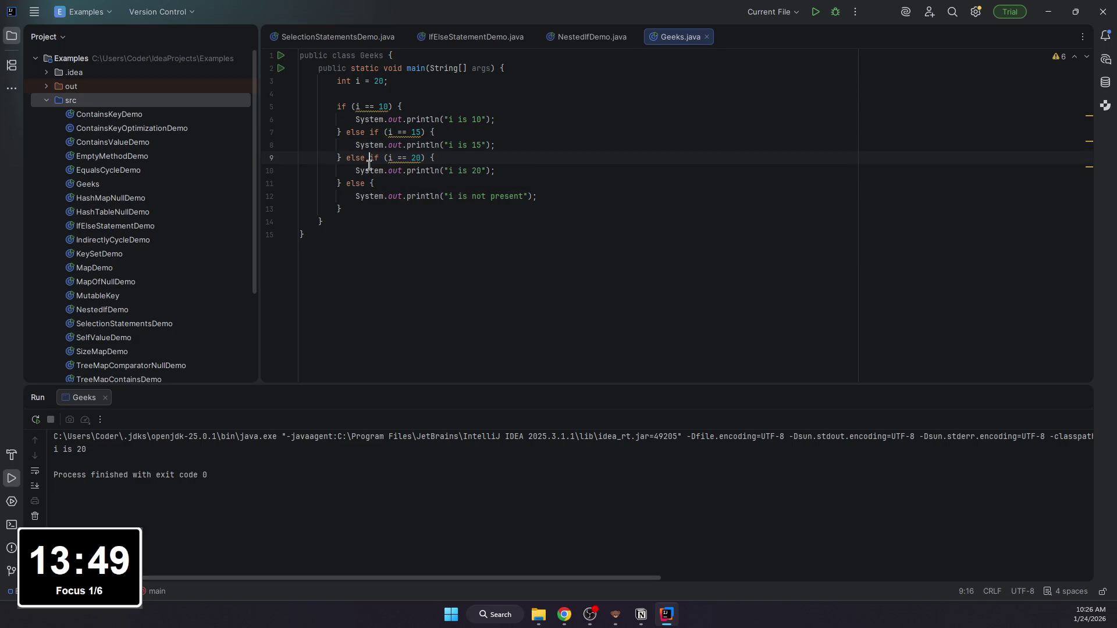
double_click(378, 81)
text(10)
double_click(378, 81)
text(10)
click(816, 13)
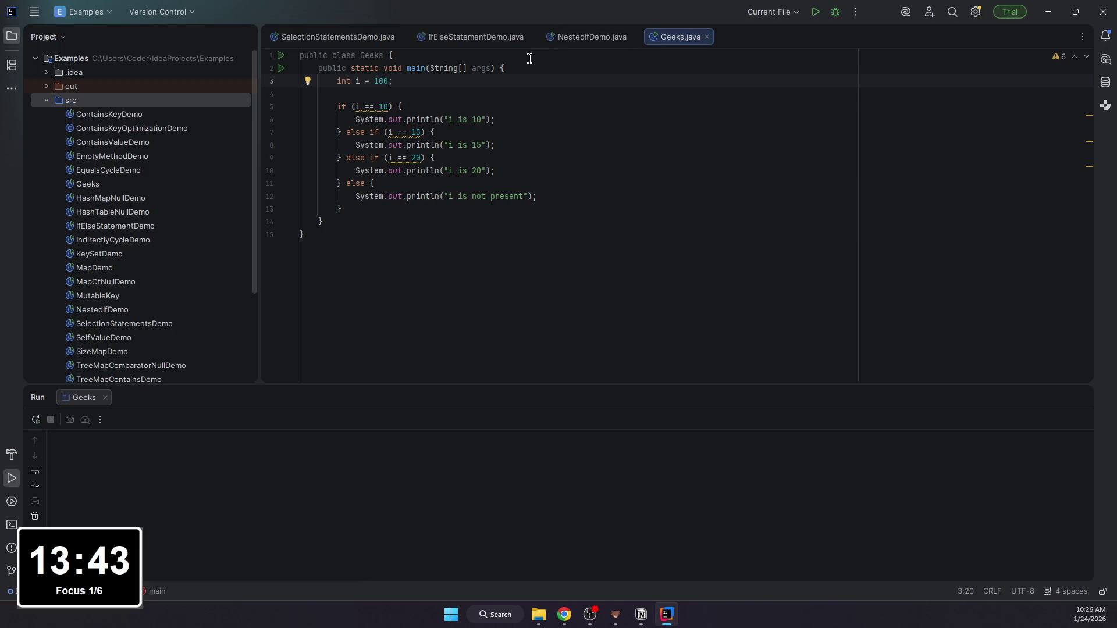
click(642, 614)
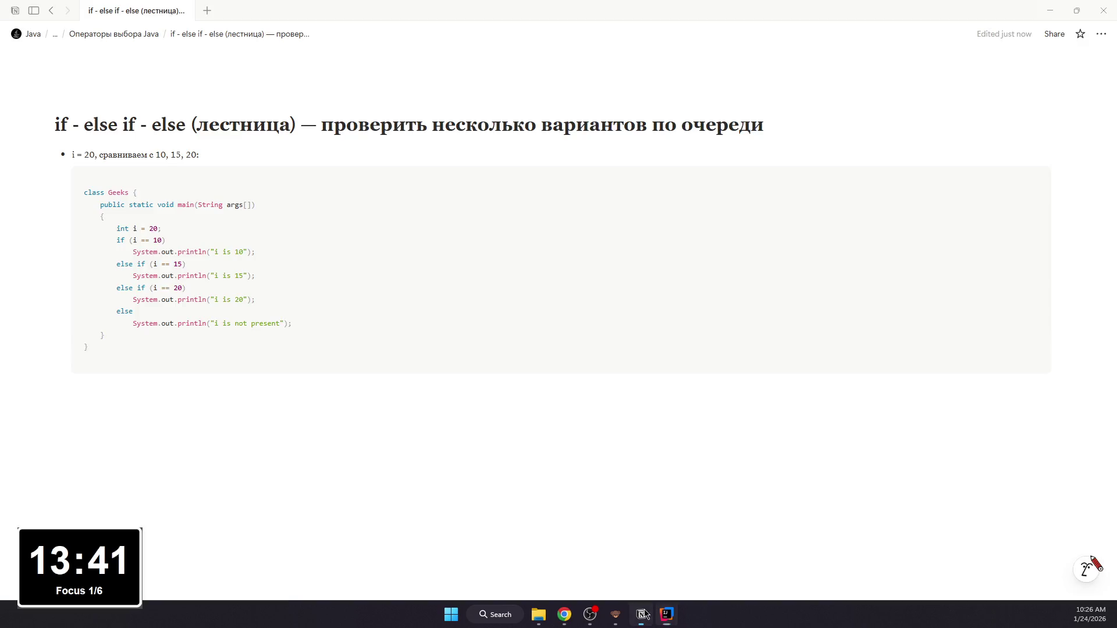
Step: Format i = 20 in the first bullet as inline code and write that Java checks conditions top-down
click(371, 444)
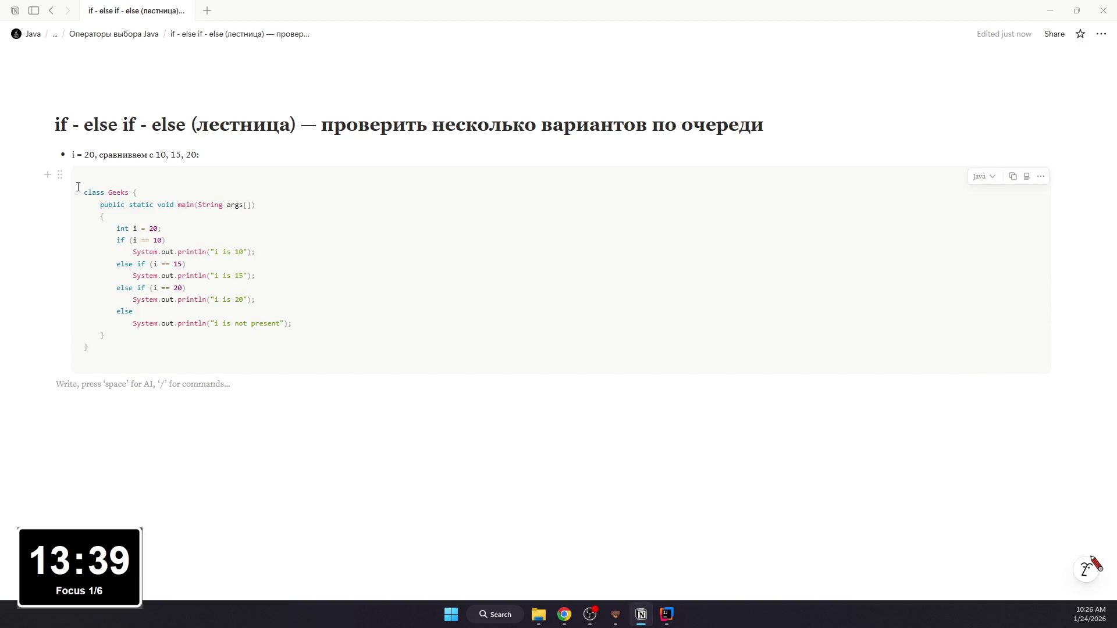
drag(96, 155, 69, 154)
key(ctrl+e)
click(175, 386)
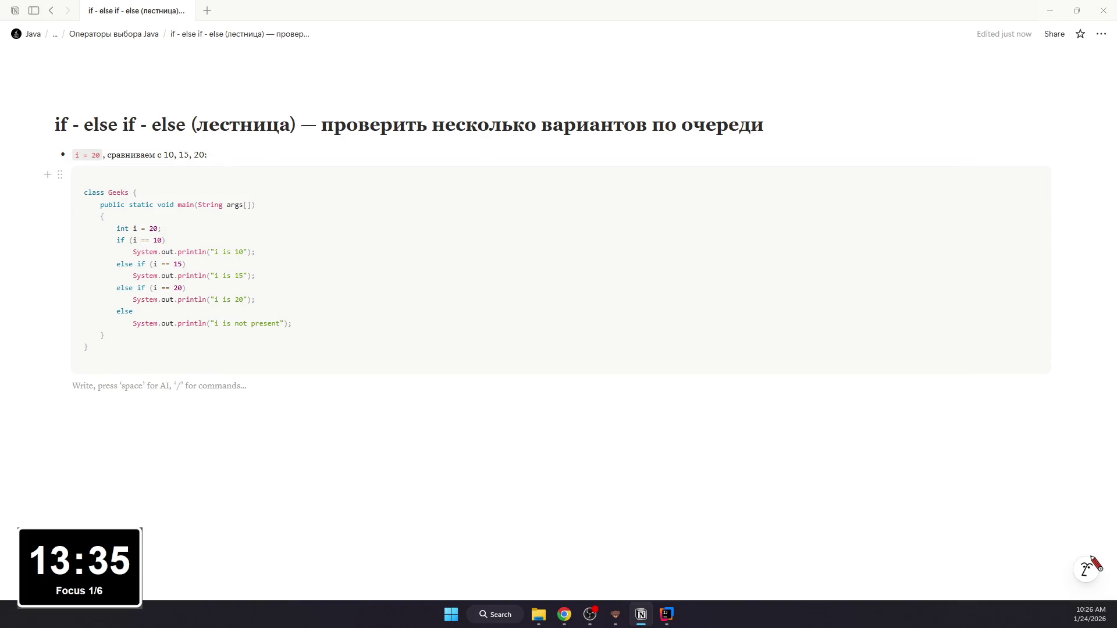
text(-)
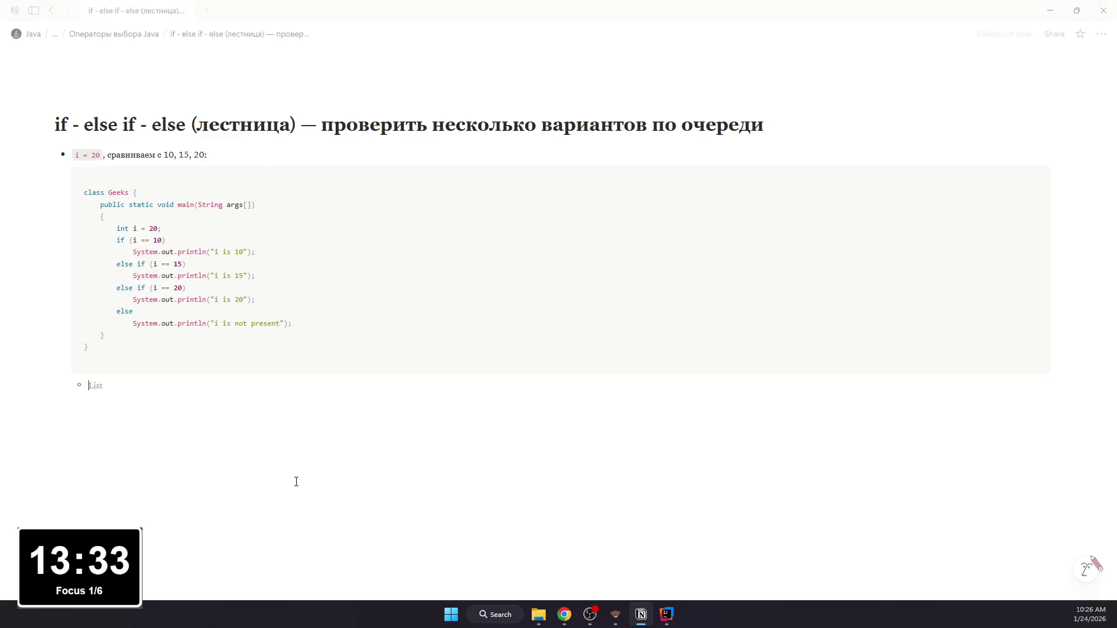
key(BackSpace)
key(BackSpace)
key(BackSpace)
text(va проверчет)
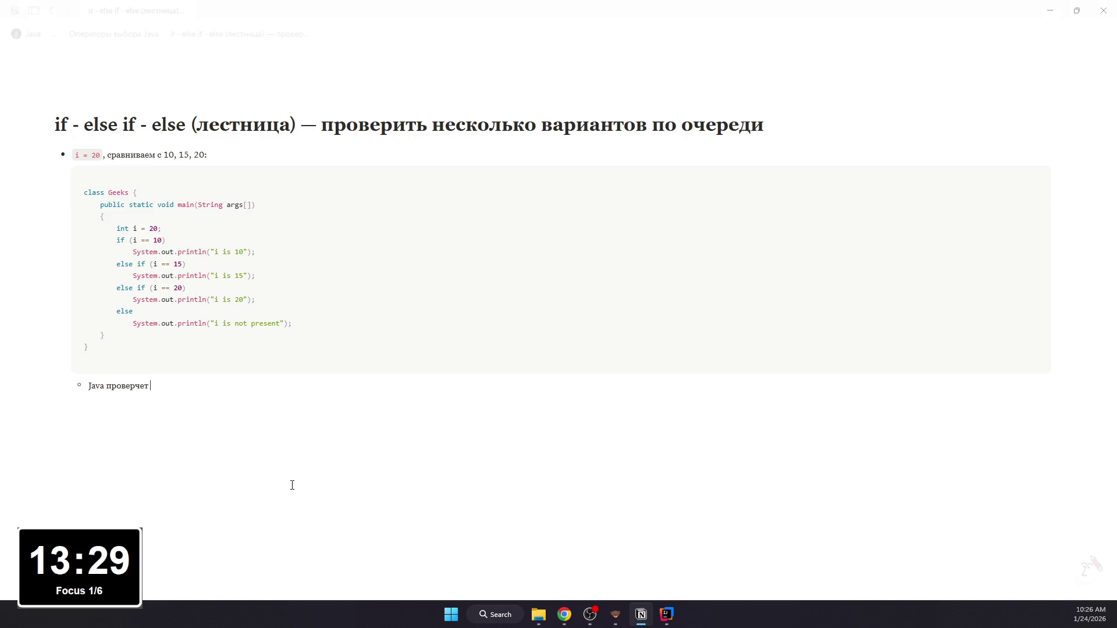
key(BackSpace)
key(BackSpace)
key(BackSpace)
text(яет сверху в)
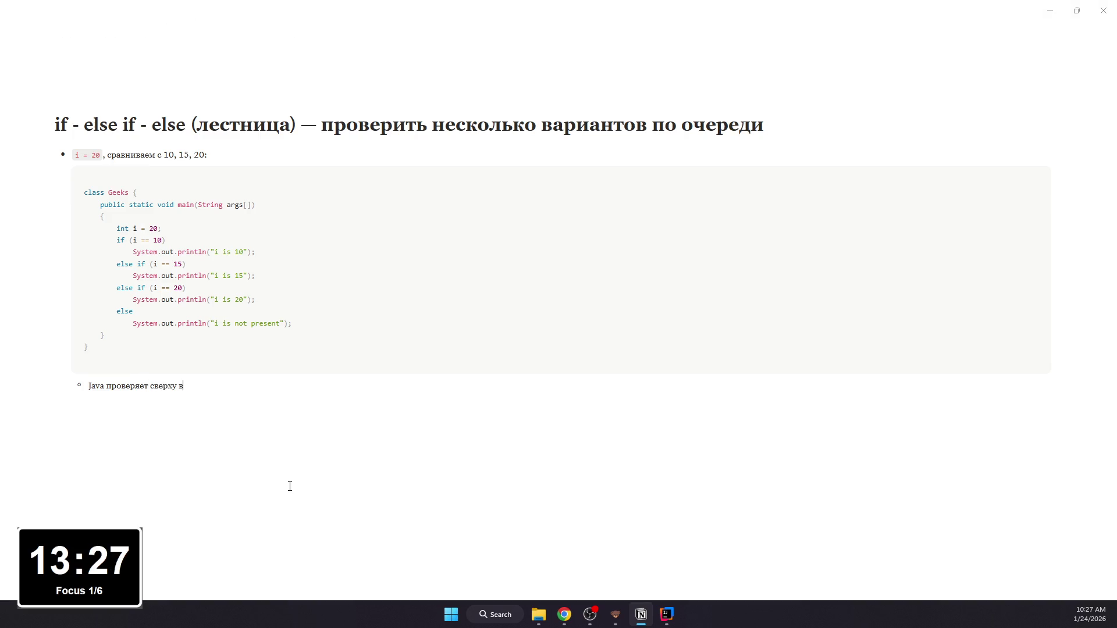
text(низ:)
Step: List the numbered checks, ending with i == 20 — да → выполняет этот блок
key(Return)
key(BackSpace)
text(1. i)
text( ==)
text(? не)
text(т;)
key(Return)
text(i)
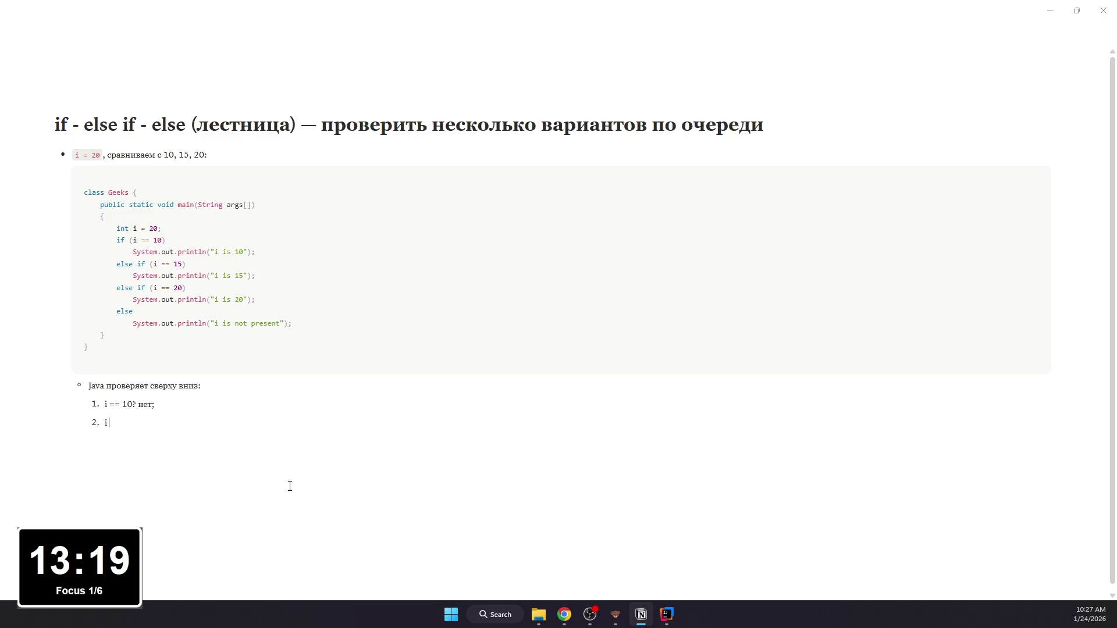
text(5?)
text( нет)
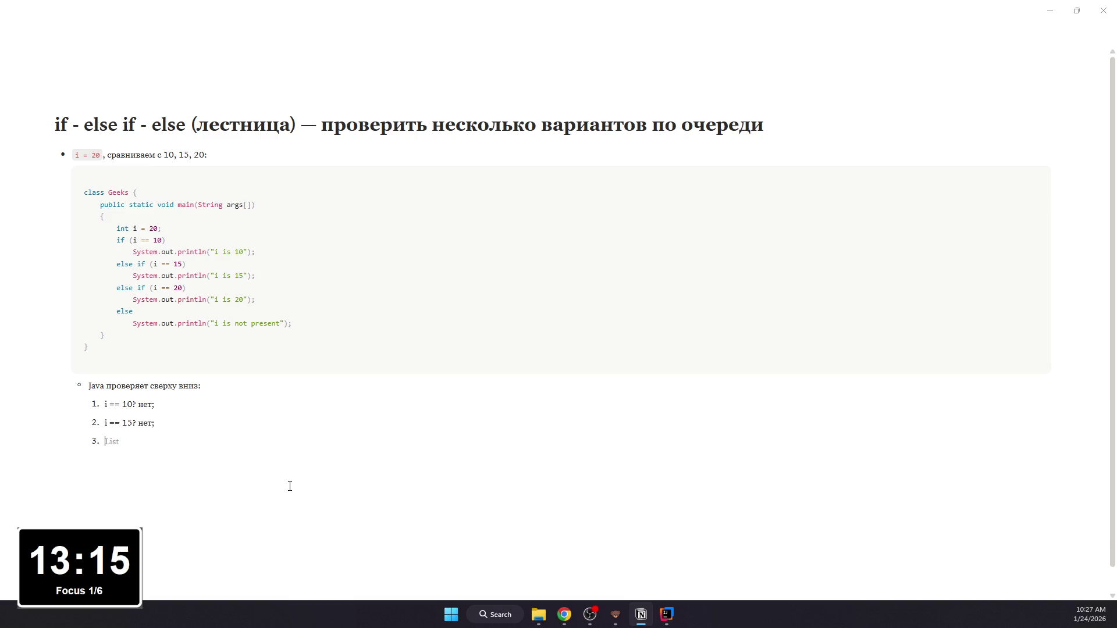
text(= 20)
text(?)
text( да)
text(>)
text( выпол)
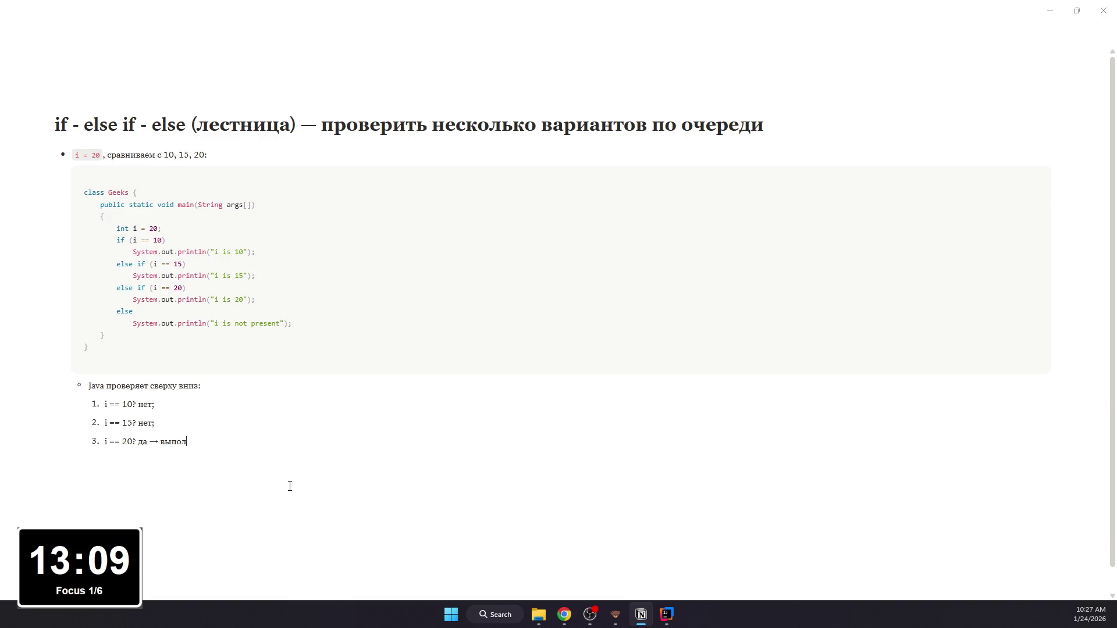
text(тс)
text(тот)
key(BackSpace)
key(BackSpace)
key(BackSpace)
key(Return)
key(Return)
text(/)
Step: Add a bullet that later branches are skipped after the first match and make the i == 10 condition inline code
key(BackSpace)
text(- Пос)
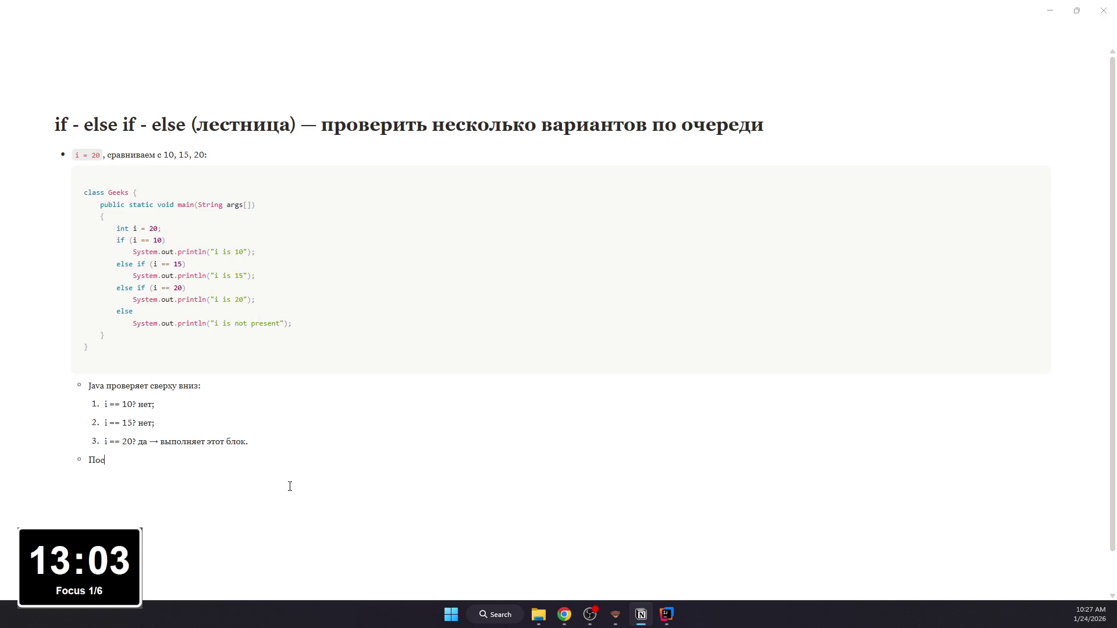
text(ервог)
key(BackSpace)
text(овпаде)
text(ния остальные ветк)
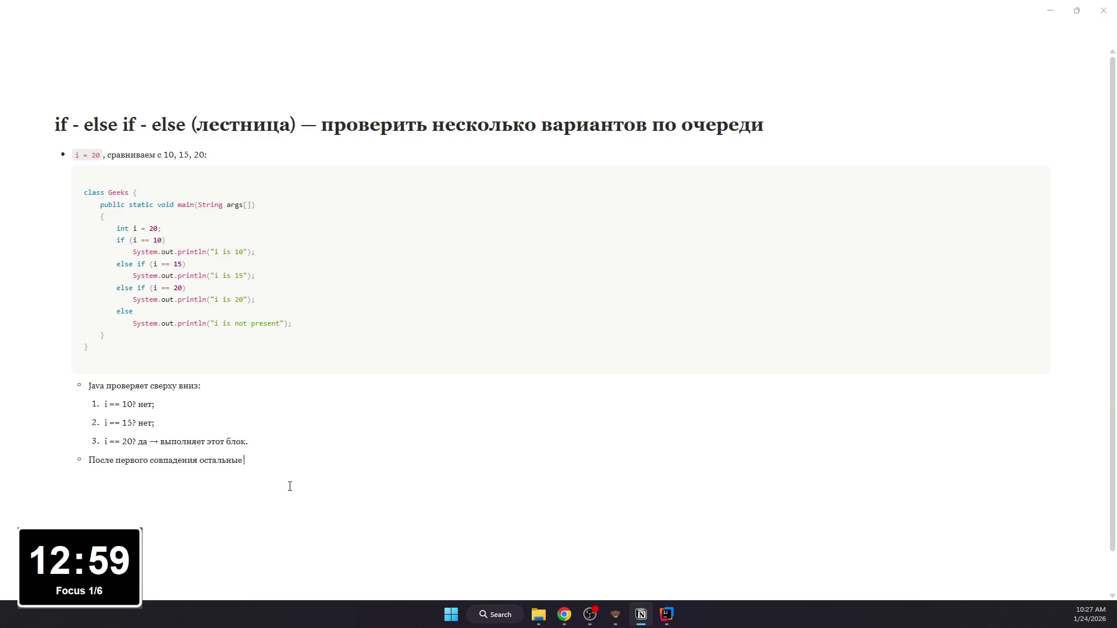
text(и уже не проверяют)
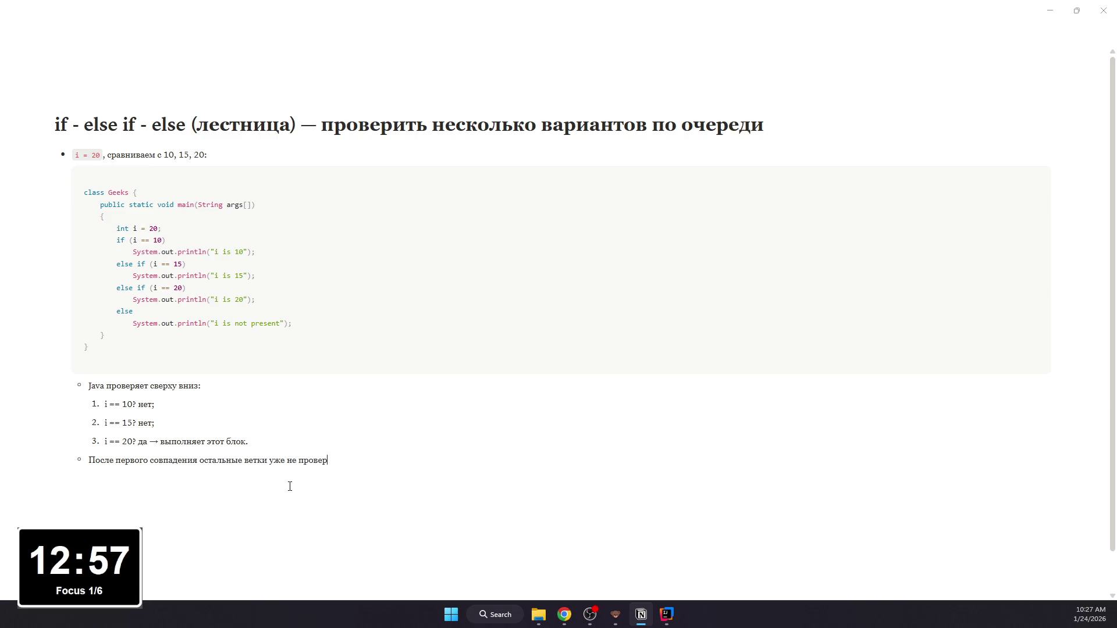
text(ся.)
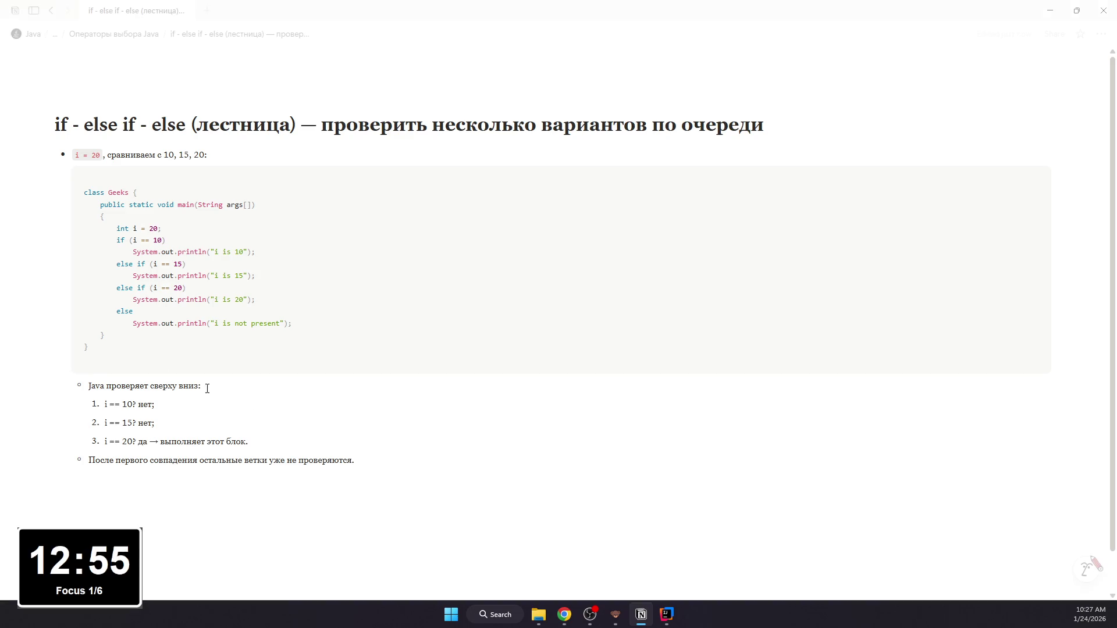
mouse_move(133, 404)
mouse_down()
mouse_move(95, 406)
mouse_move(134, 422)
mouse_move(137, 441)
mouse_move(200, 460)
mouse_move(311, 460)
mouse_up()
key(ctrl+e)
key(ctrl+e)
key(ctrl+e)
Step: Finish the inline-code conditions, return to Операторы выбора Java and start a block below Примеры
click(351, 458)
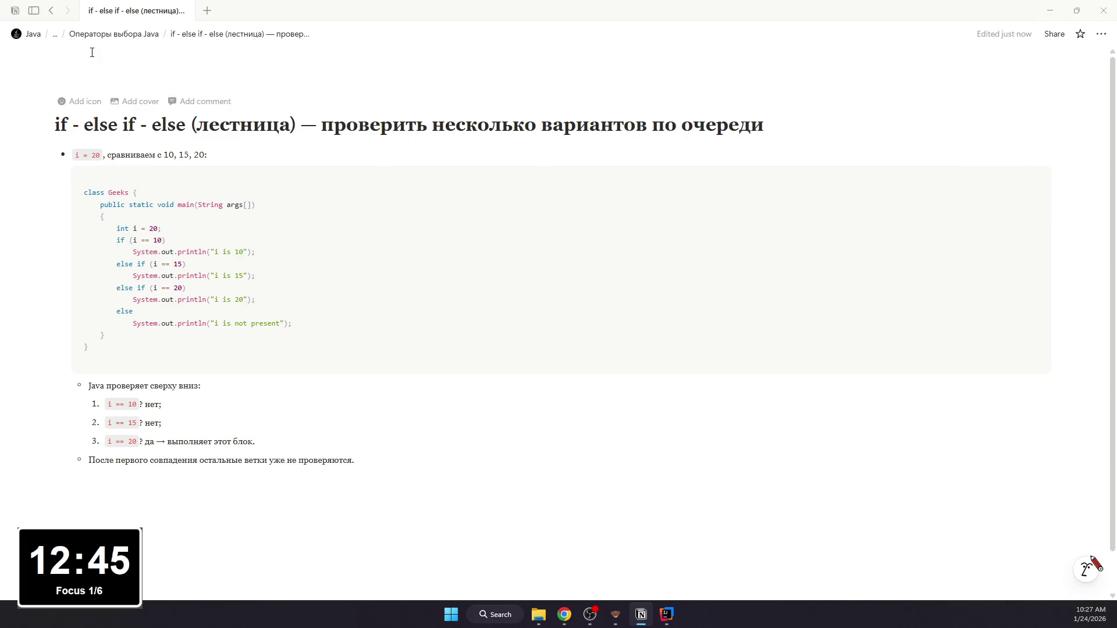
click(50, 11)
click(236, 432)
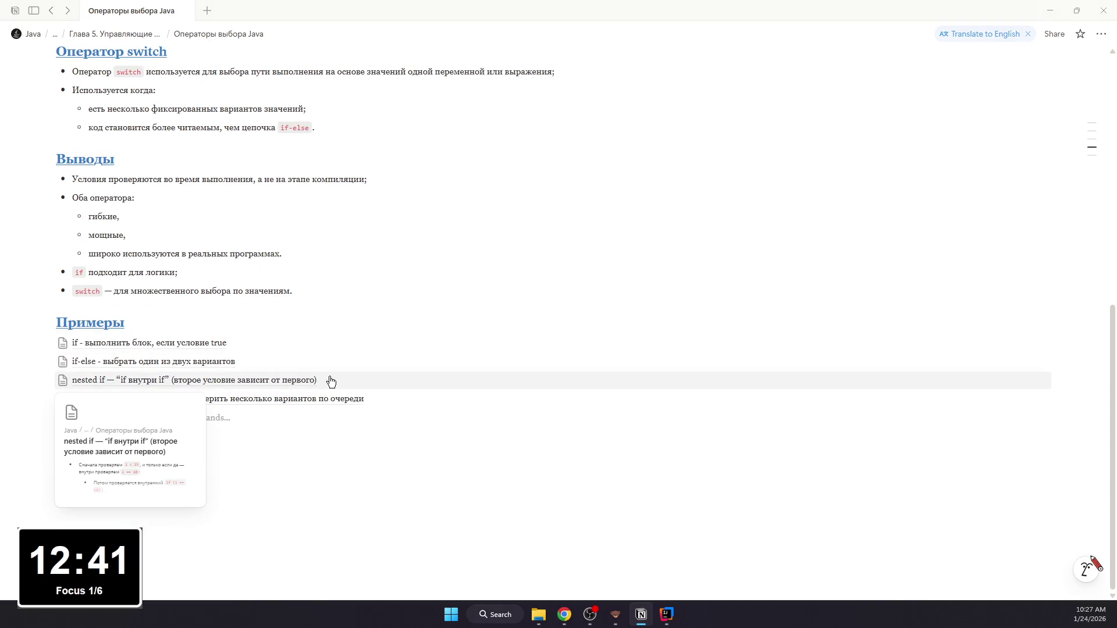
text(/page)
Step: Create a subpage titled switch — “много вариантов по значению” + break under Примеры
key(Return)
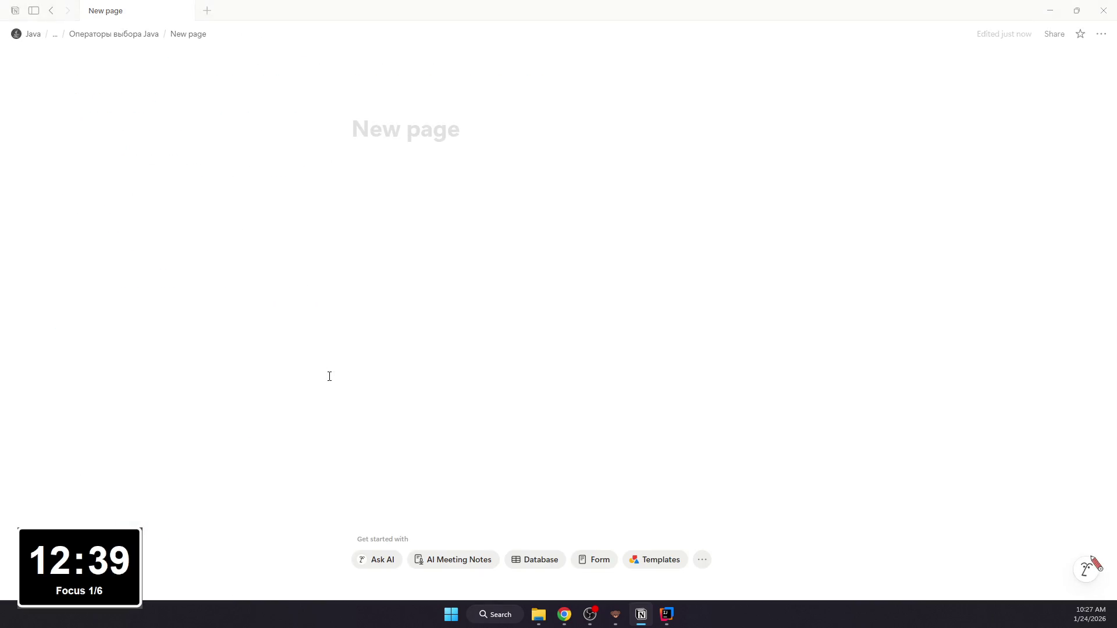
text(swutcg)
key(BackSpace)
text(h)
key(BackSpace)
key(BackSpace)
key(BackSpace)
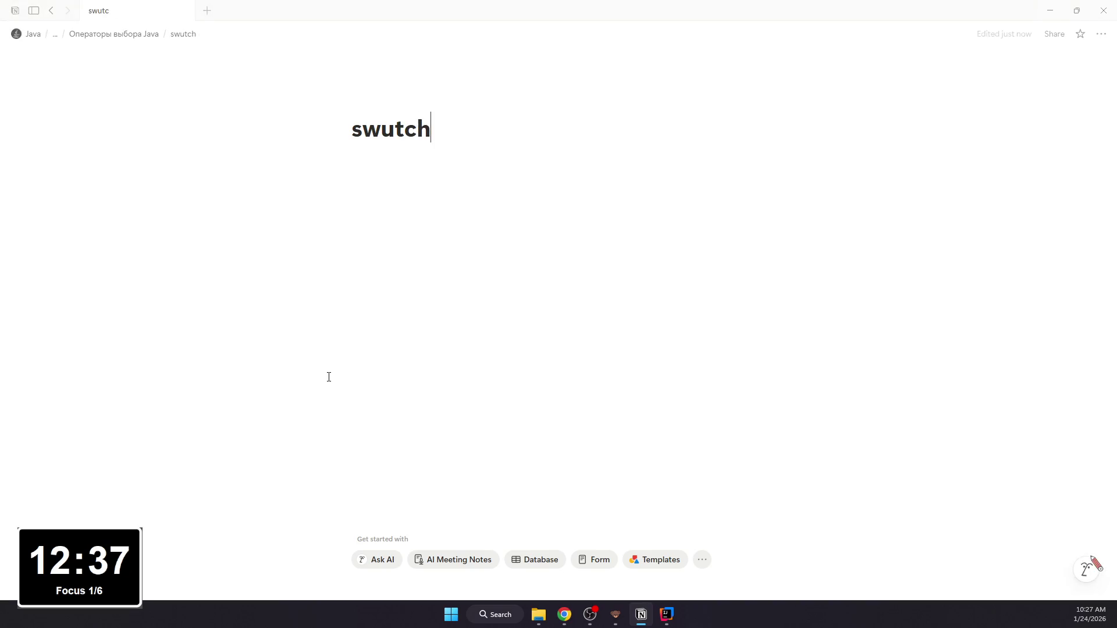
key(BackSpace)
text(itch - )
text(")
key(BackSpace)
key(BackSpace)
text(- ')
text(мн)
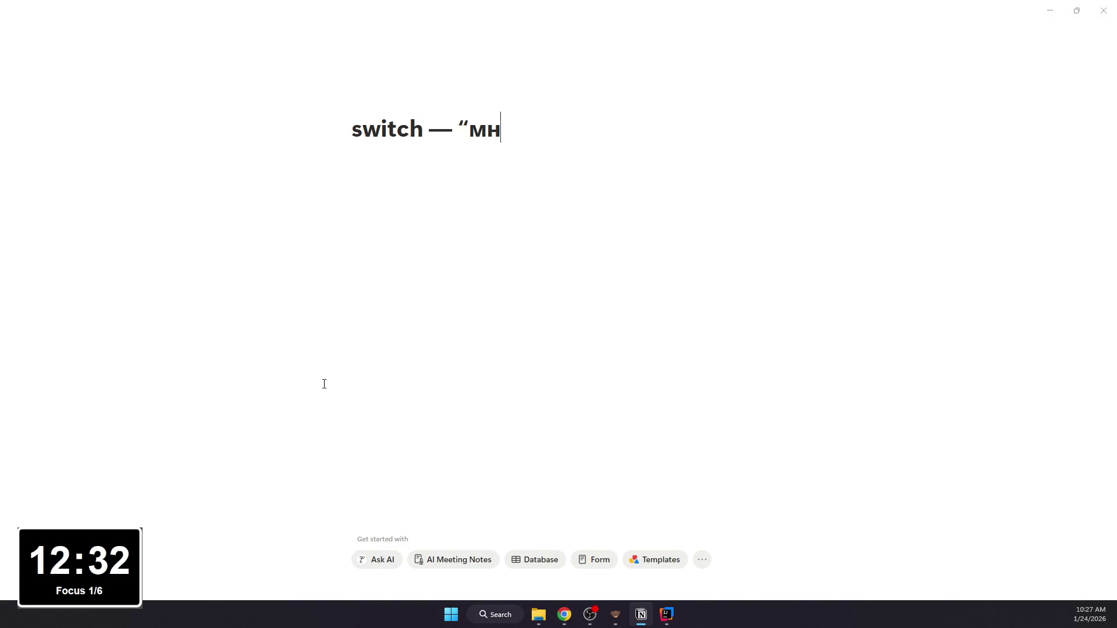
text(ого вариантов по зна)
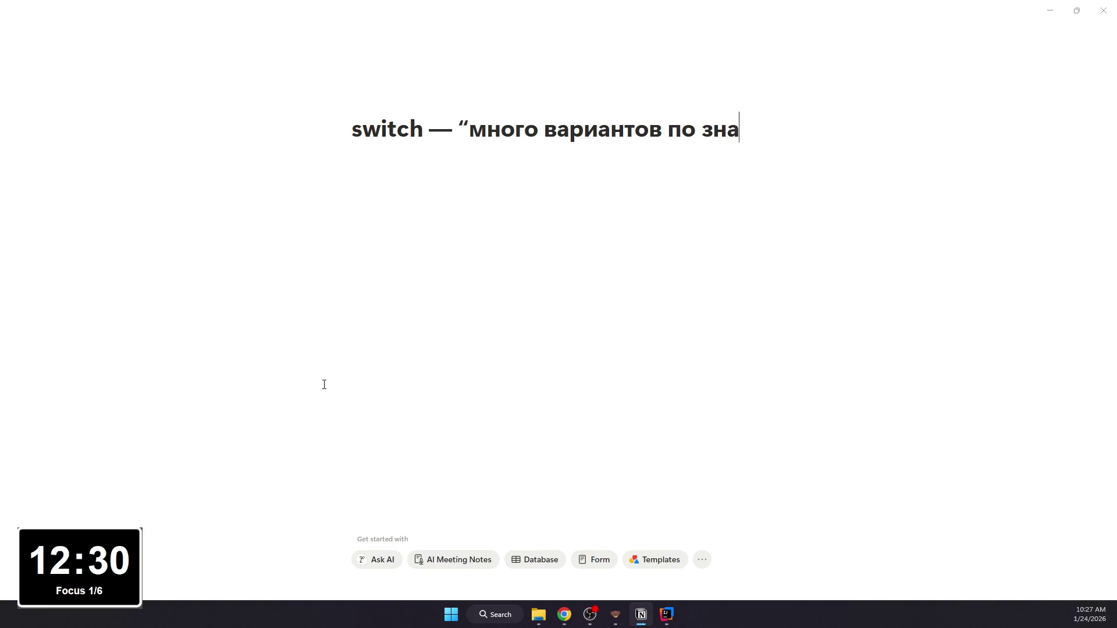
text(чению)
text(" )
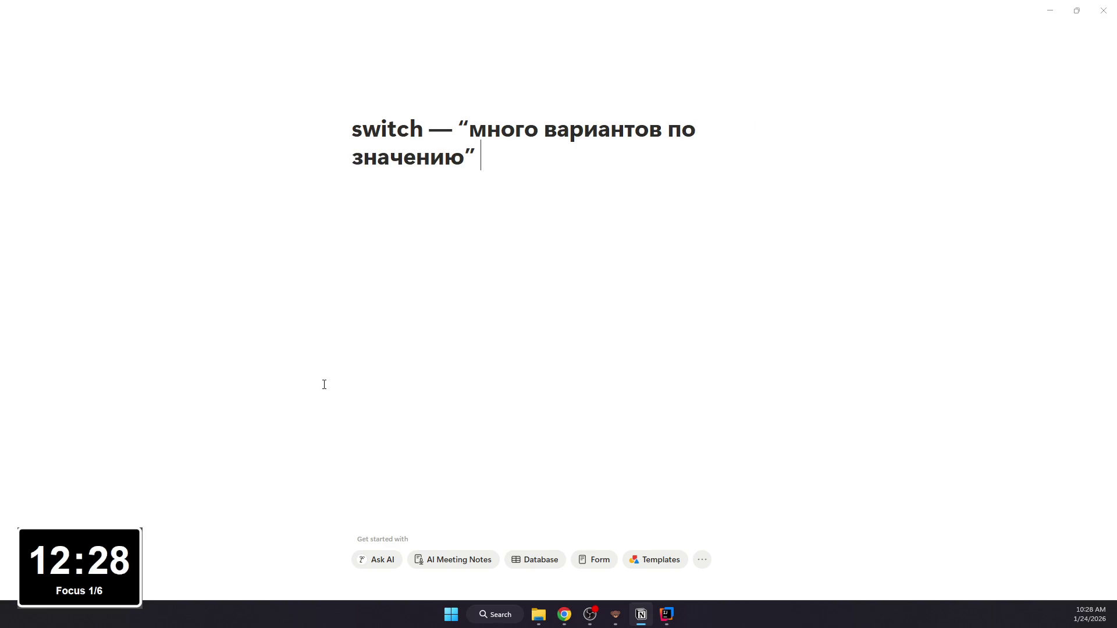
text(+ break)
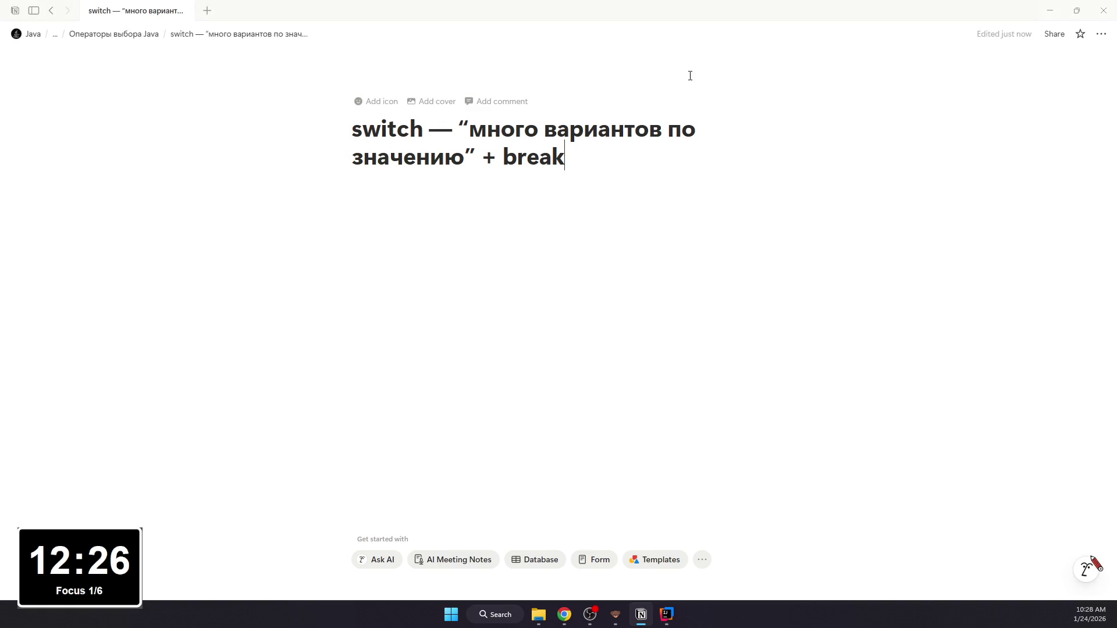
Step: Set the page to Serif font, small text and full width, then reopen it from the parent page
click(1102, 33)
click(1031, 95)
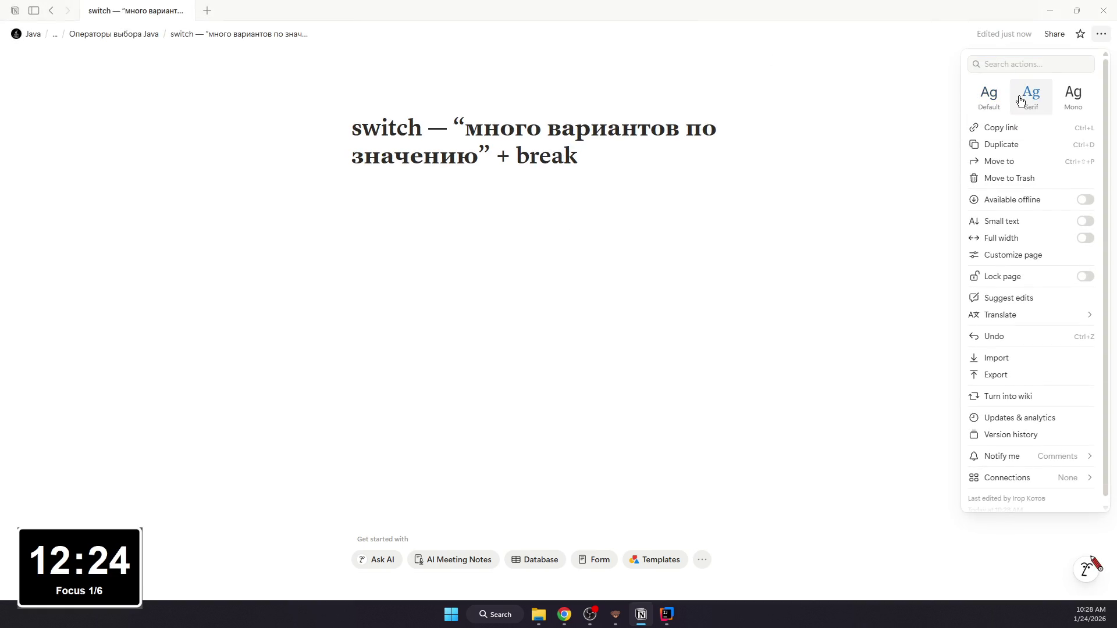
click(969, 222)
click(595, 192)
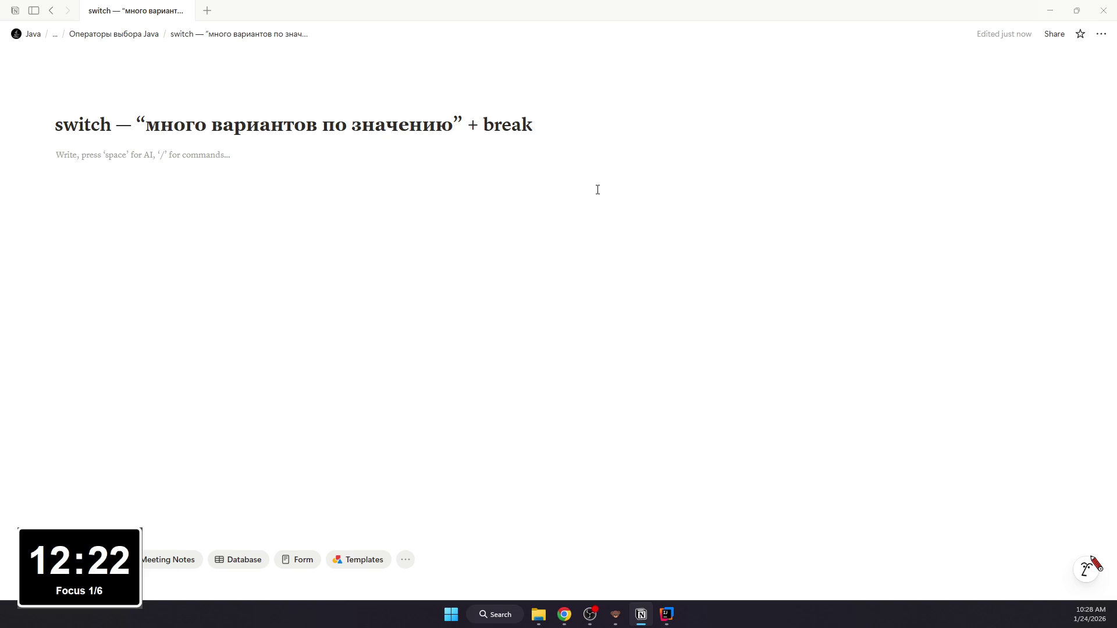
click(51, 11)
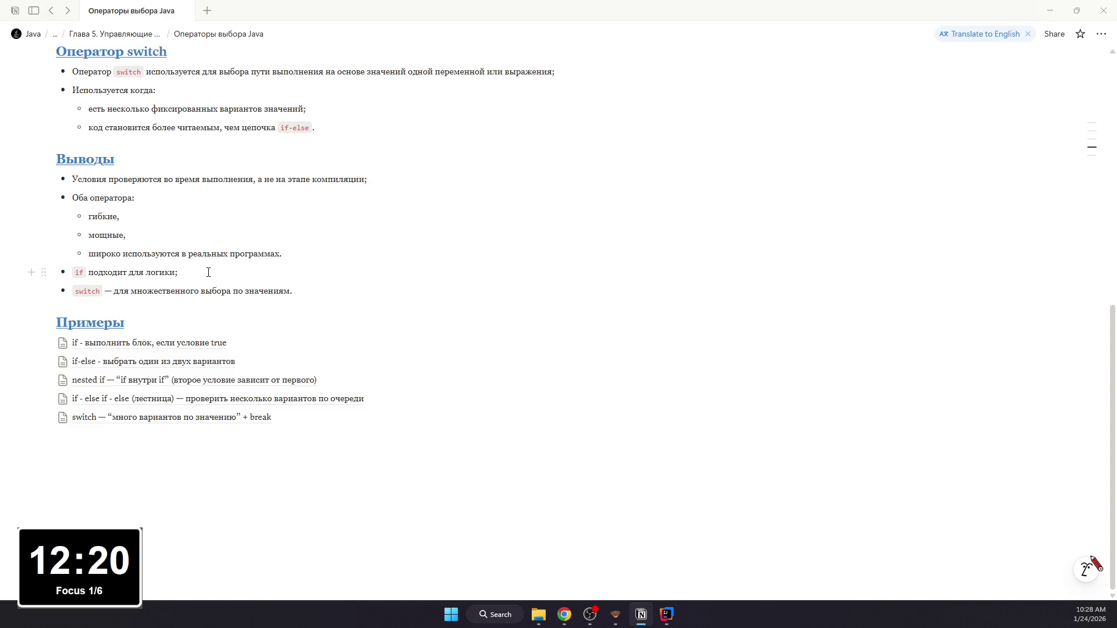
click(189, 418)
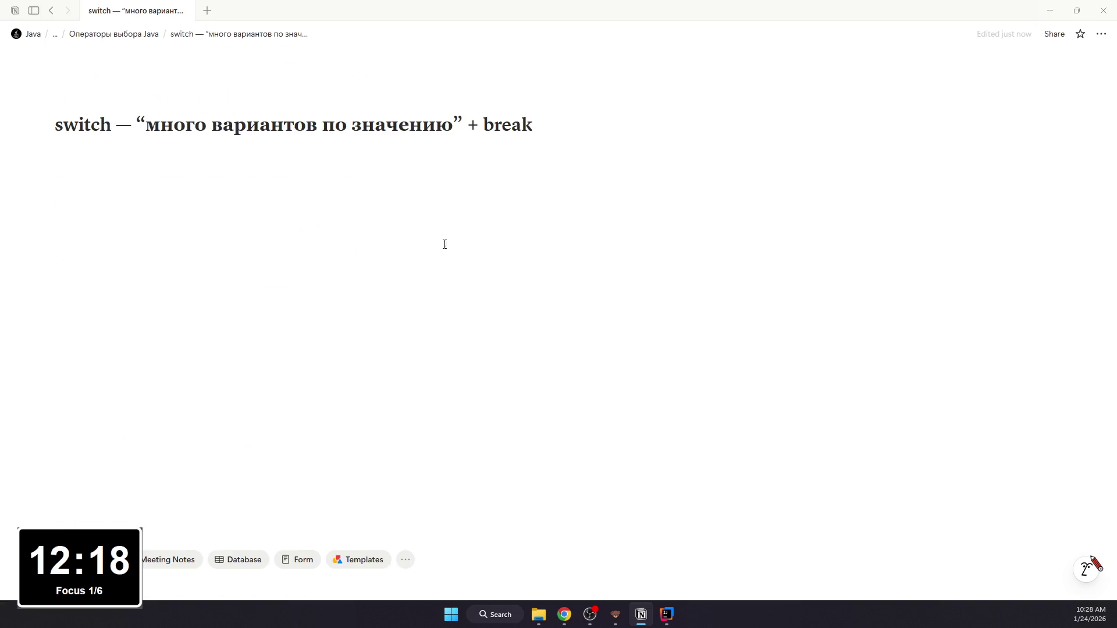
Step: Write a bullet that num = 20 is compared with cases 5/10/15/20 and default
click(428, 244)
text(/)
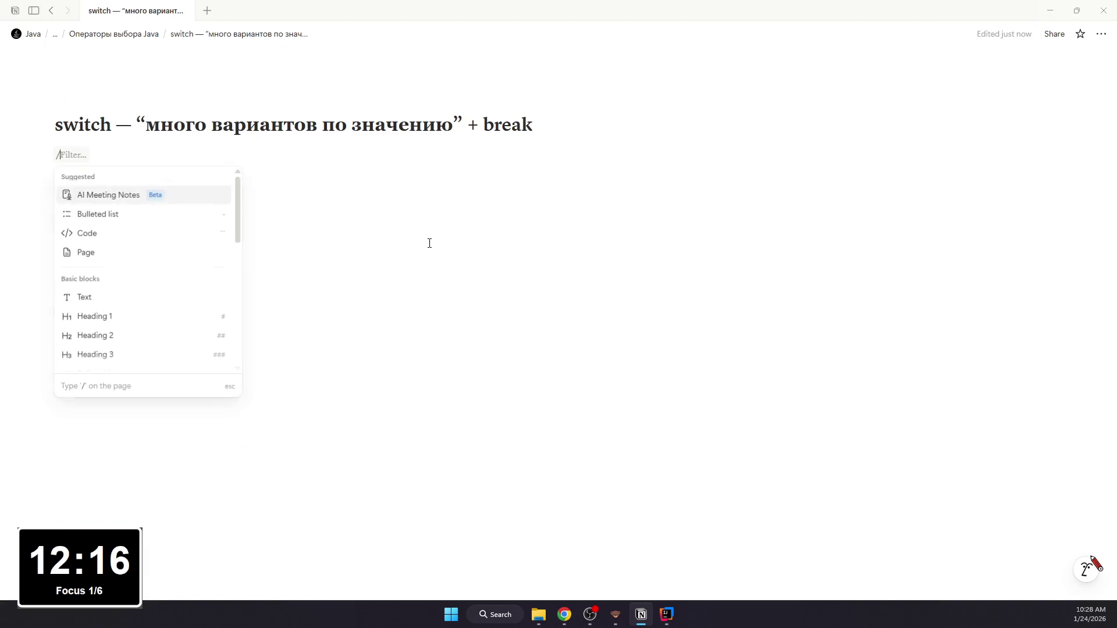
text(bul)
key(Return)
key(BackSpace)
text(/)
key(Return)
key(BackSpace)
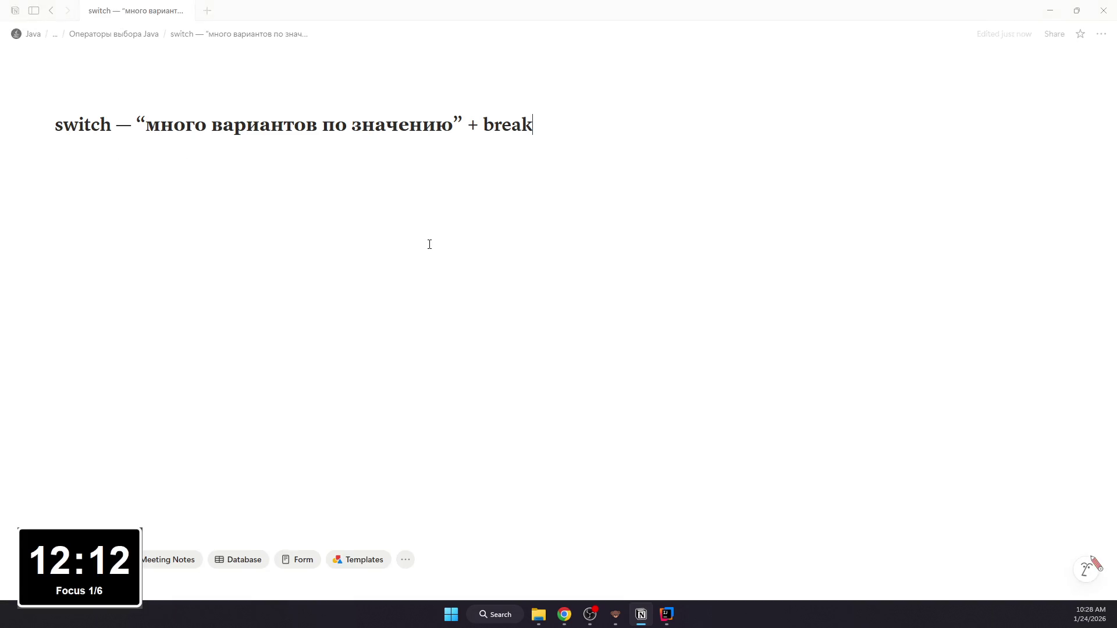
key(BackSpace)
text(/)
key(Return)
text(/)
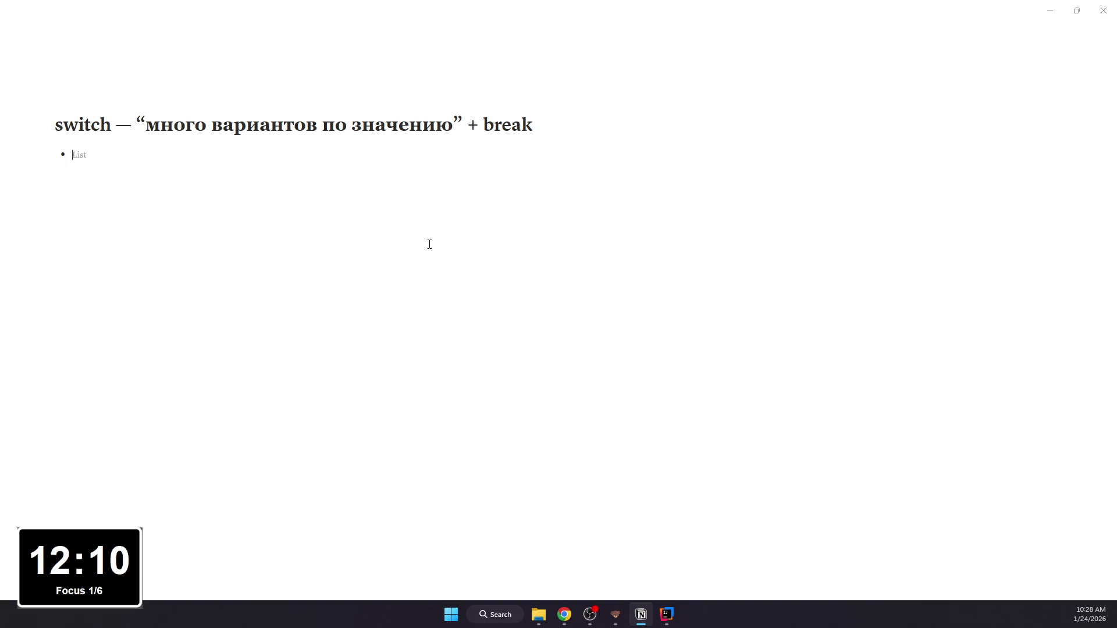
text(num = 20,)
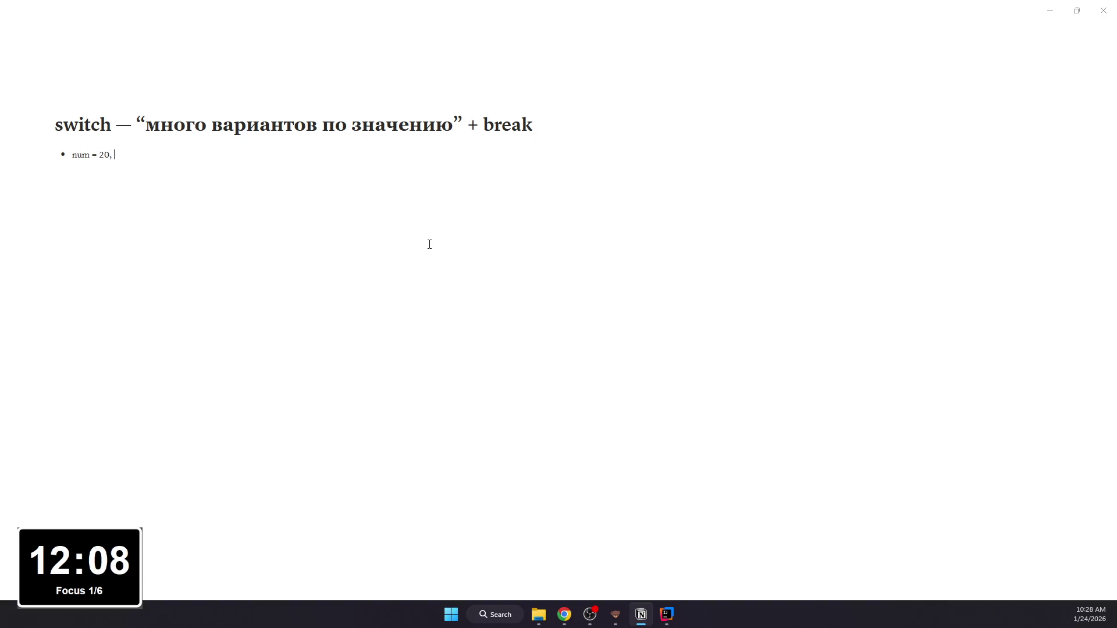
key(BackSpace)
text(15/20, и defaule)
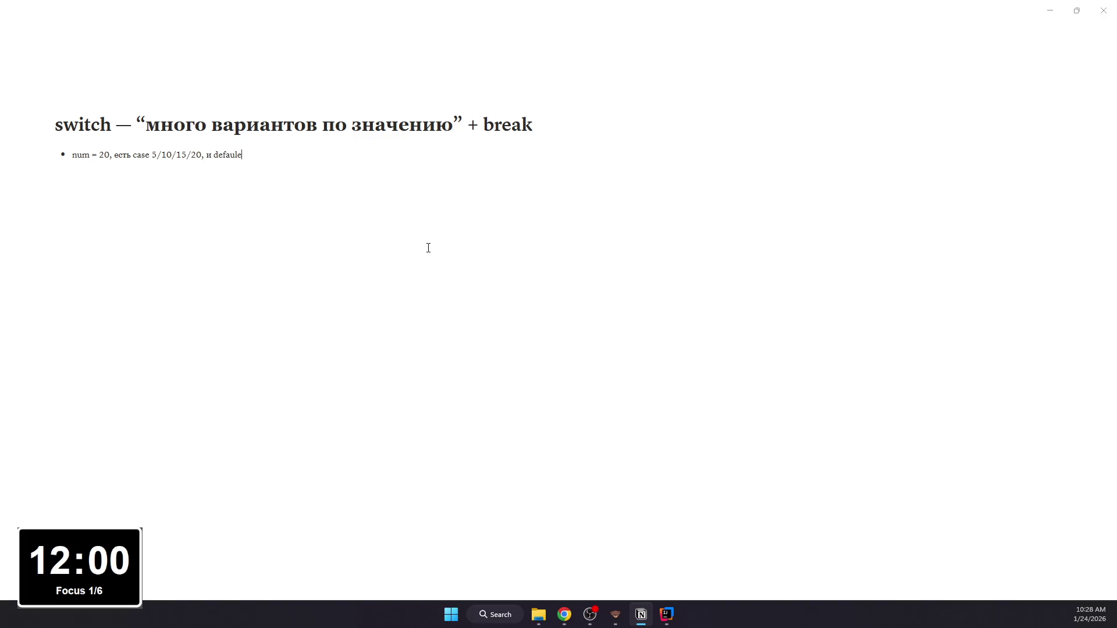
key(BackSpace)
text(t)
text(/code)
Step: Add an empty code block below and format num = 20 and default as inline code
key(Return)
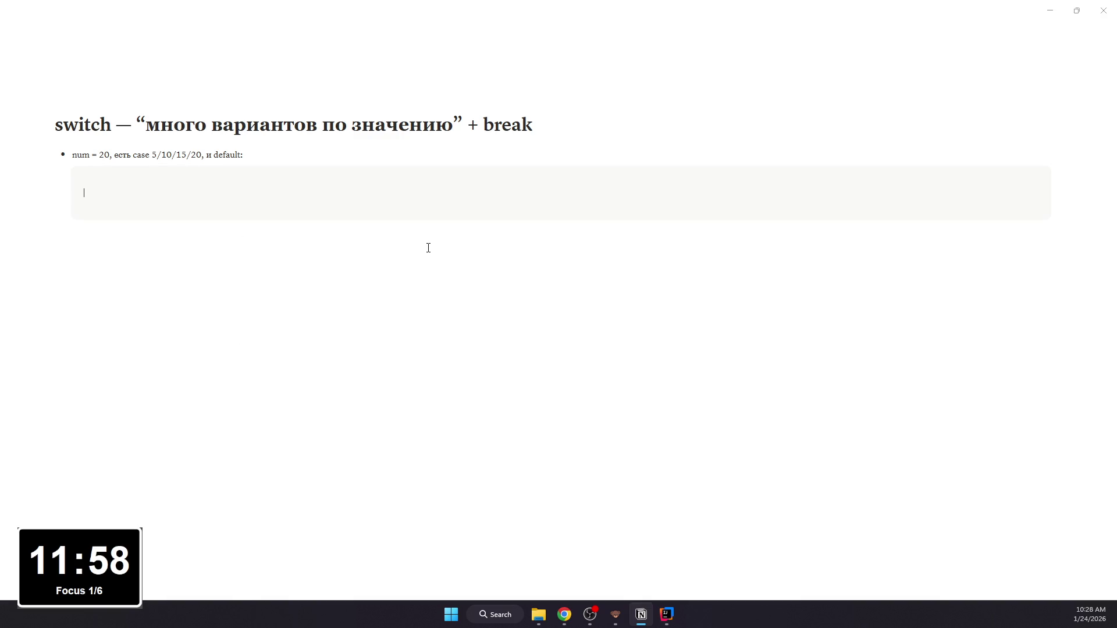
drag(109, 155, 73, 155)
key(ctrl+e)
click(146, 163)
key(alt+Tab)
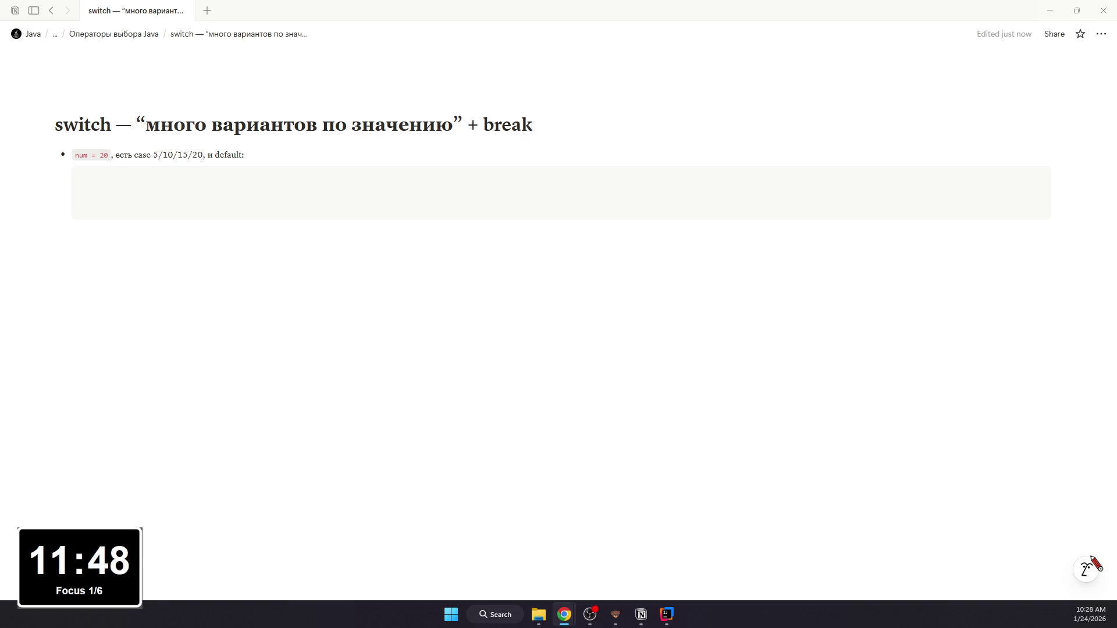
click(191, 158)
drag(214, 157, 247, 157)
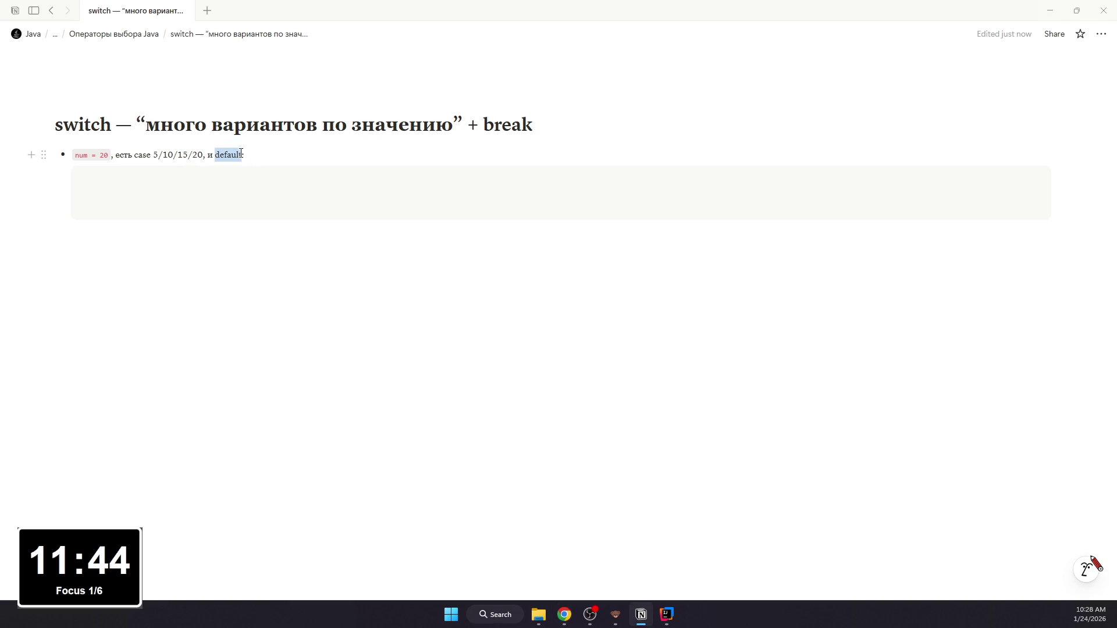
key(ctrl+e)
click(285, 182)
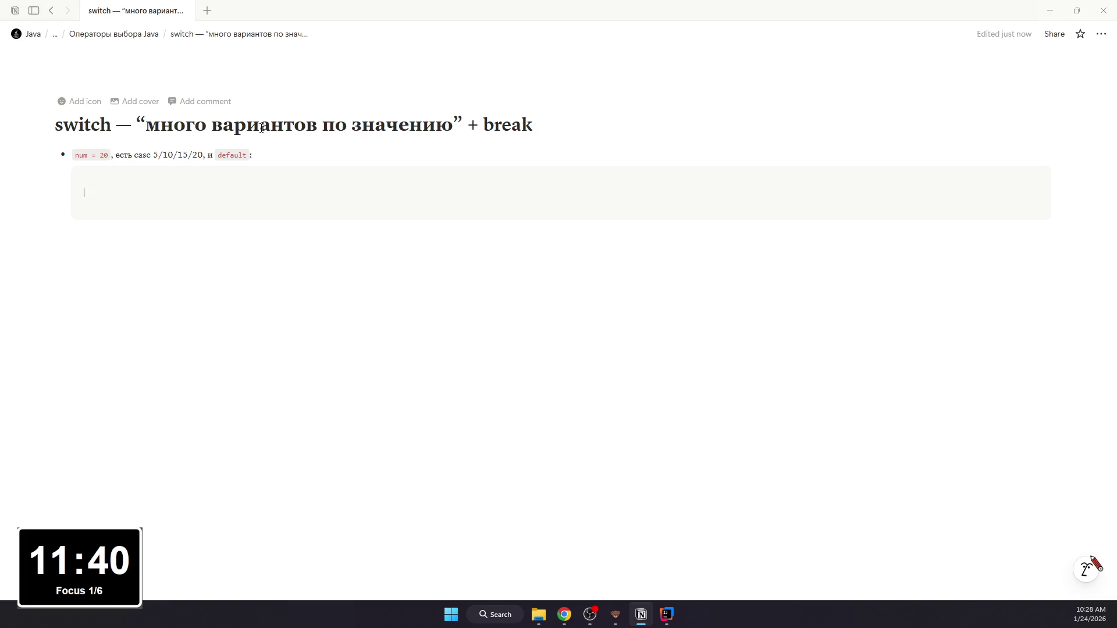
key(alt+Tab)
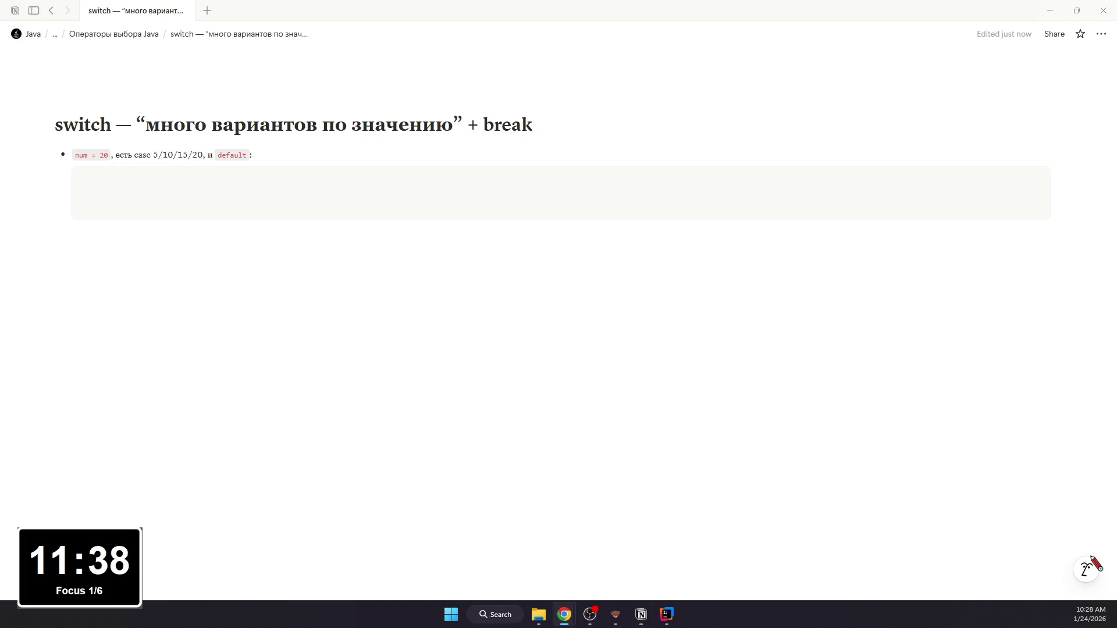
click(369, 190)
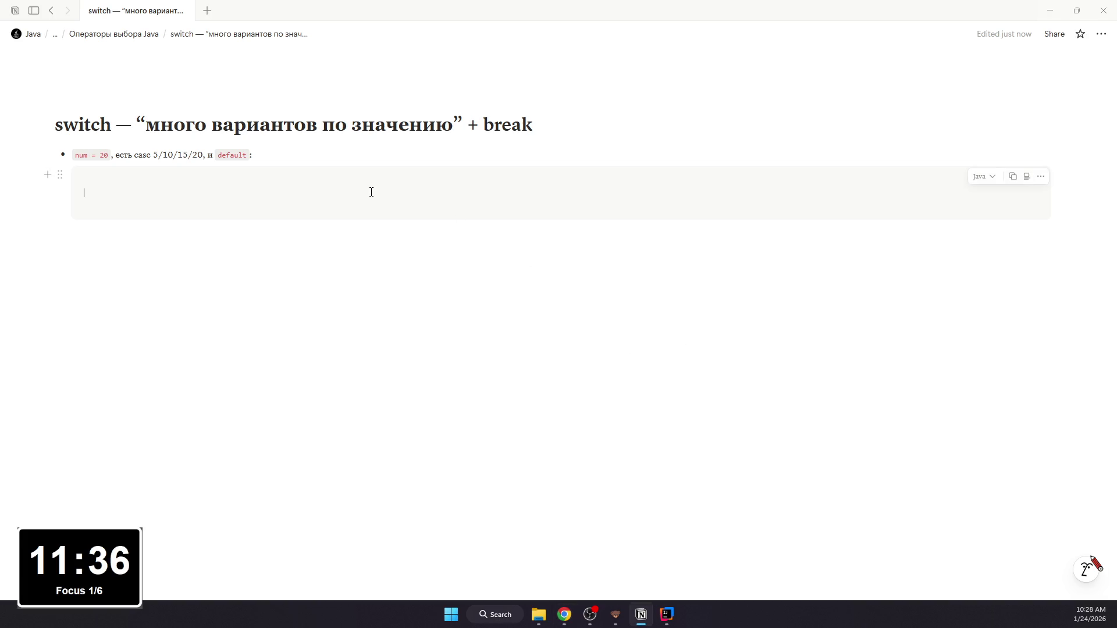
Step: Paste the Java switch program for num = 20 into the code block and switch to IntelliJ IDEA
text(class Geeks {     public static void main(String[] args)     {         int num = 20;         switch (num) {         case 5:             System.out.println("It is 5");             break;         case 10:             System.out.println("It is 10");             break;         case 15:             System.out.println("It is 15");             break;         case 20:             System.out.println("It is 20");             break;         default:             System.out.println("Not present");         }     } })
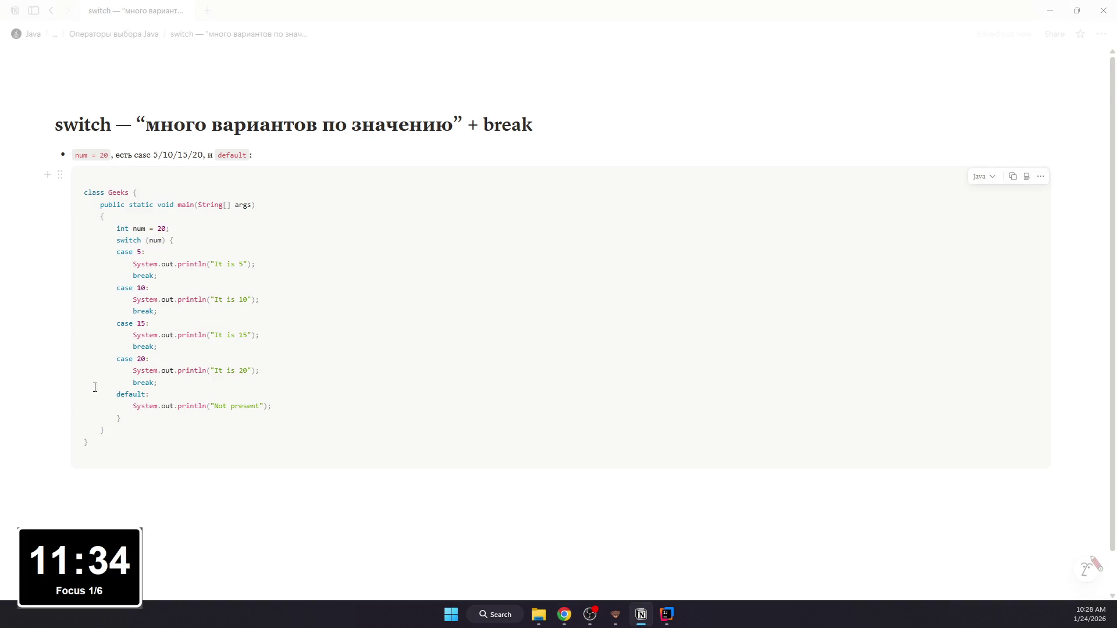
scroll(253, 306, down, 1)
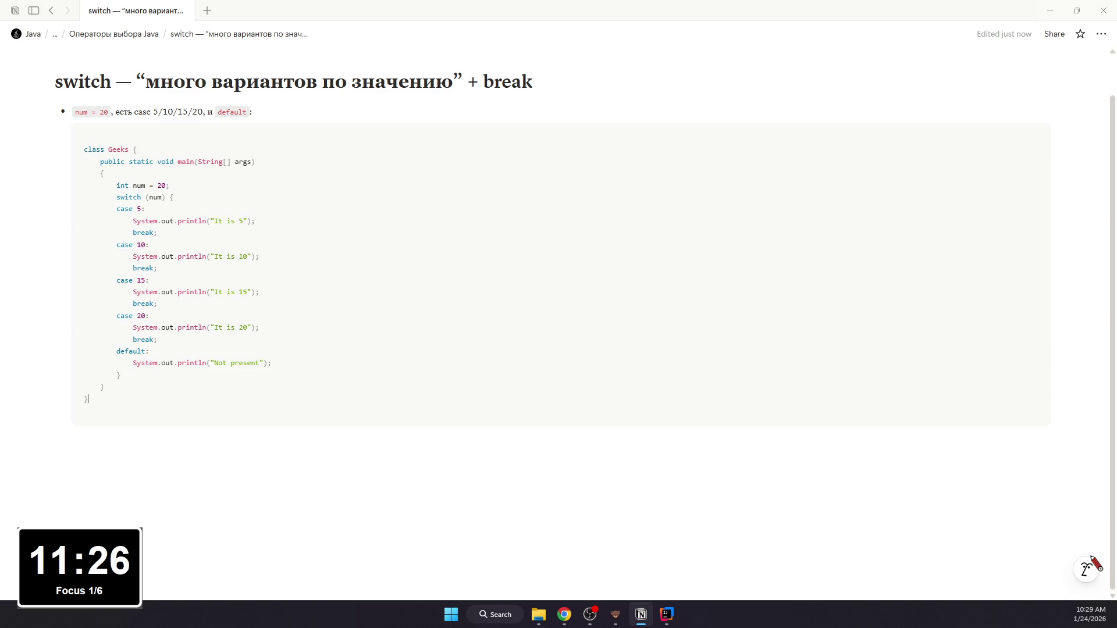
key(alt+Tab)
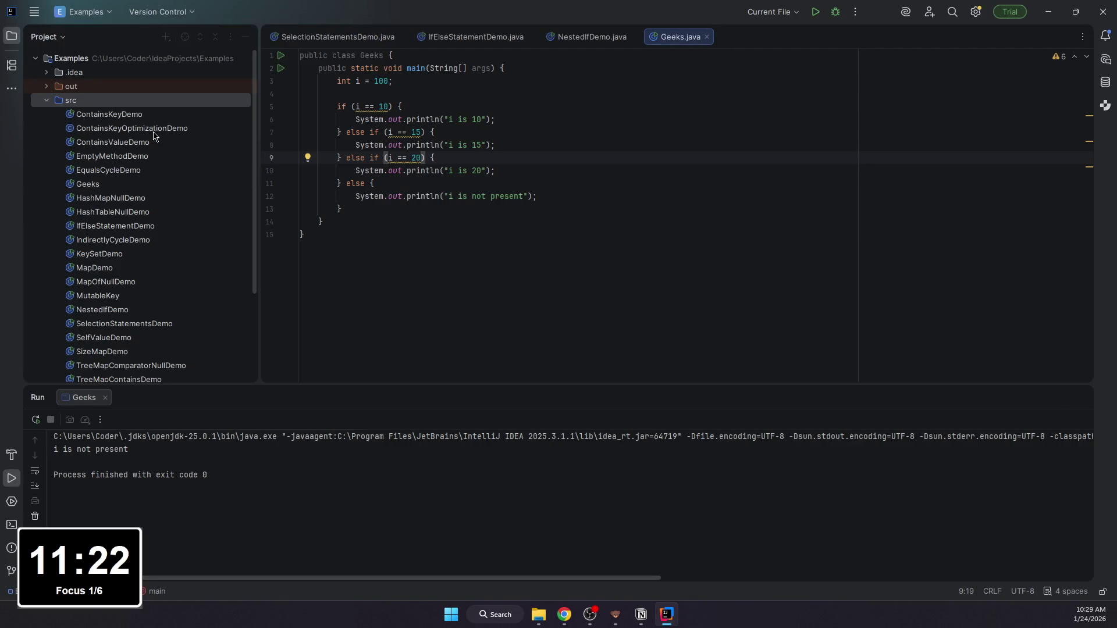
Step: Start a new Java class in src, then undo the misnamed creation
right_click(75, 99)
click(259, 118)
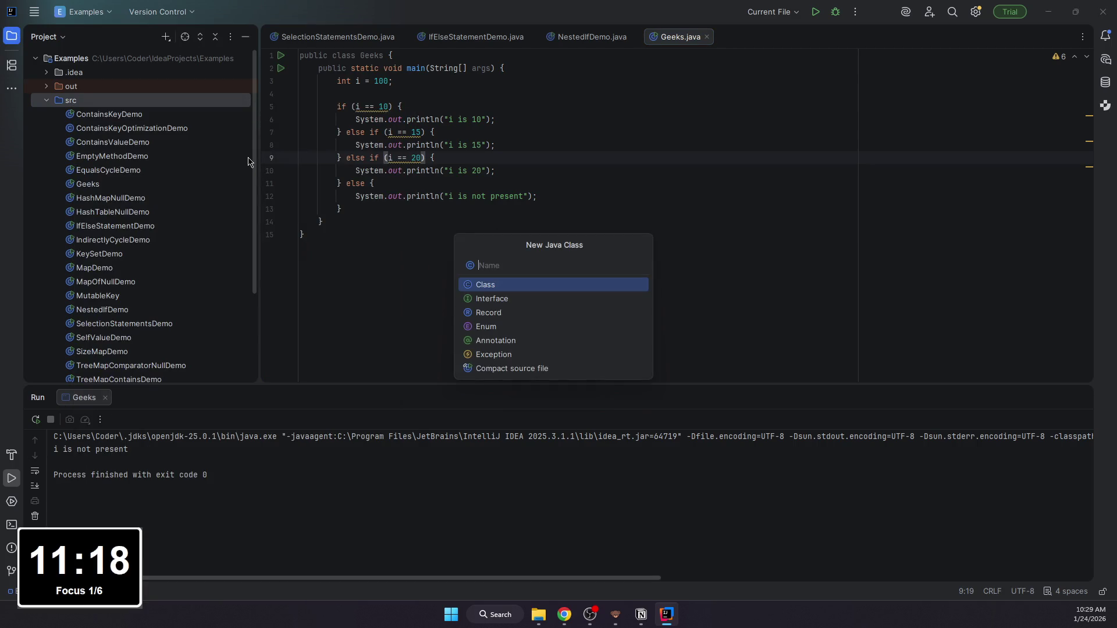
text(Swit)
text(chStat)
text(em)
text(ment)
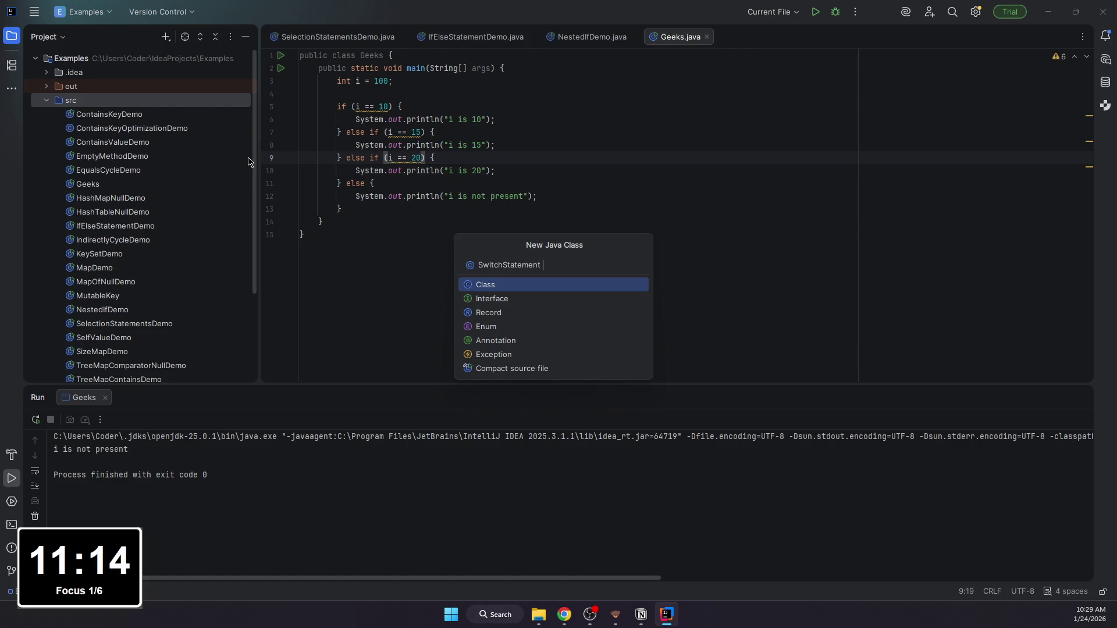
text(m)
key(Return)
key(ctrl+z)
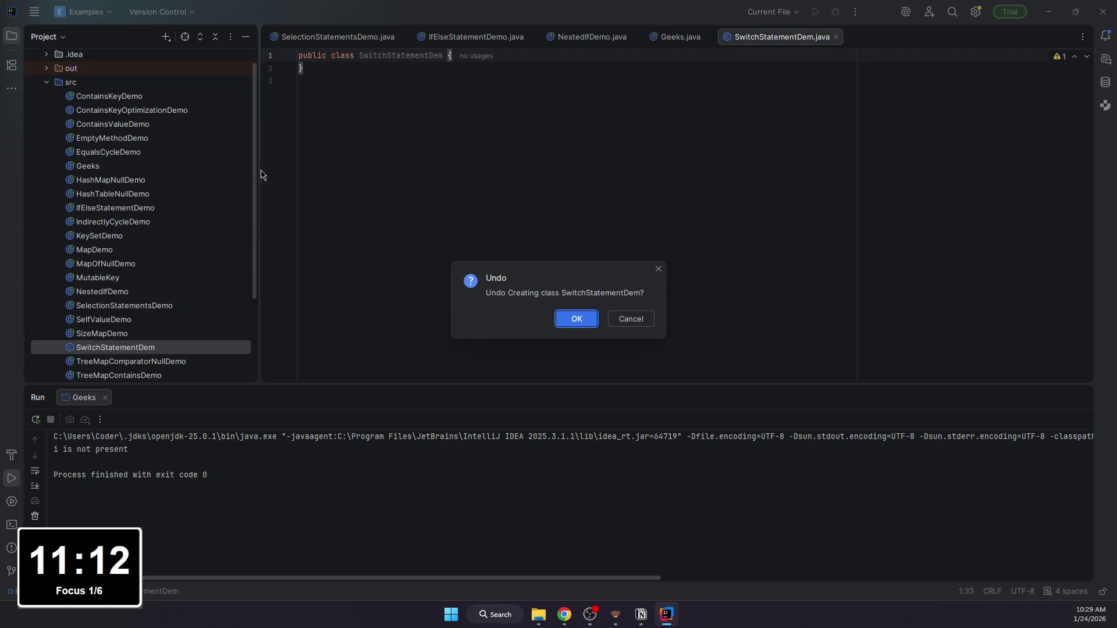
click(548, 318)
Step: Create the SwitchStatementDemo class in src and clear its generated template
right_click(88, 83)
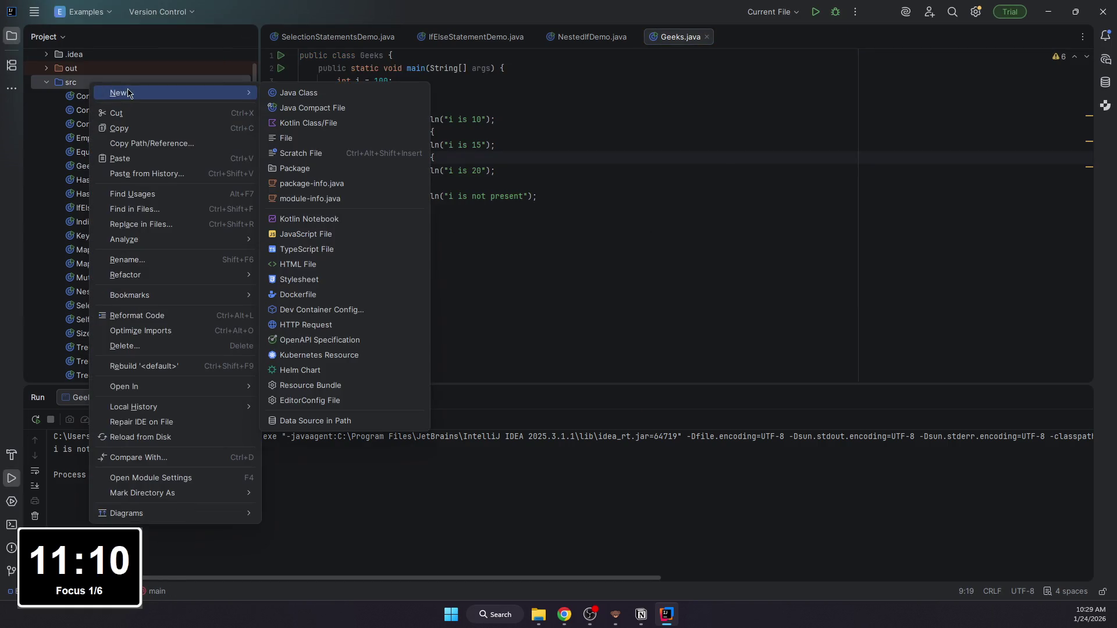
click(265, 96)
text(Switch)
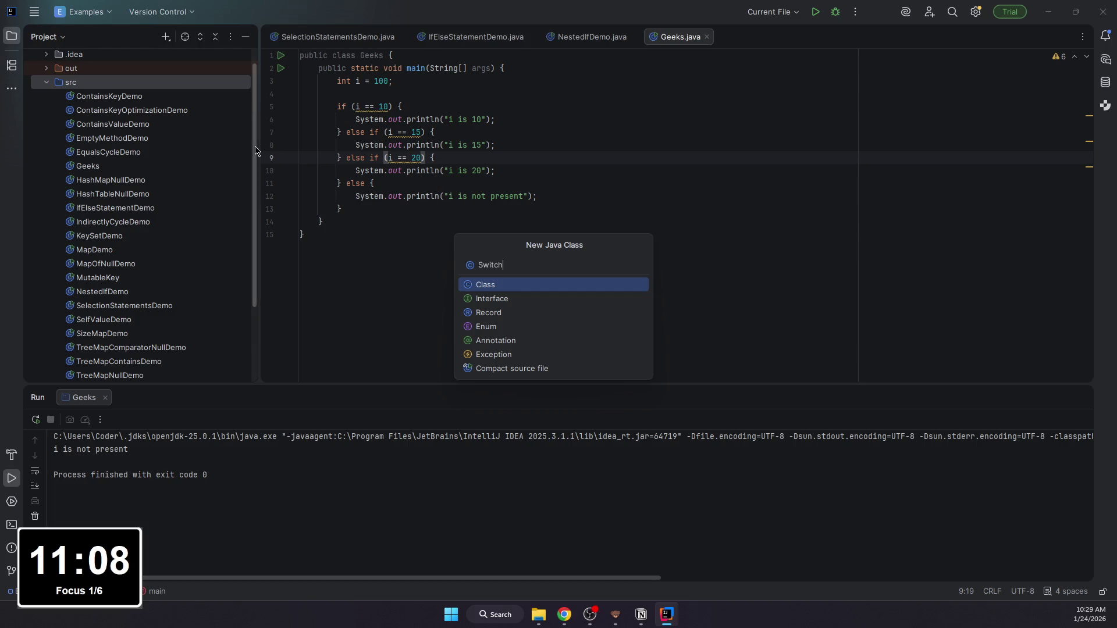
text(teme)
text(ent)
key(Return)
key(ctrl+a)
text(public class Sw)
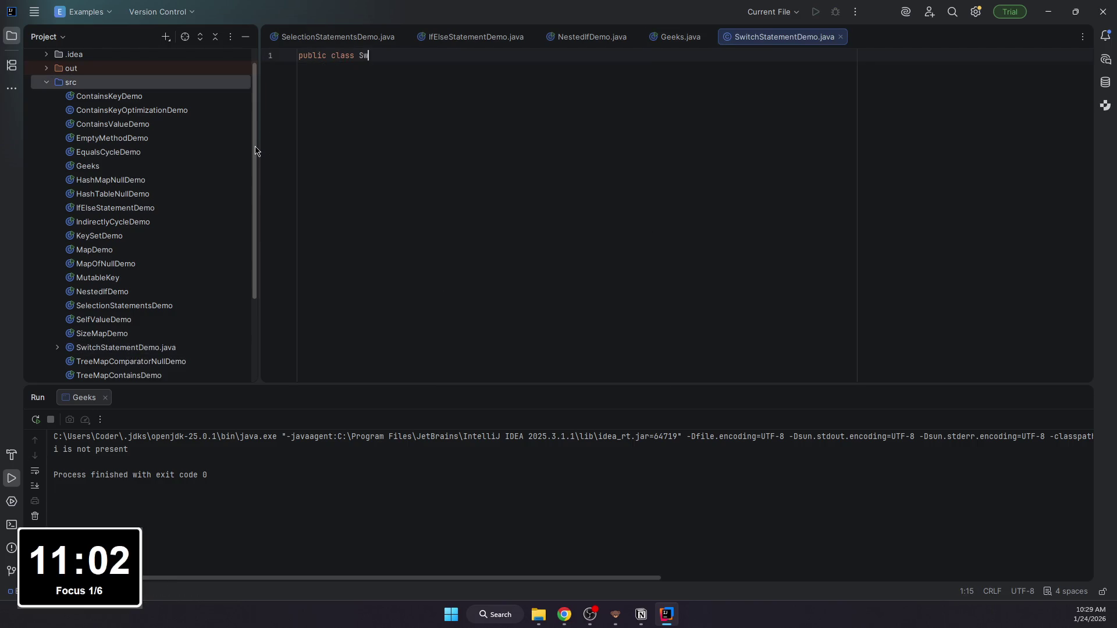
text(itchSta)
text(tement)
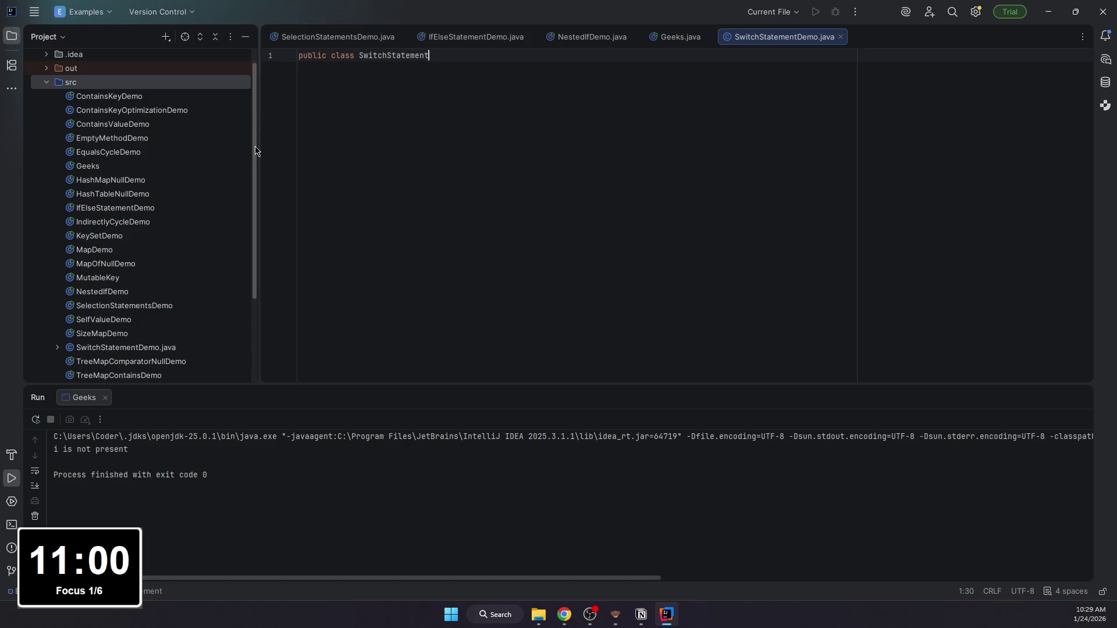
text(o {)
Step: Write the SwitchStatementDemo class header and a main(String[] args) method
key(Return)
text(publi v)
key(BackSpace)
key(BackSpace)
text(c static voi)
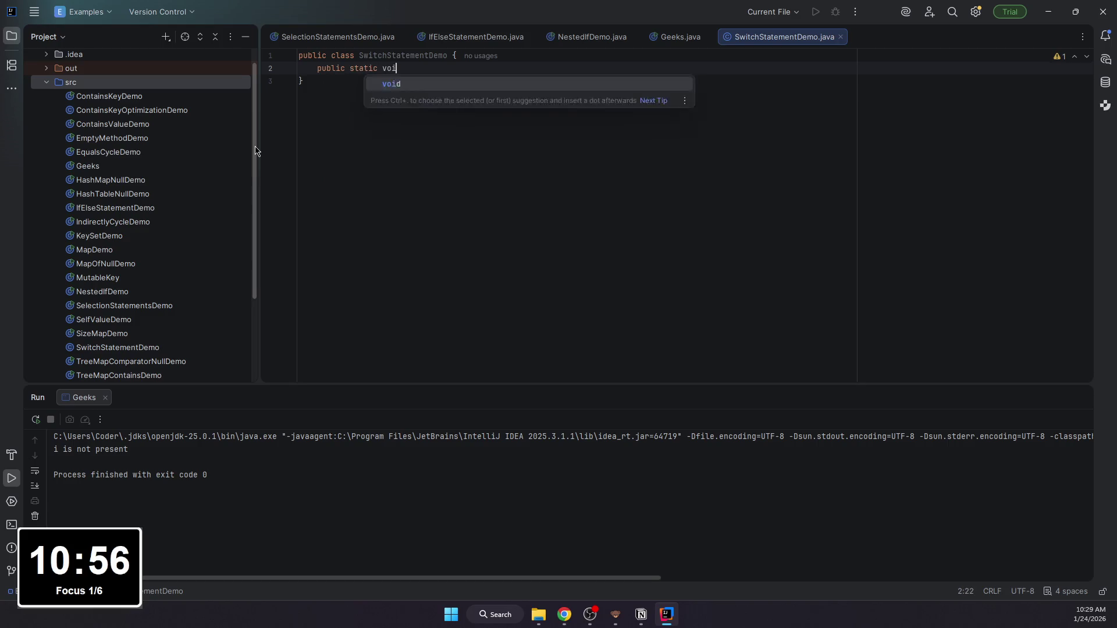
text(d main(String)
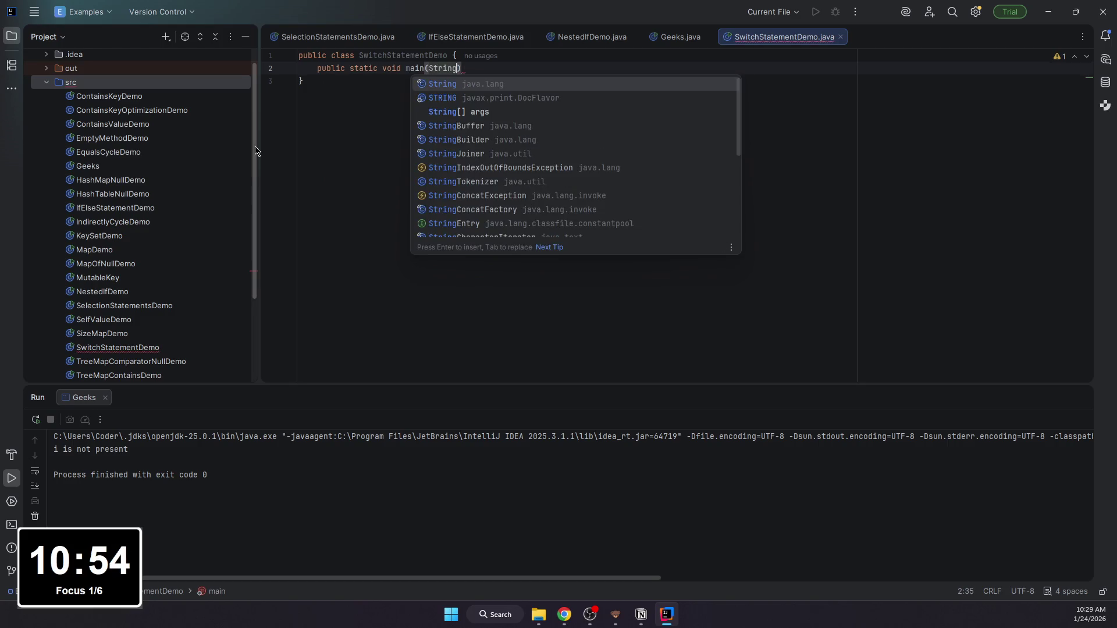
text([] raggs)
key(BackSpace)
key(BackSpace)
key(BackSpace)
text(args) {)
key(Return)
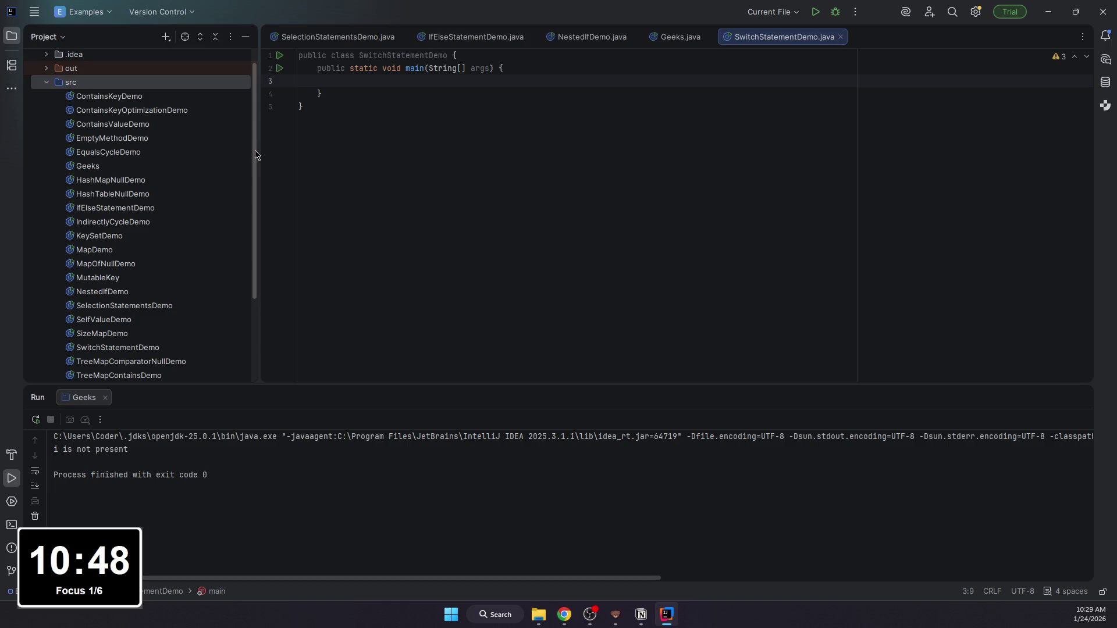
text(int num)
text( = 20;)
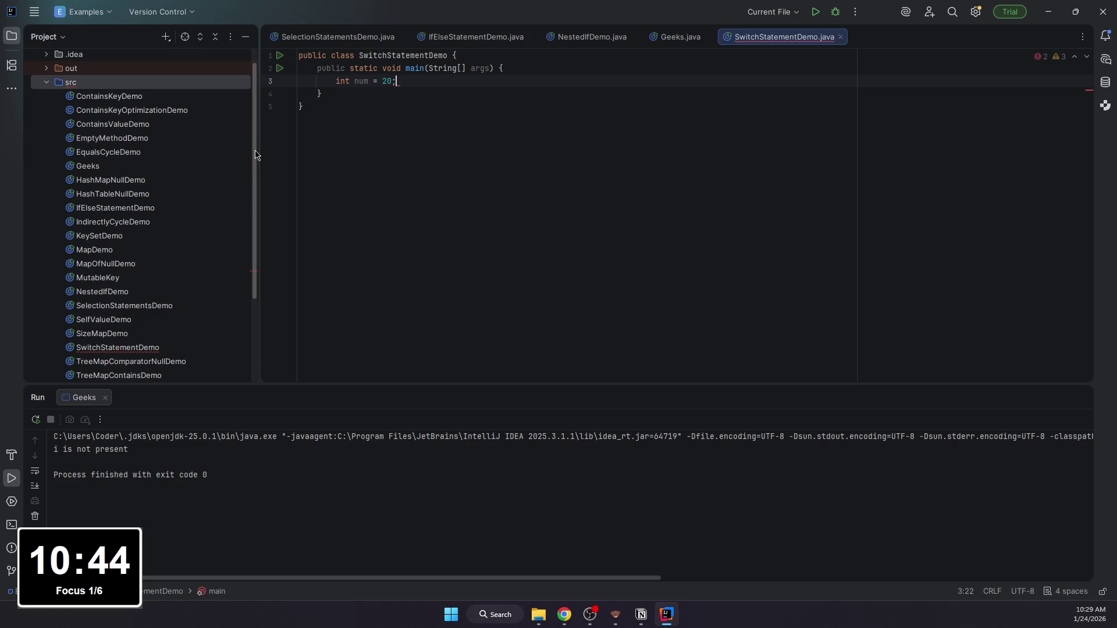
Step: Declare int num = 20 and open a switch (num) block
key(Return)
text(switch)
key(BackSpace)
key(BackSpace)
key(BackSpace)
key(Return)
text(switch)
key(Return)
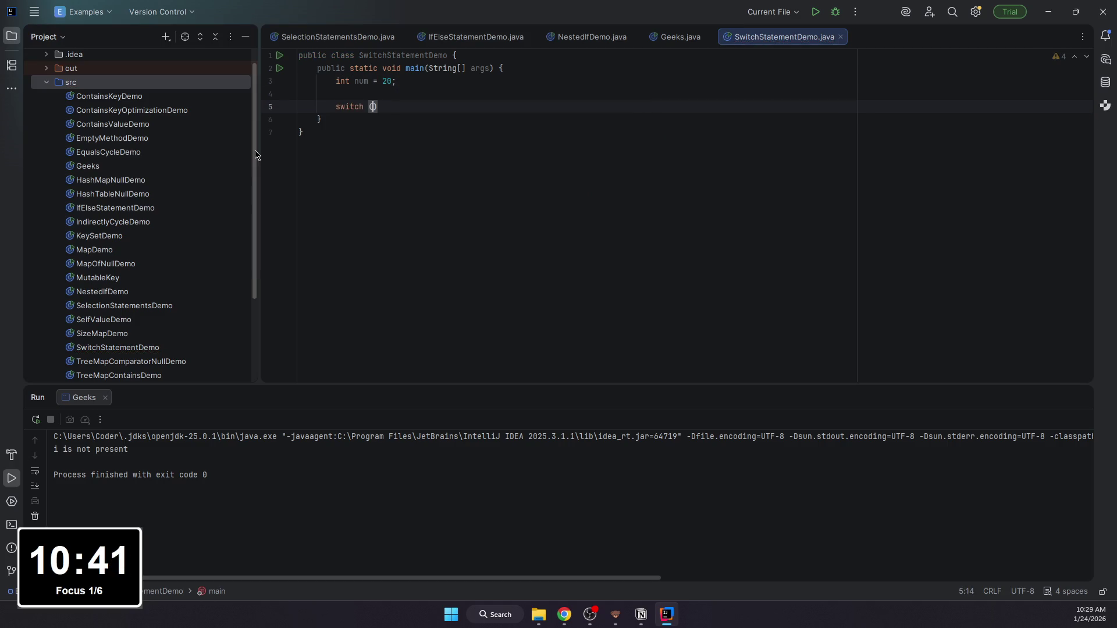
text(num)
key(Right)
text({)
key(Return)
text(case:)
Step: Add case 5 that prints "It is 5" and breaks
key(BackSpace)
text(5:)
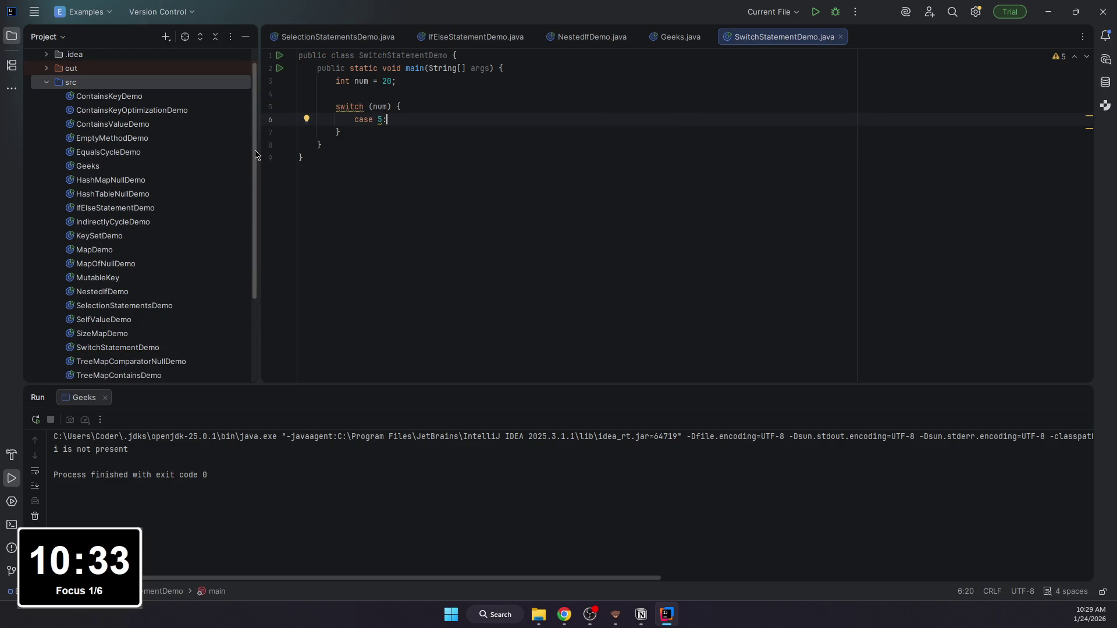
key(Return)
text(System.out.println)
key(Return)
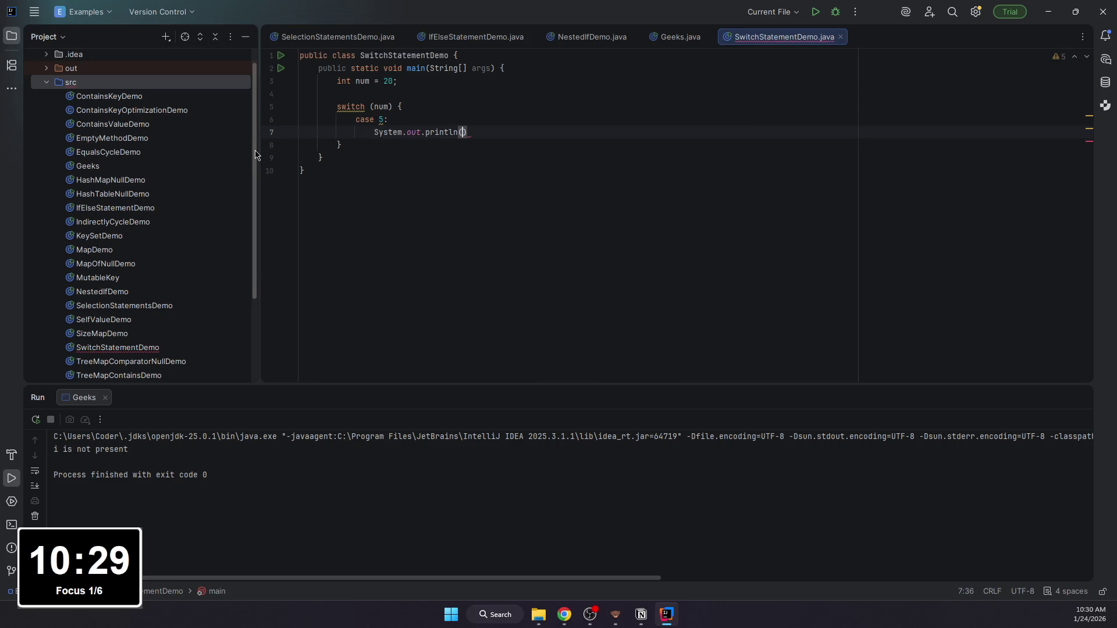
text(")
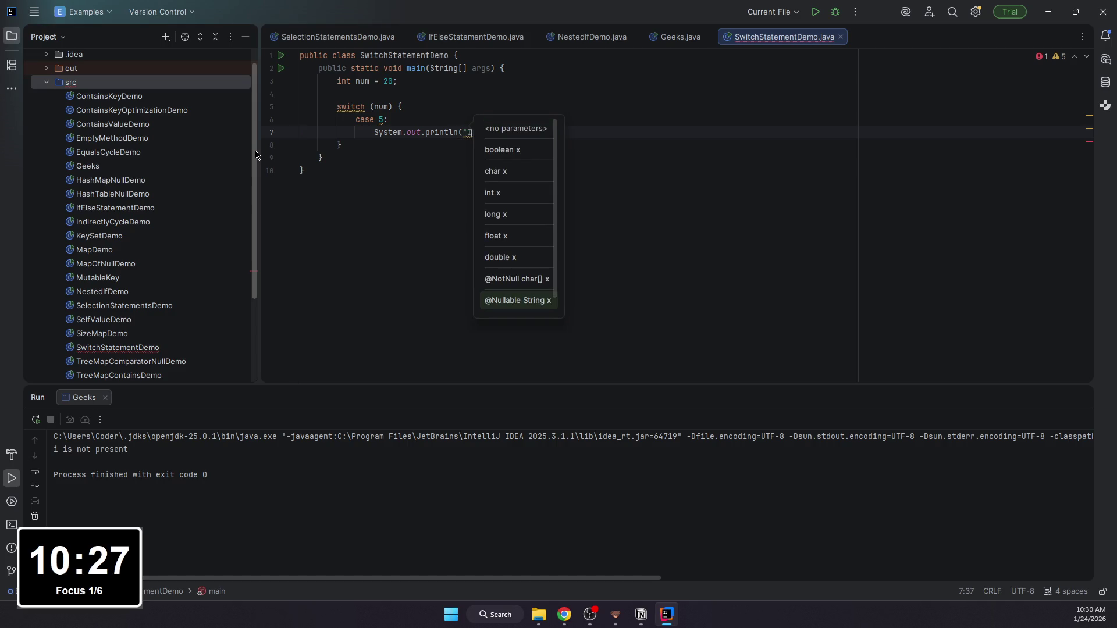
text(It is 1)
key(BackSpace)
text(5)
key(Right)
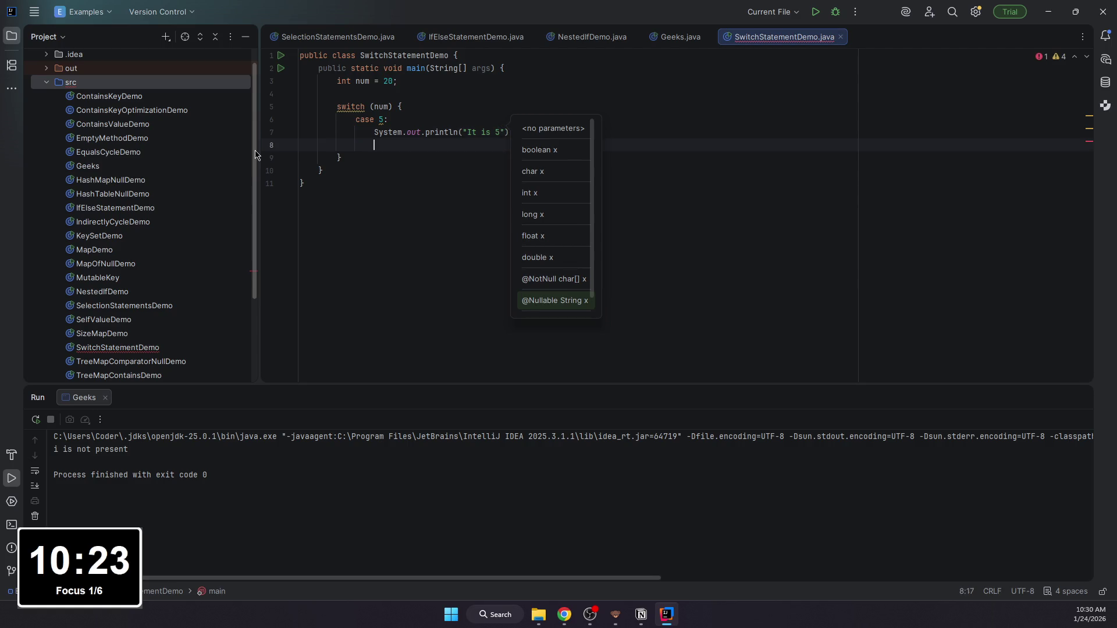
text(break;)
key(Down)
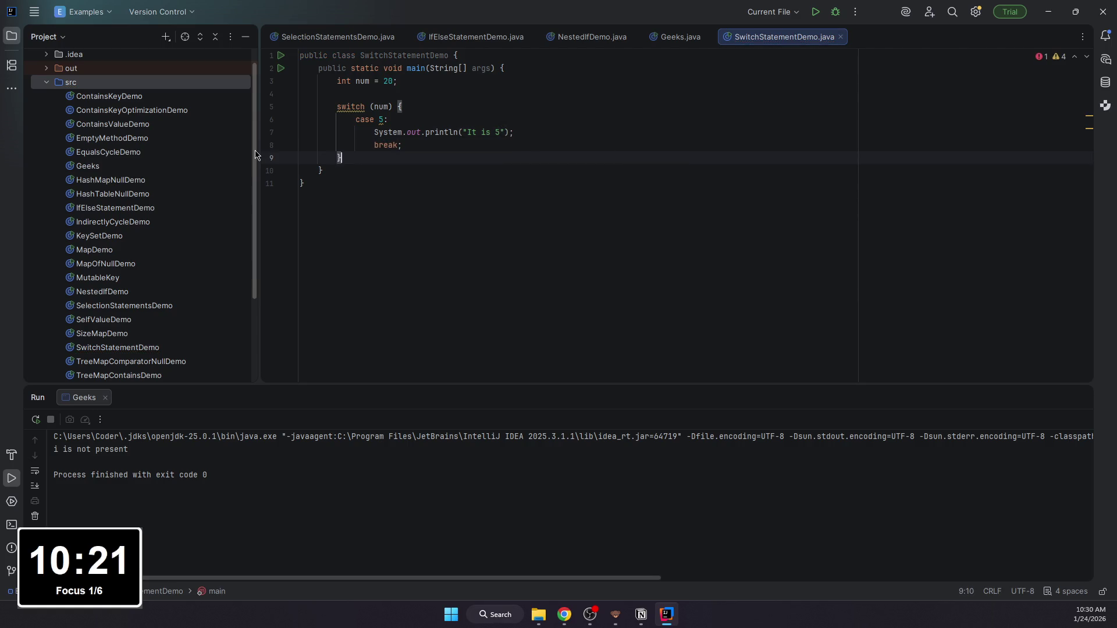
Step: Add case 10 with its println message and break
key(Left)
key(Left)
key(Left)
key(Up)
key(End)
key(Return)
key(Return)
key(BackSpace)
text(case 19)
text(:)
key(Return)
text(s)
key(Return)
text(.out.prin)
key(Return)
text("It is 10");)
key(Return)
text(br)
key(Return)
text(;)
key(Return)
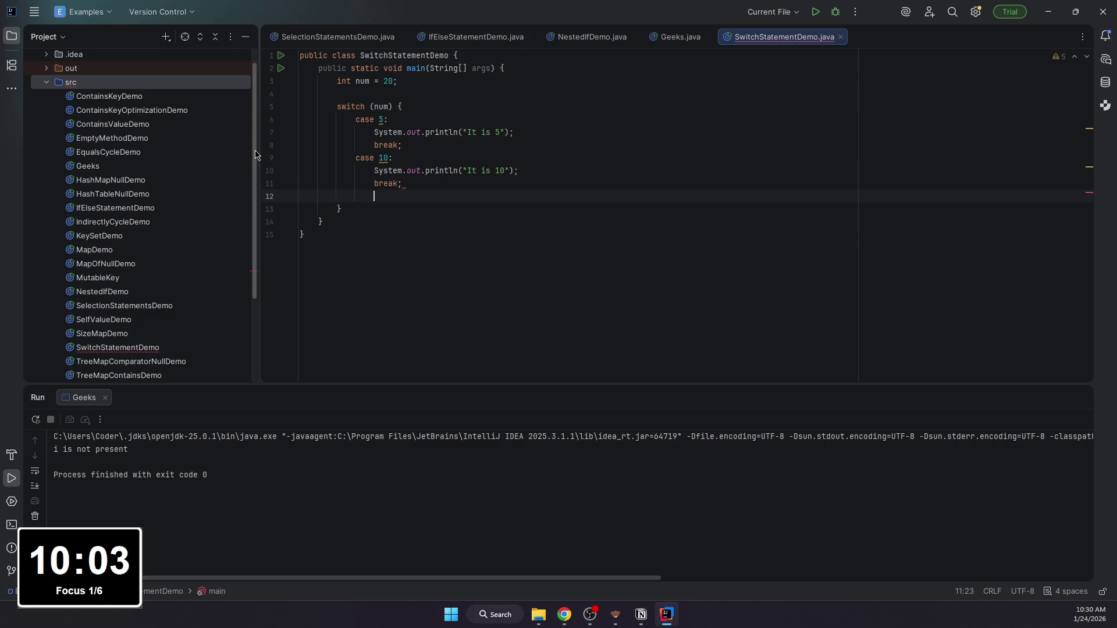
text(case 15:)
Step: Add cases 15 and 20, each printing its value and breaking
key(Return)
text(SYstenm.o)
key(BackSpace)
key(BackSpace)
key(BackSpace)
text(System.out.println("utt is "); break; case 20:)
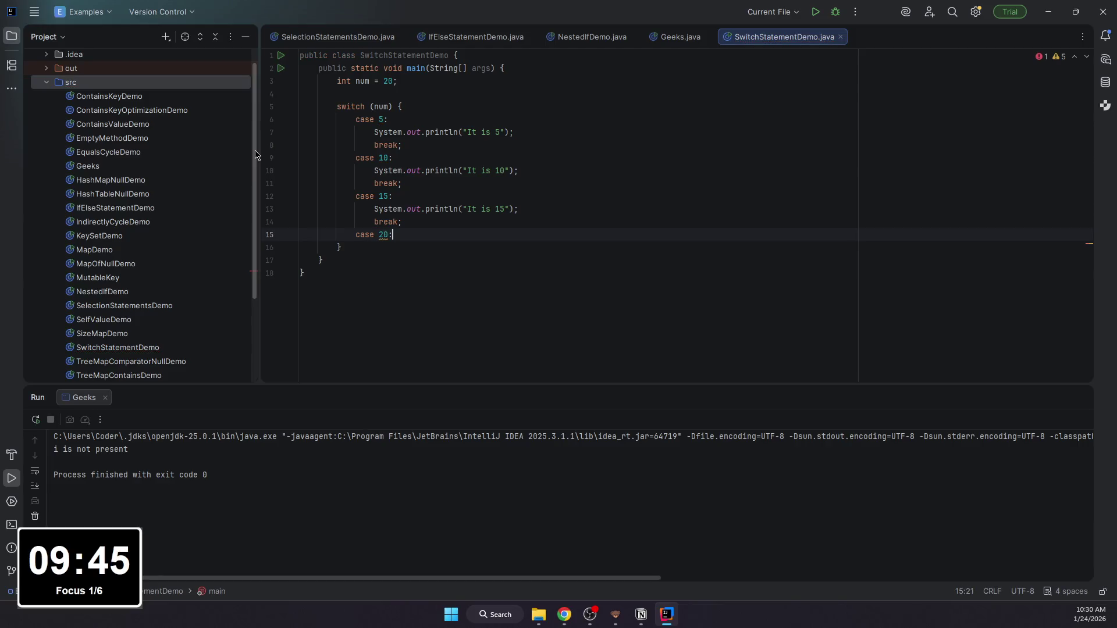
key(Return)
text(Sys)
key(BackSpace)
key(BackSpace)
key(BackSpace)
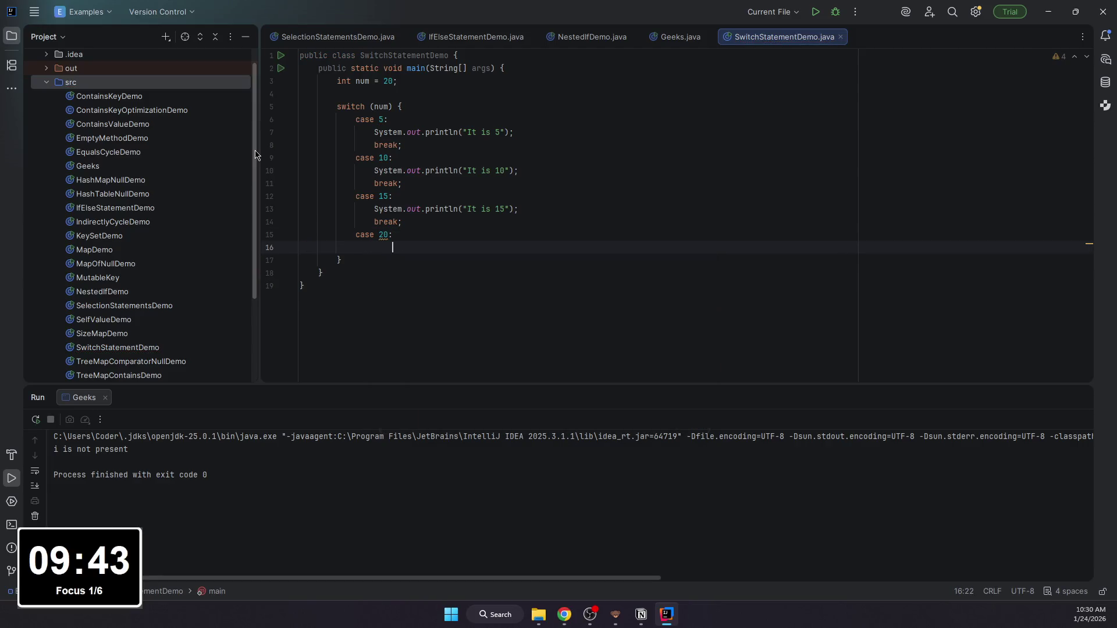
text(System.out.p)
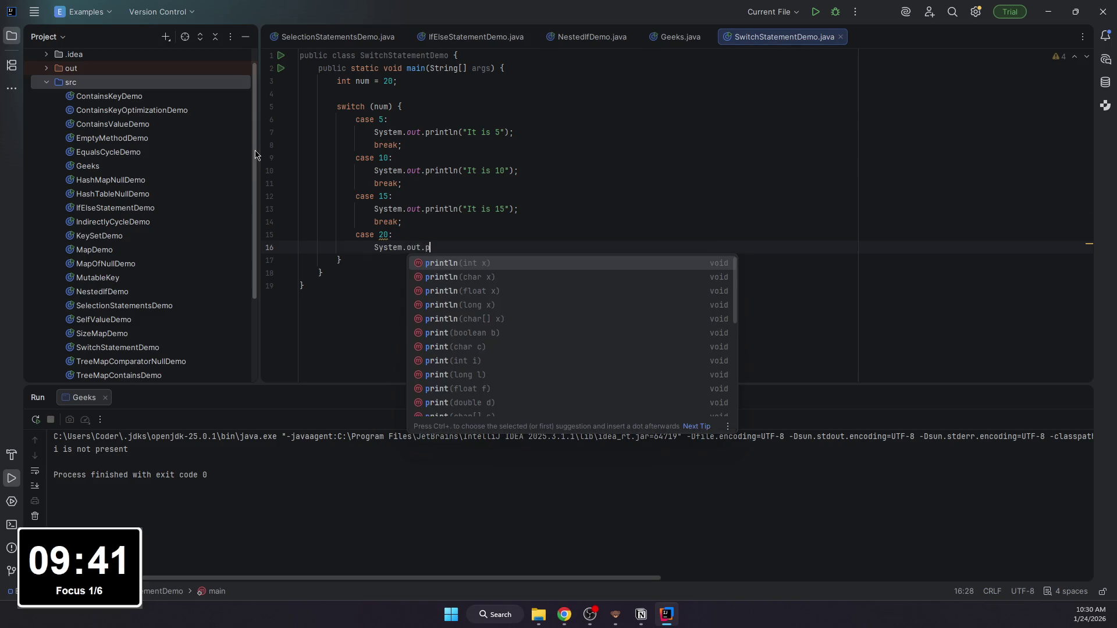
text(rintln)
key(Return)
text("It is 20");)
key(Return)
text(br)
key(Return)
key(Return)
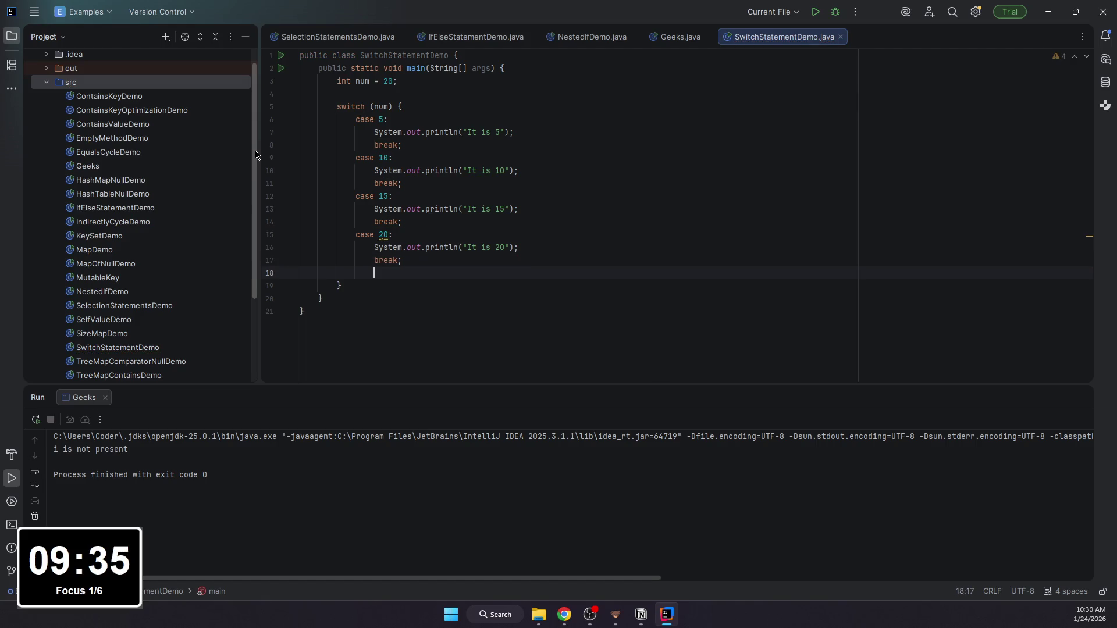
key(BackSpace)
key(BackSpace)
text(;)
Step: Add a default branch that prints "Not present"
key(Return)
text(defaul)
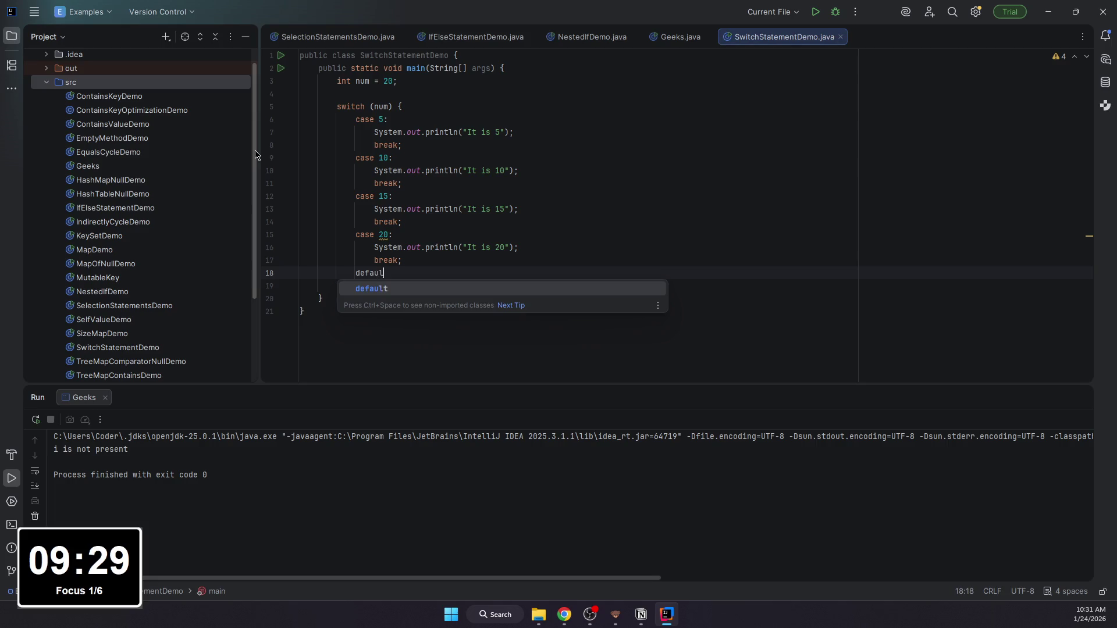
key(Return)
key(Return)
text(System.out.pri)
key(Return)
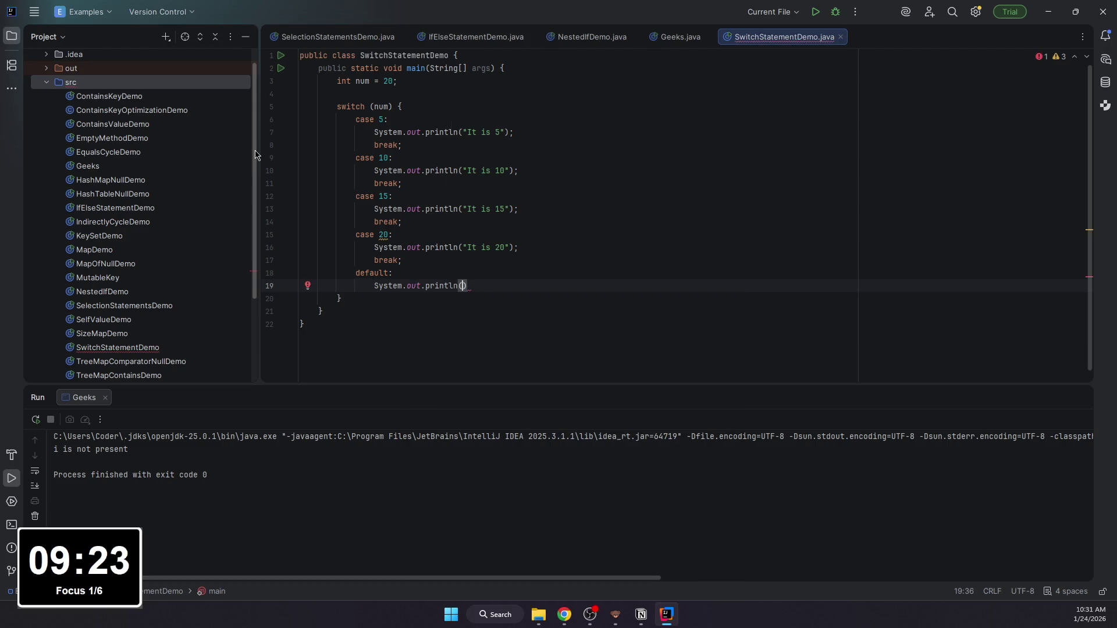
text("Not pres)
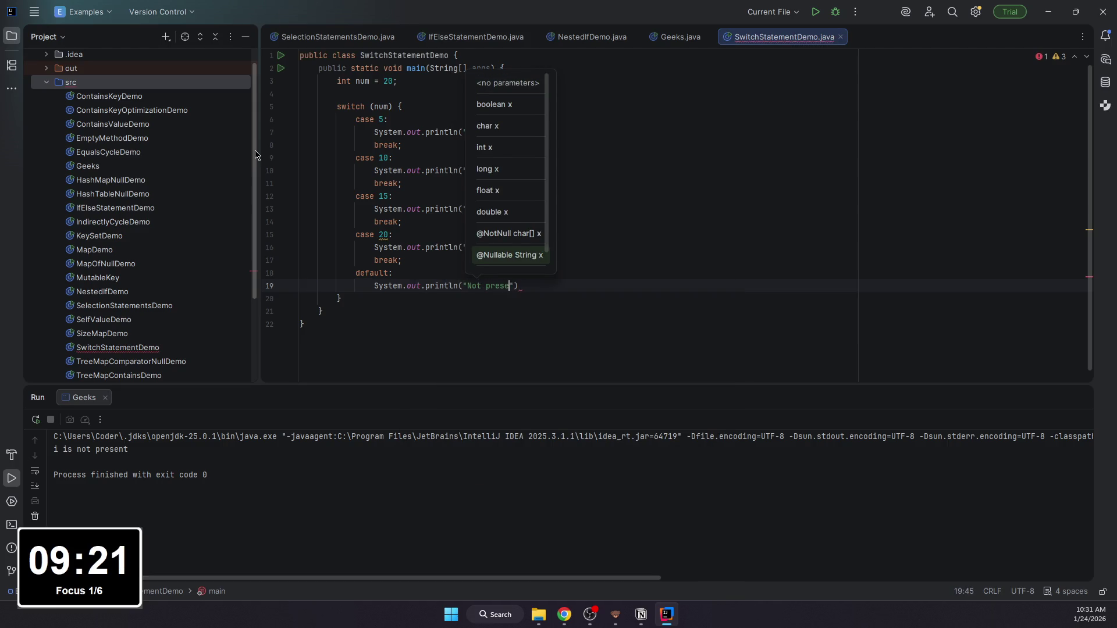
text(ent)
key(Escape)
key(End)
text(;)
click(530, 136)
Step: Run SwitchStatementDemo to see "It is 20", then return to Notion with an indented line under the code block
click(816, 11)
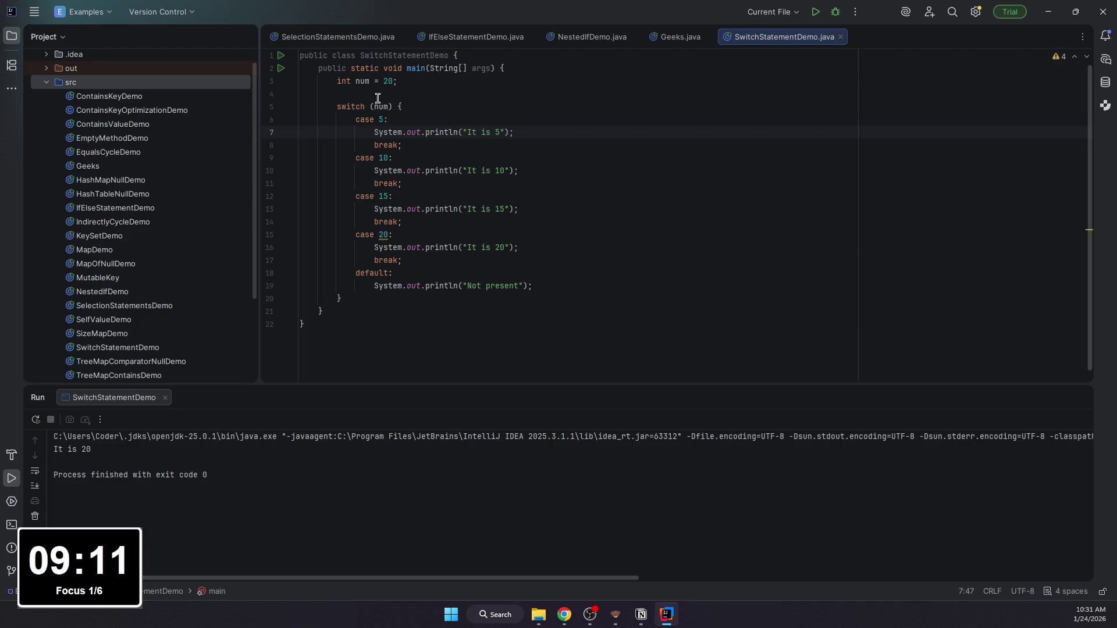
click(641, 614)
click(265, 440)
key(Tab)
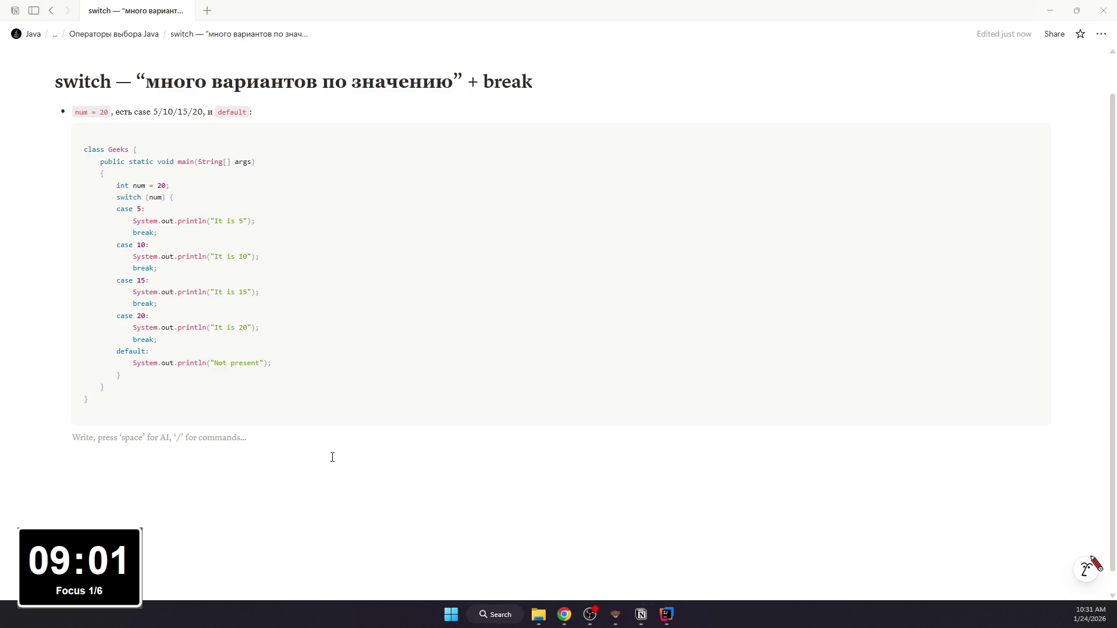
mouse_move(60, 133)
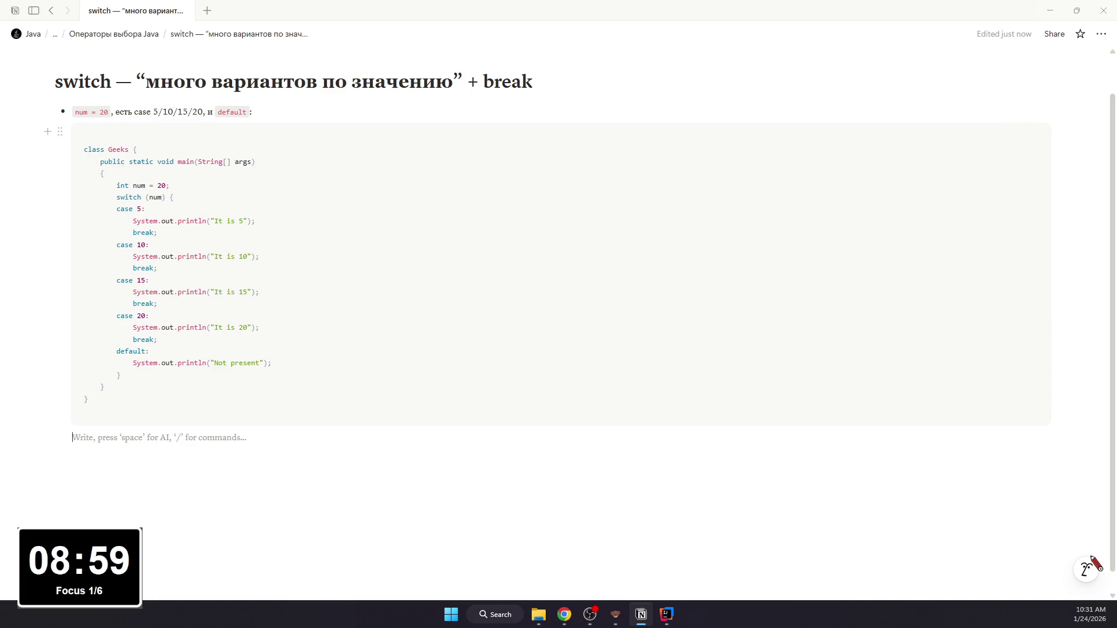
Step: Write bullets that num is compared with each case so case 20 runs, and start the break note
click(591, 614)
click(208, 437)
text(/)
key(Return)
text(ражен)
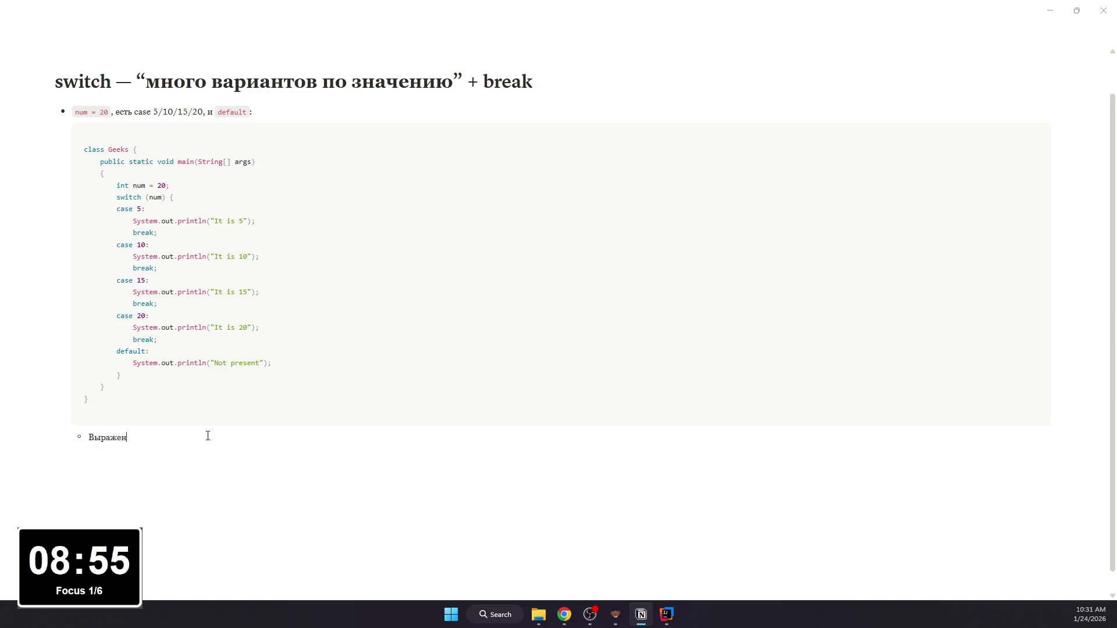
text( tch)
text(m)
key(BackSpace)
text())
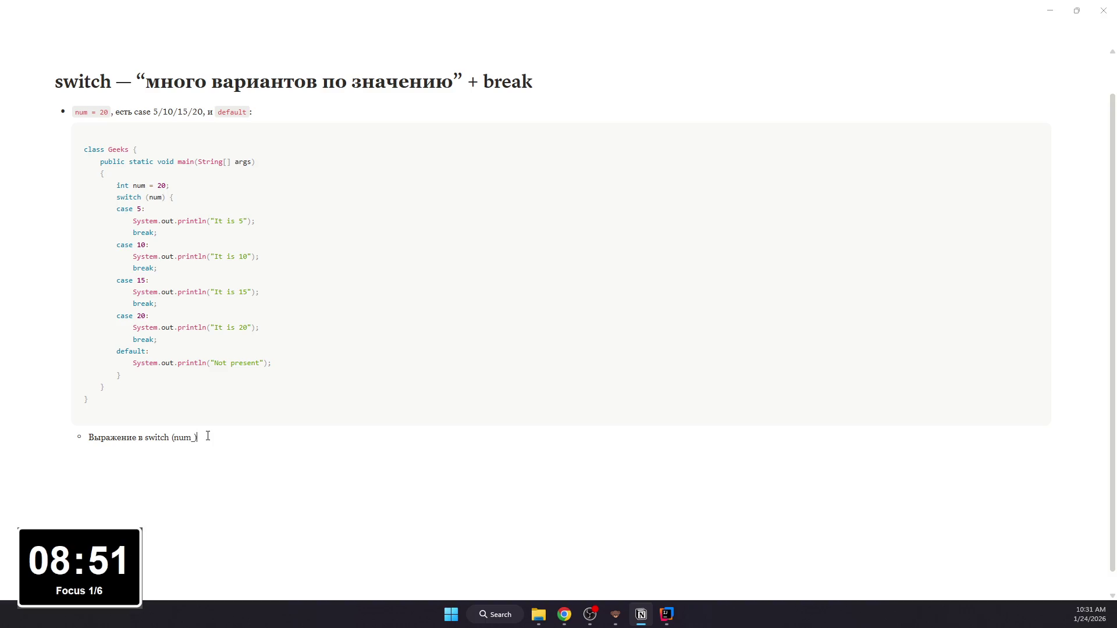
text( сп)
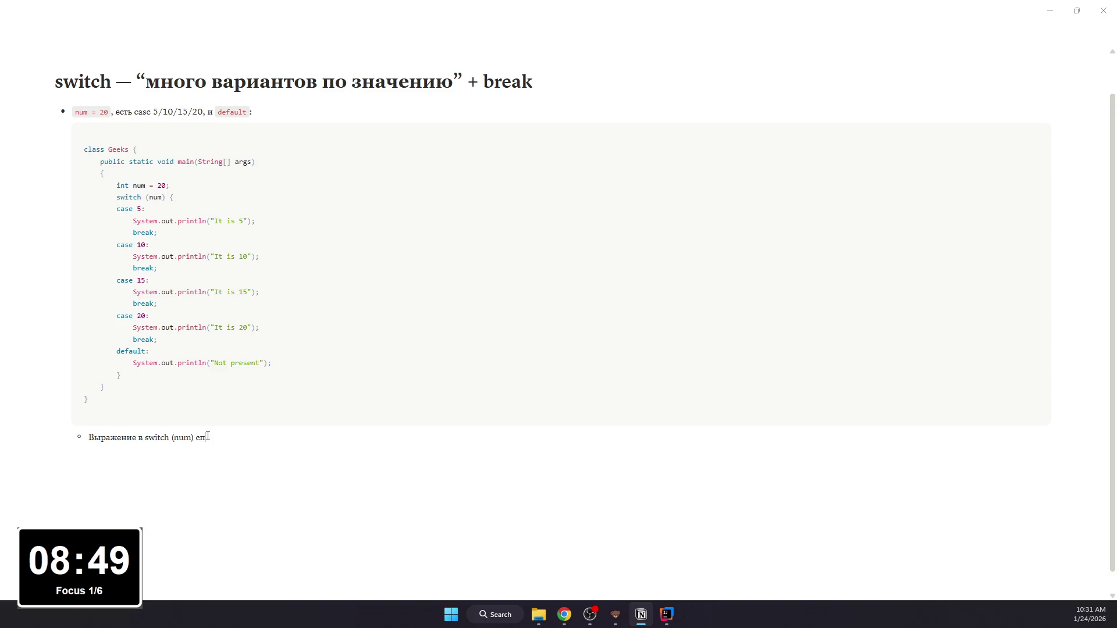
key(BackSpace)
text(равнивается с ка)
text(ждым cas)
text(e;)
key(Return)
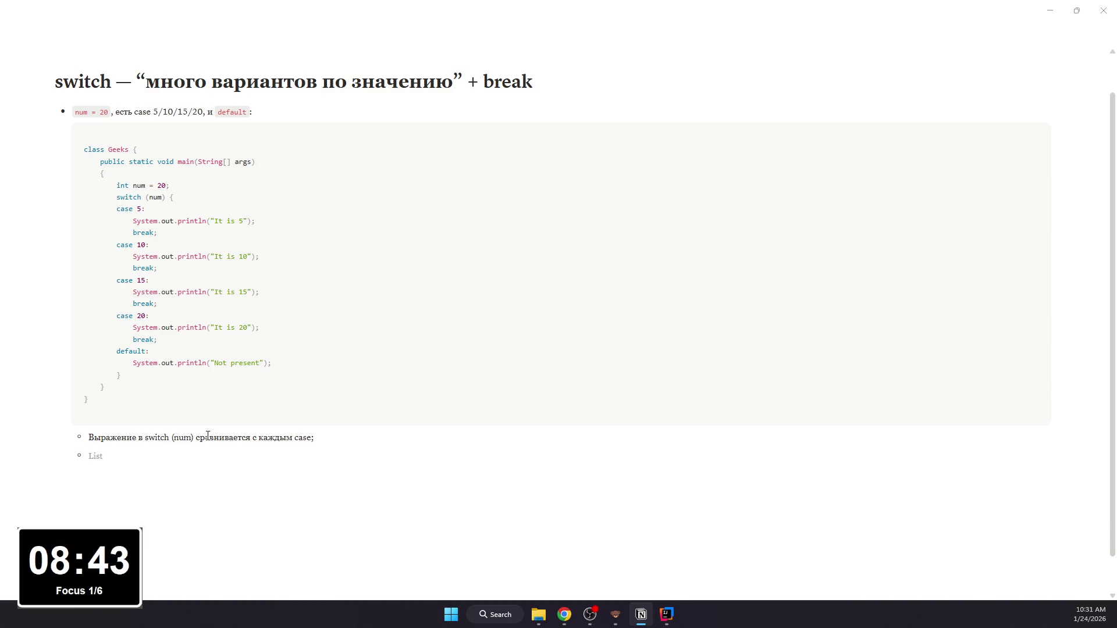
text(Когда)
key(BackSpace)
text(m == 20,)
text(выполняется )
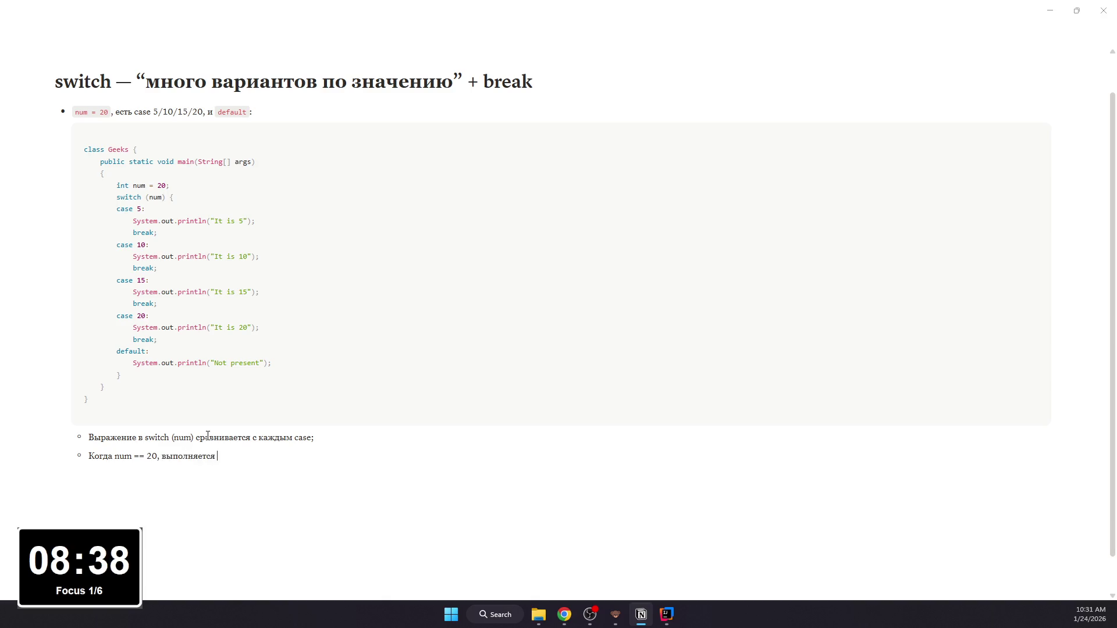
text(case 20;)
key(Return)
text(break останавливает switch, п)
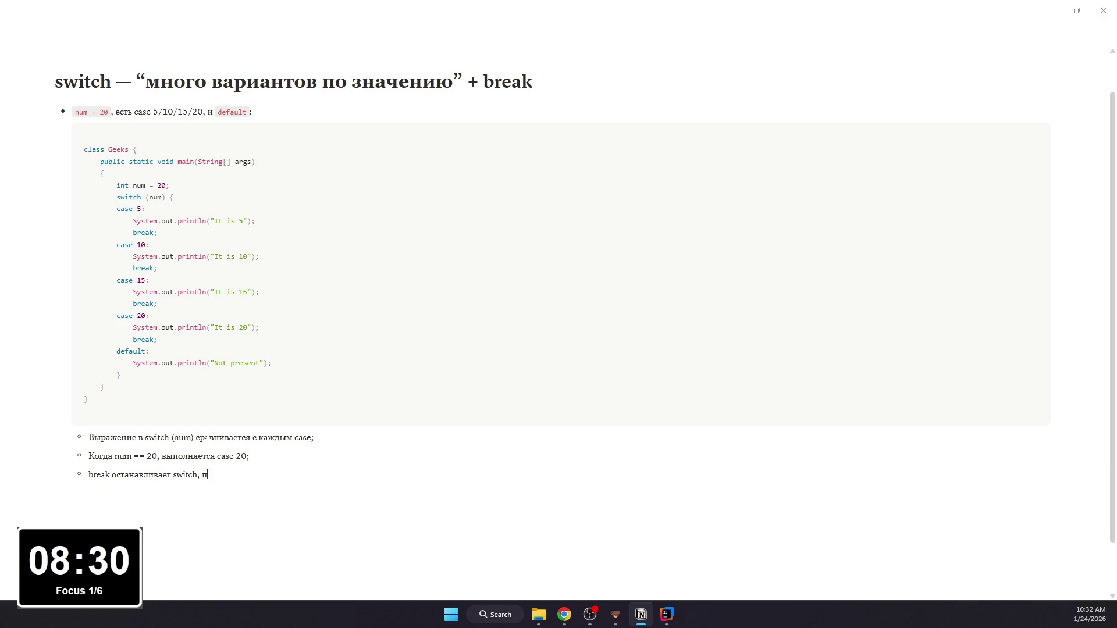
text(т)
text(тобы вы)
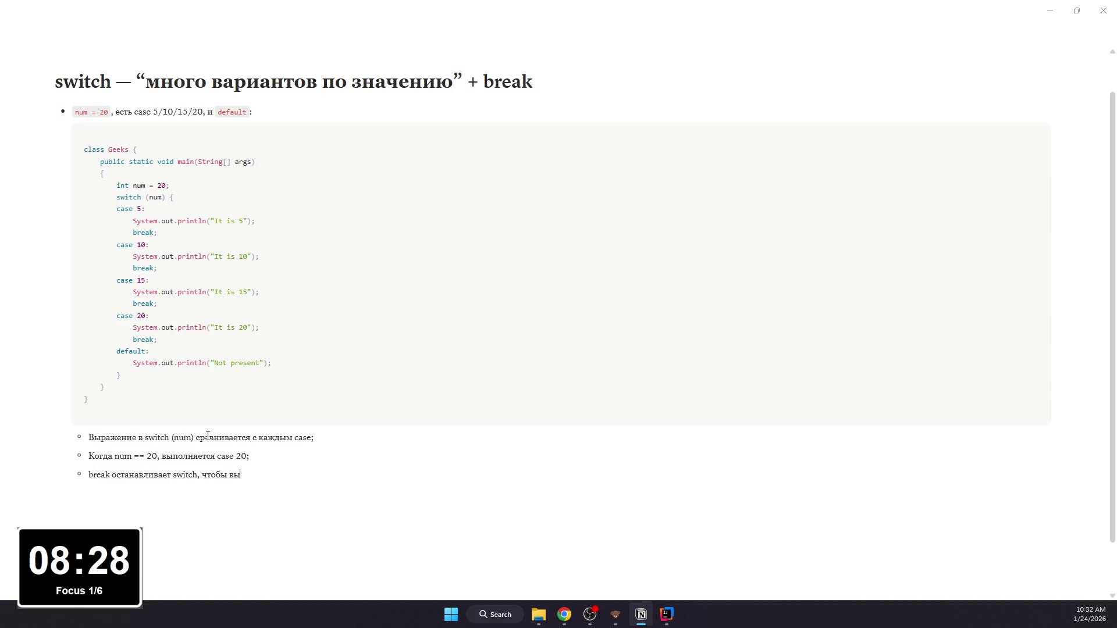
text(полнение не провалилось дальше.)
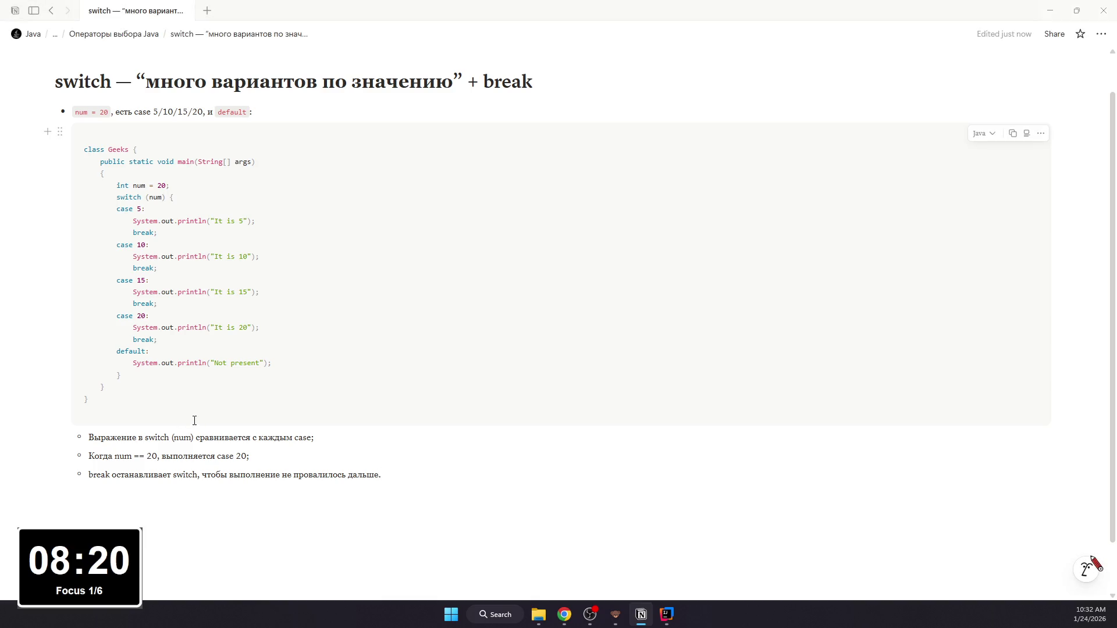
Step: Make switch (num), case, num == 20 and case 20 inline code in the first two bullets
drag(192, 437, 145, 437)
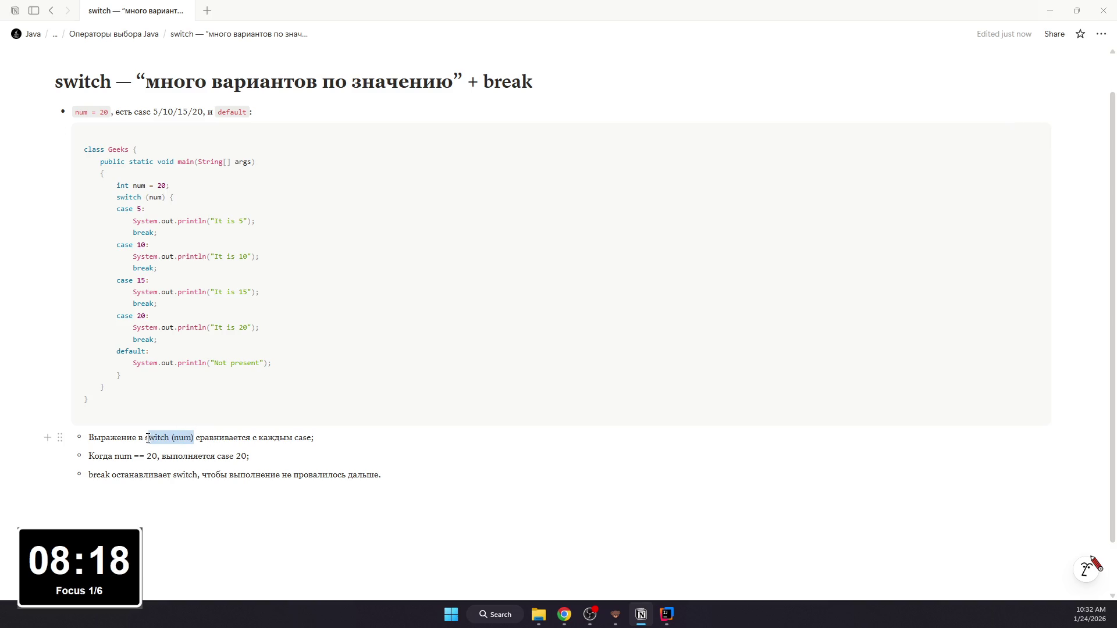
key(ctrl+e)
click(259, 438)
double_click(303, 438)
key(ctrl+e)
drag(114, 455, 251, 455)
key(ctrl+e)
click(238, 456)
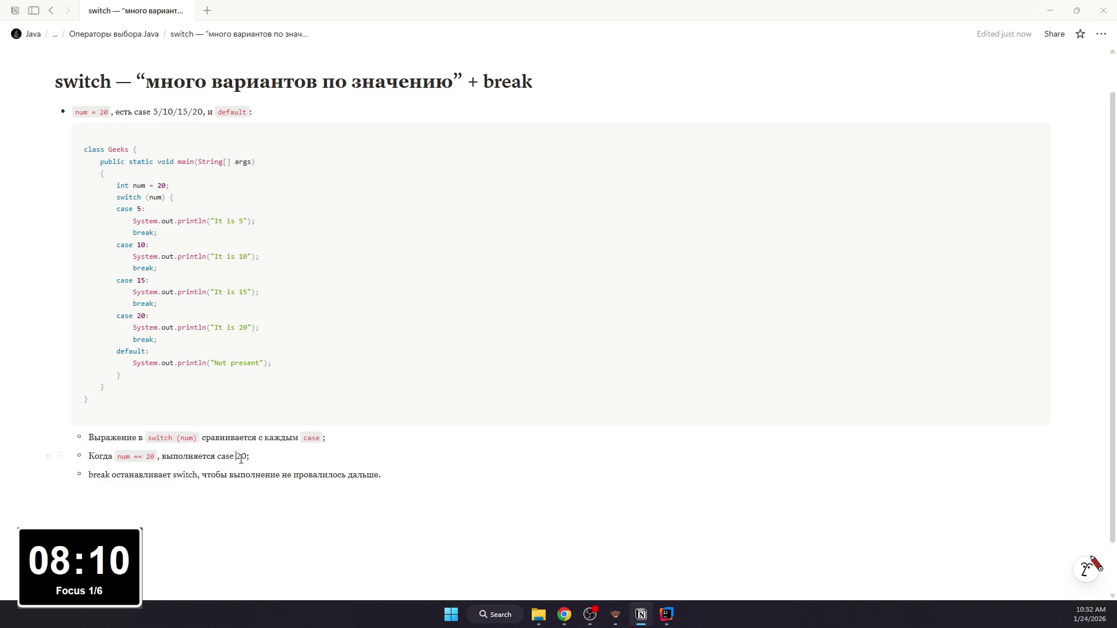
key(ctrl+shift+Left)
key(ctrl+shift+Left)
key(ctrl+e)
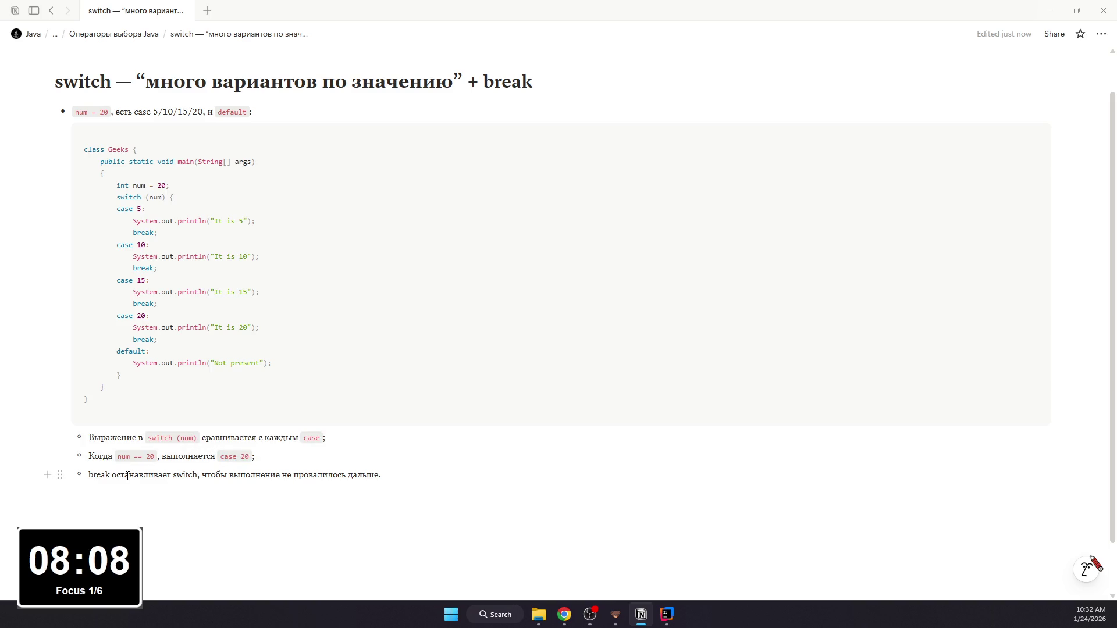
Step: Make break and switch inline code in the third bullet and add a bullet on fall-through
double_click(109, 475)
key(ctrl+e)
double_click(187, 475)
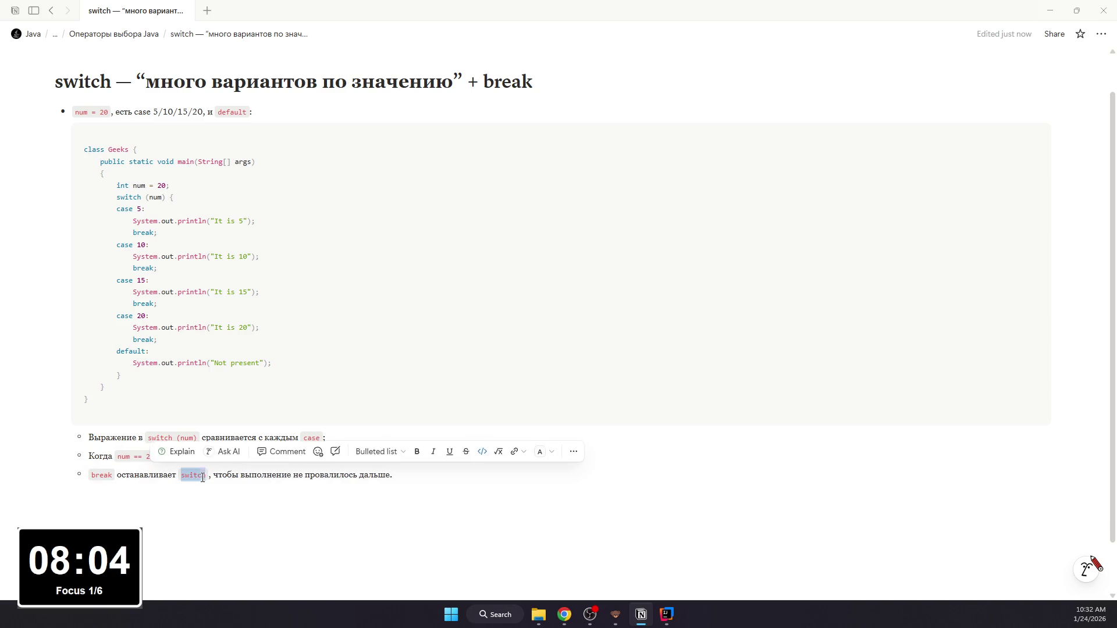
key(ctrl+e)
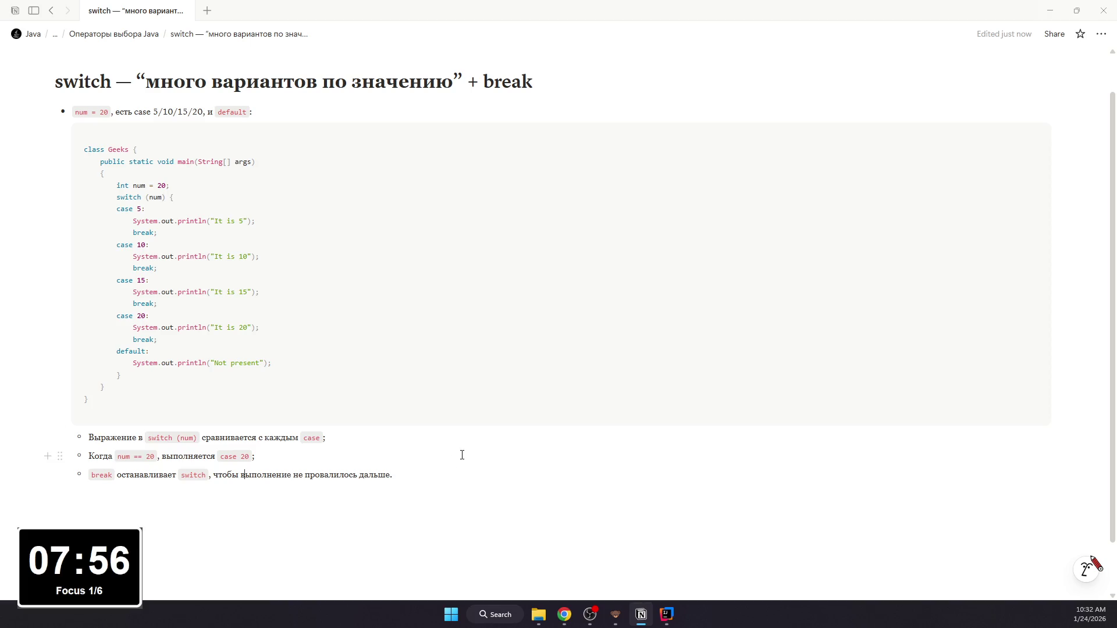
key(End)
key(Return)
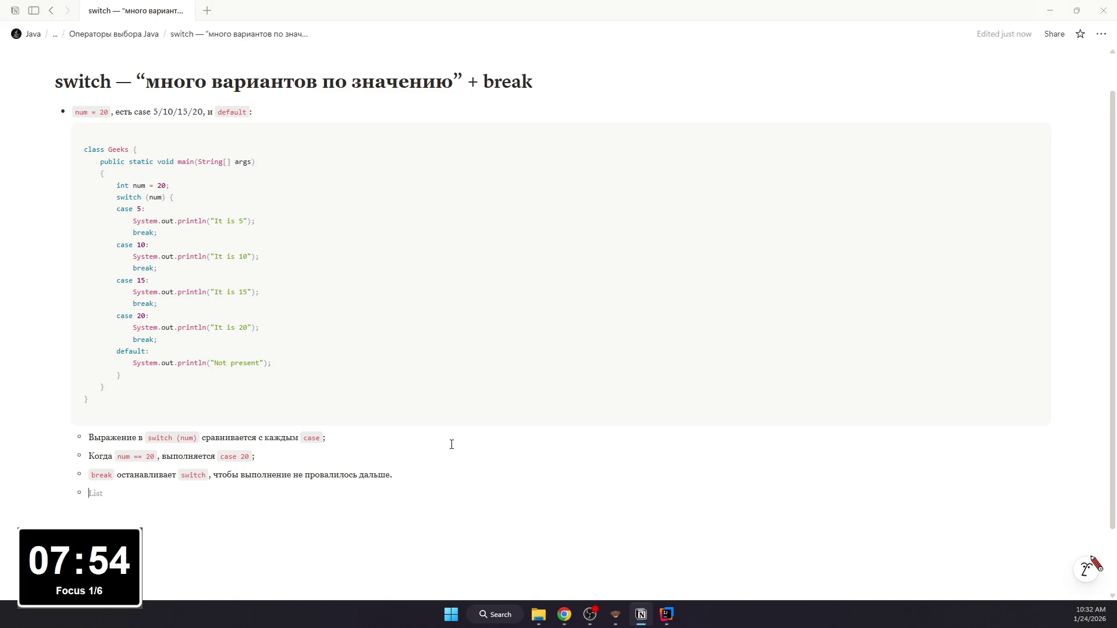
text(Без break)
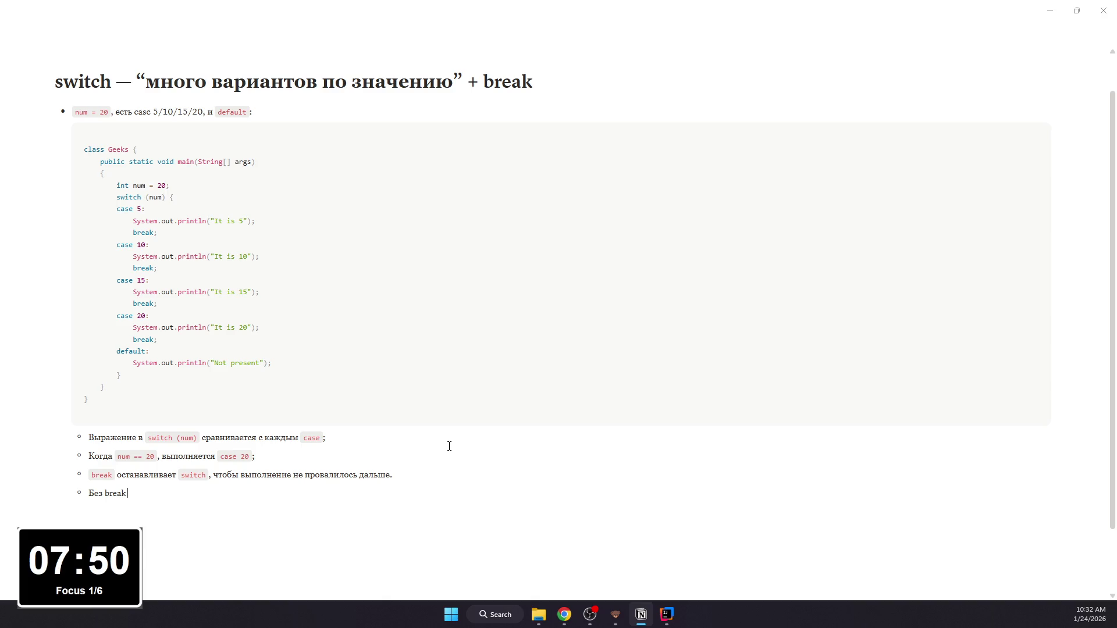
text( происходит)
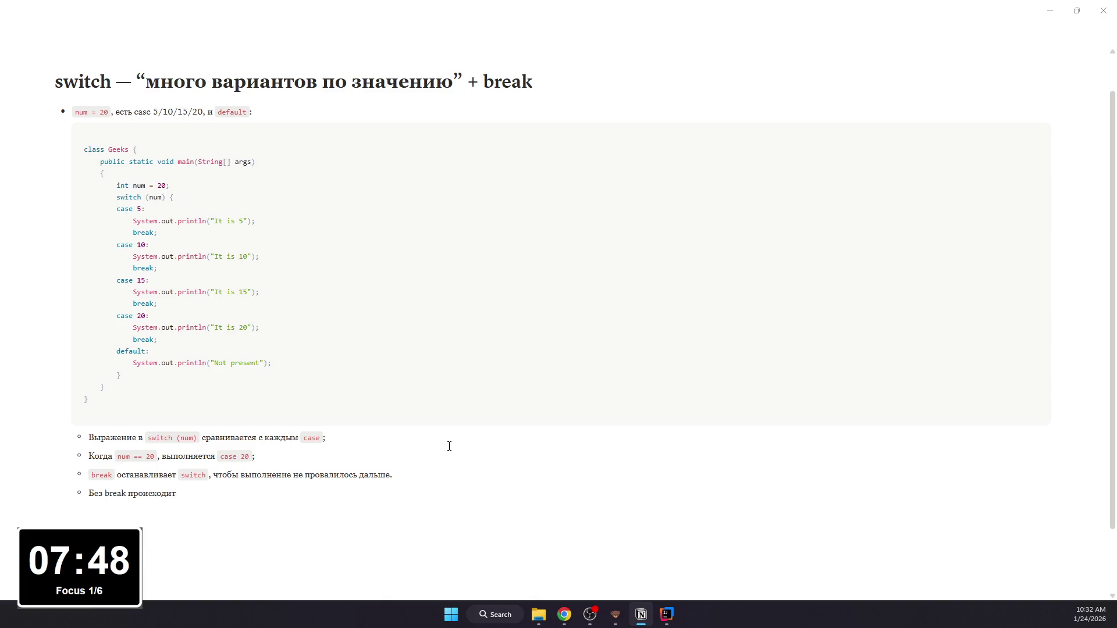
text( fall)
text(-th)
text(yg)
text(gh - )
text(выполнение пойдет)
text(т дальше по следующим)
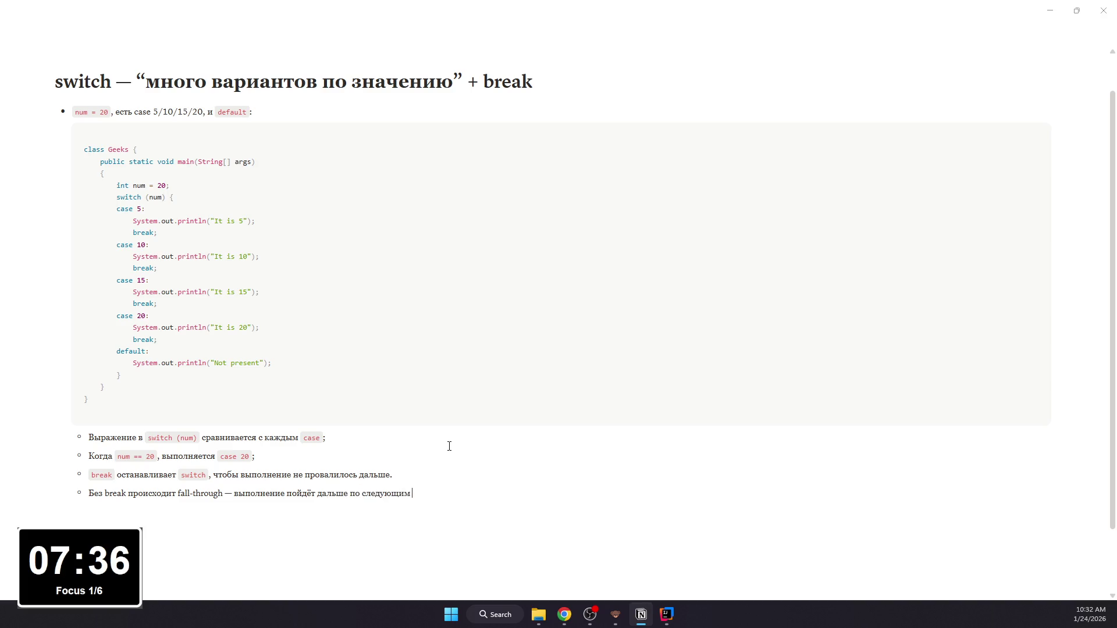
text(e;)
key(Return)
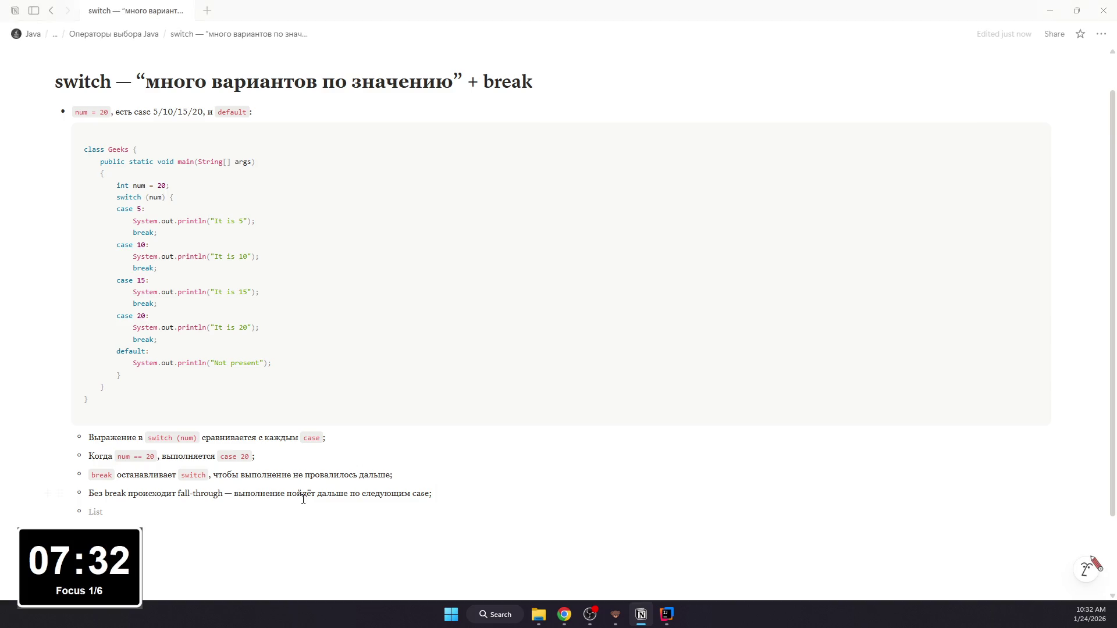
Step: Inline-code break and case in the fall-through bullet and write the default bullet, fixing typos
double_click(116, 493)
key(ctrl+e)
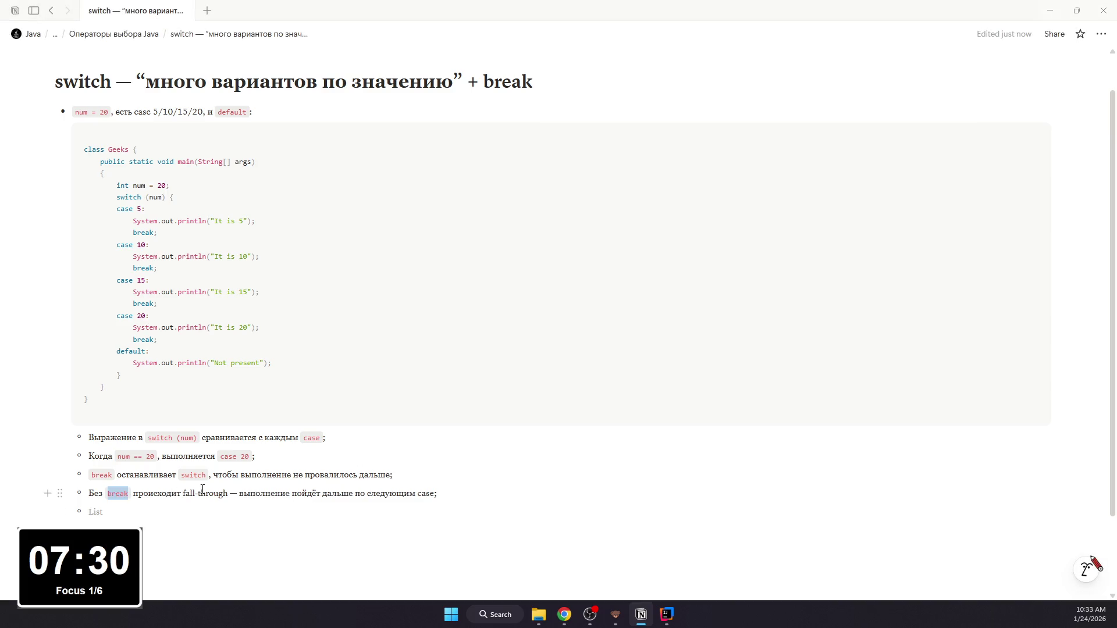
double_click(427, 493)
key(ctrl+e)
click(276, 511)
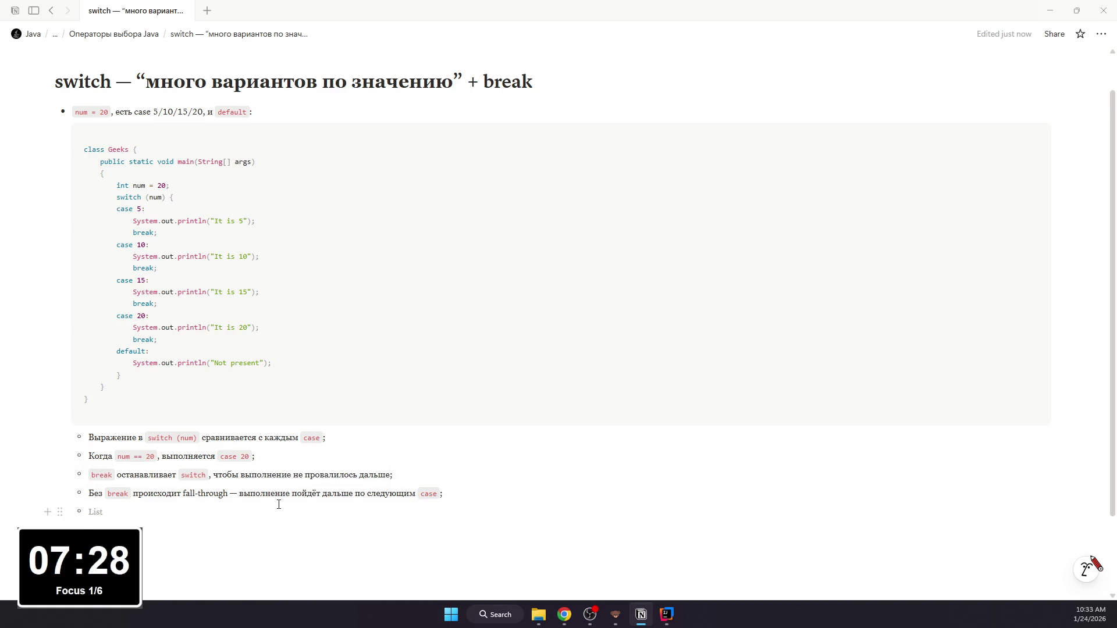
text(ddefault)
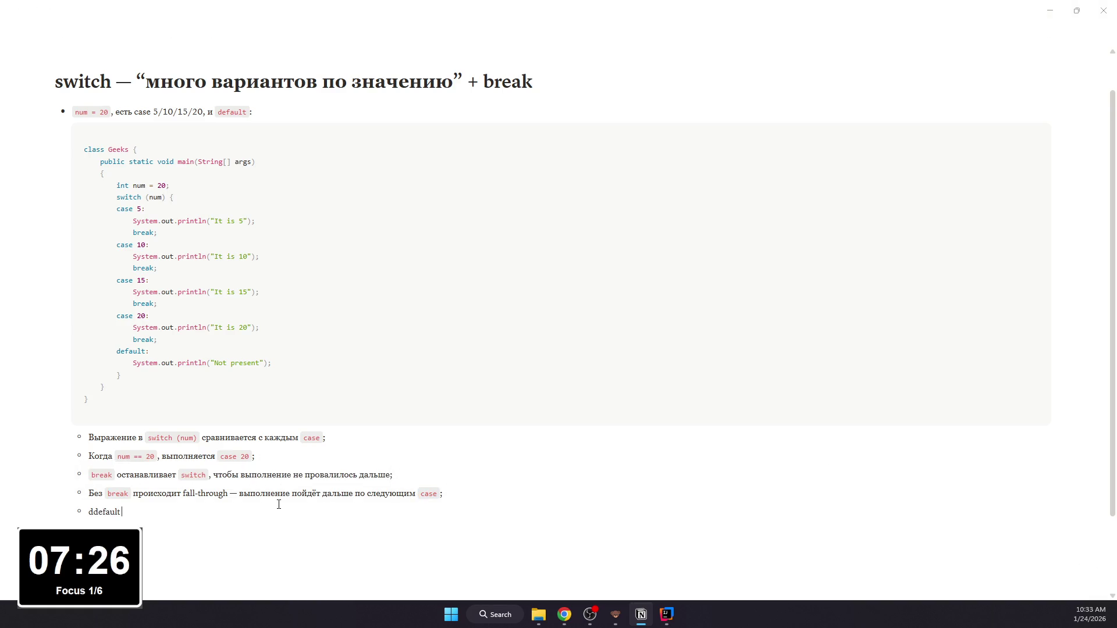
key(BackSpace)
key(BackSpace)
key(BackSpace)
text(t - не)
text(об)
key(BackSpace)
key(BackSpace)
text(-)
text(обязателен, но полещен)
key(BackSpace)
key(BackSpace)
key(BackSpace)
text(зен:сраба)
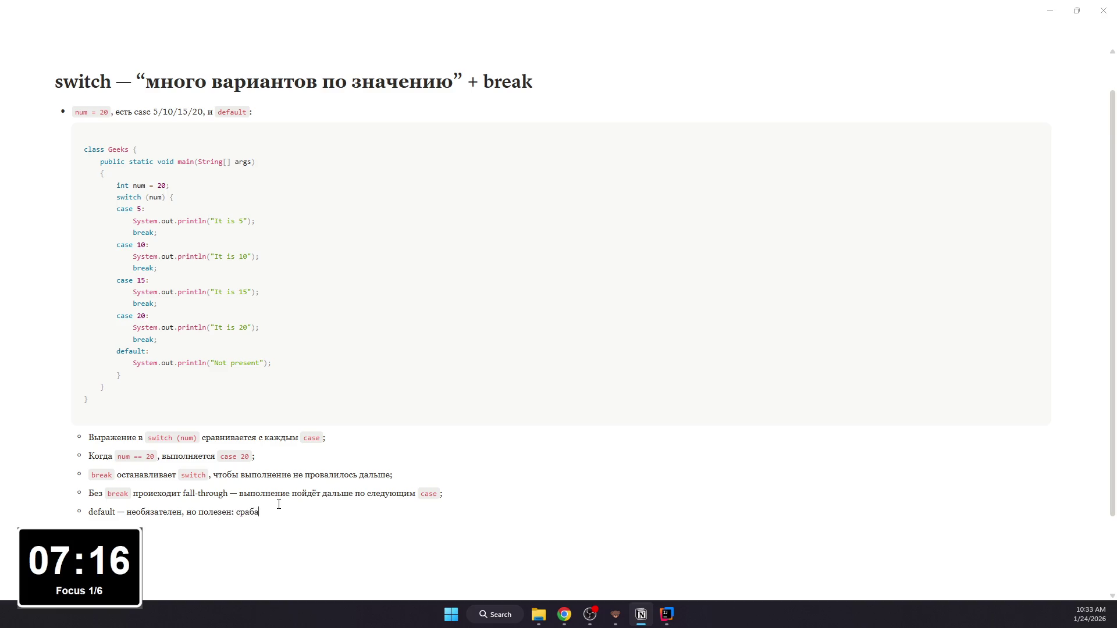
text(ет , если ни один ca)
text(se неподоё)
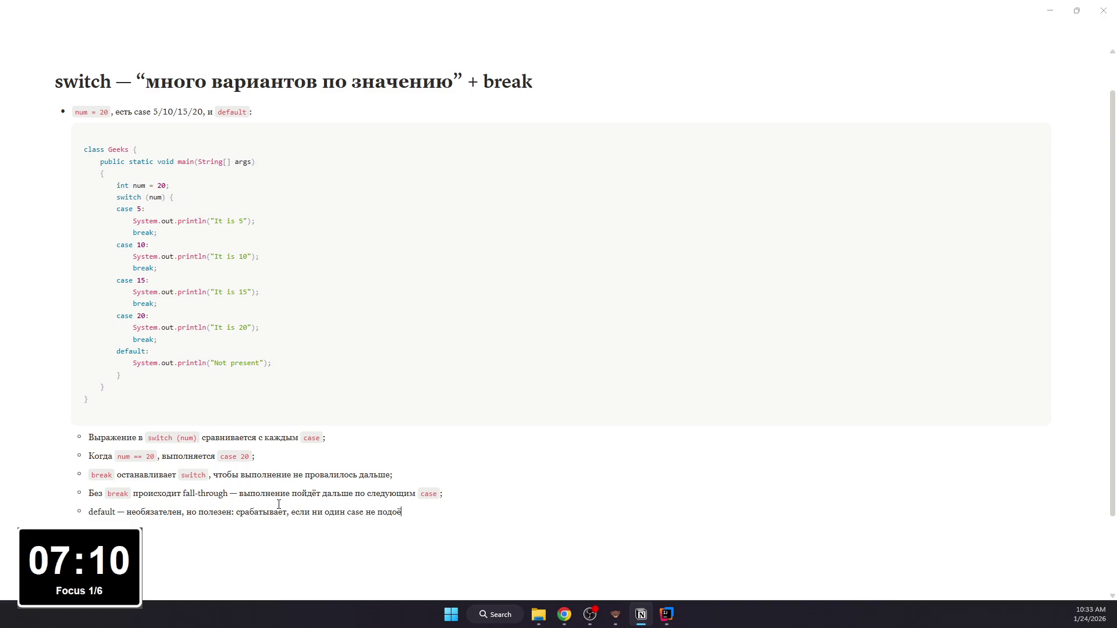
key(BackSpace)
text(шёл.)
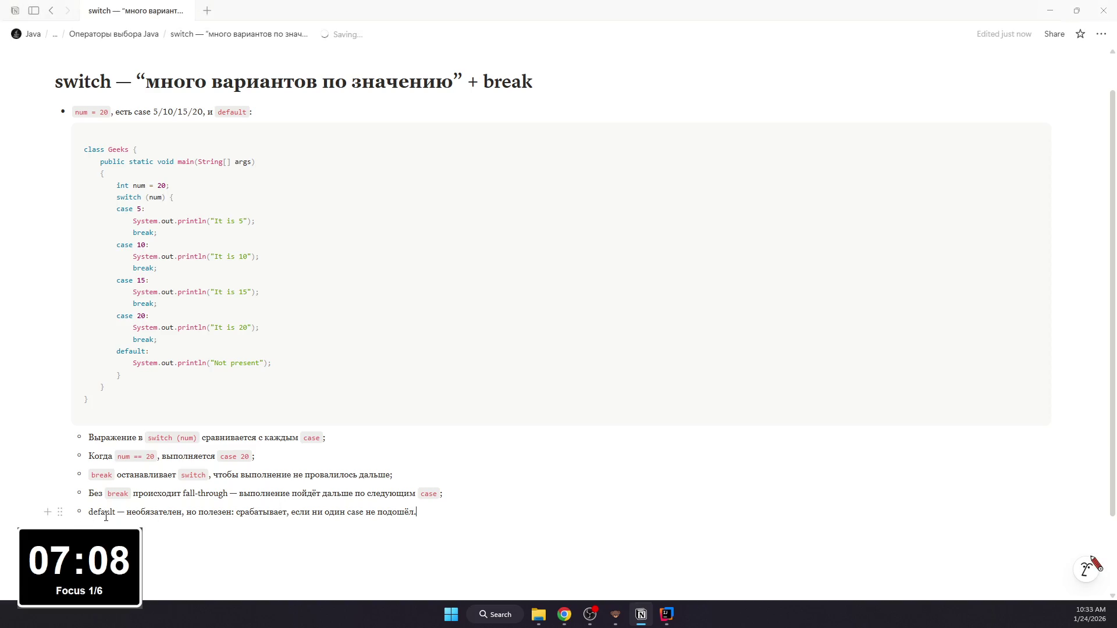
Step: Make default and case inline code in the last bullet about the optional default
double_click(95, 514)
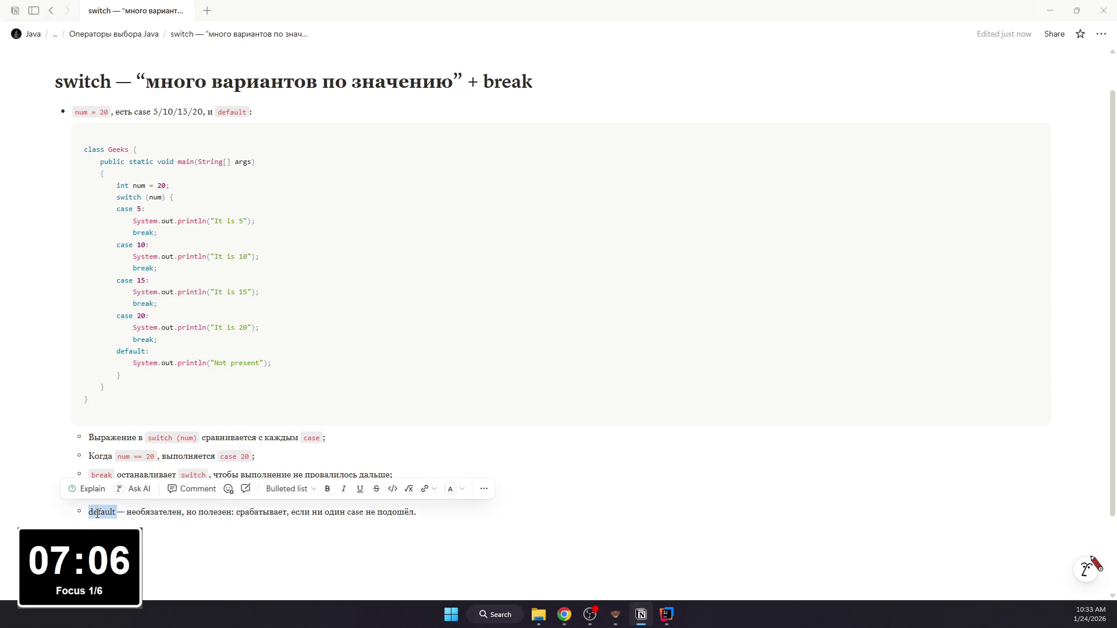
drag(116, 514, 90, 513)
key(ctrl+e)
click(180, 514)
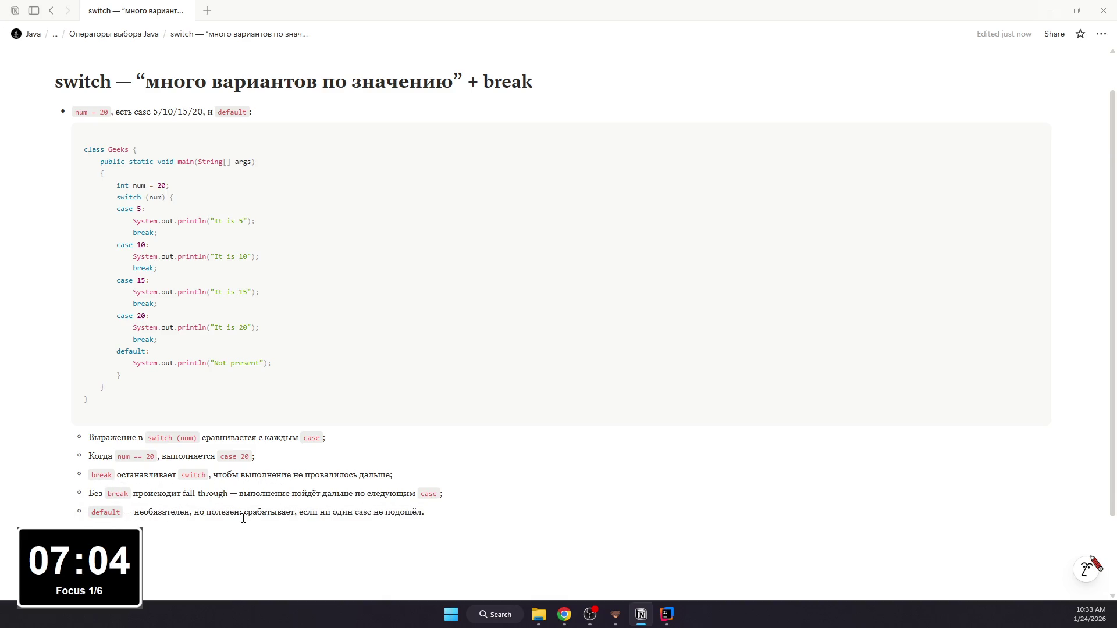
drag(354, 513, 372, 514)
key(ctrl+e)
click(406, 515)
scroll(175, 436, up, 1)
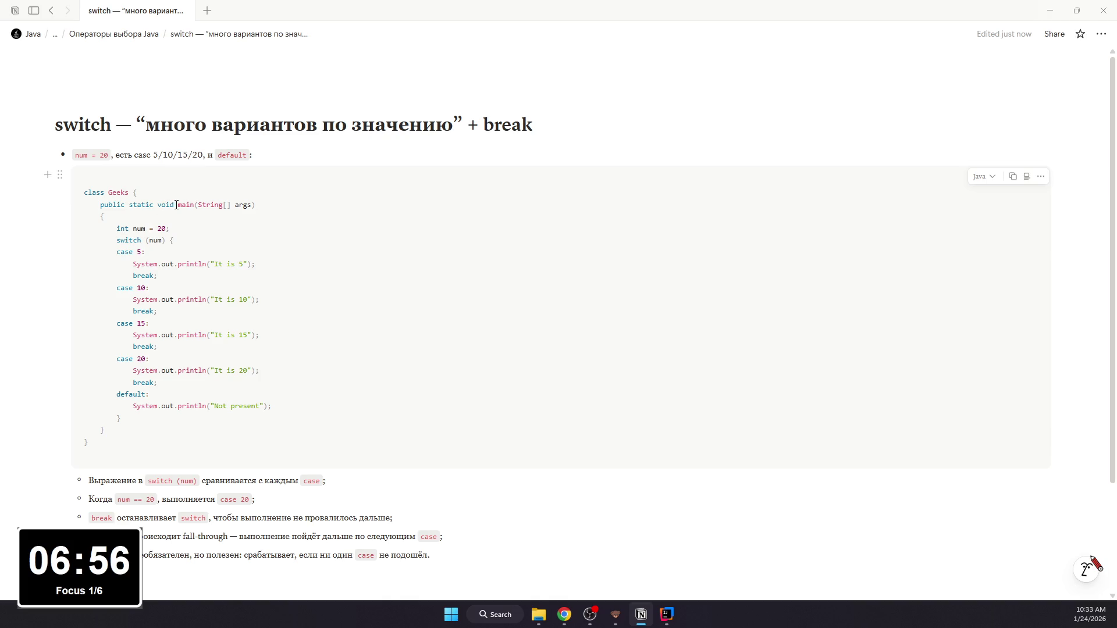
Step: Navigate back to the Глава 5 chapter and enter its empty Оператор if subpage
click(51, 10)
scroll(219, 199, up, 3)
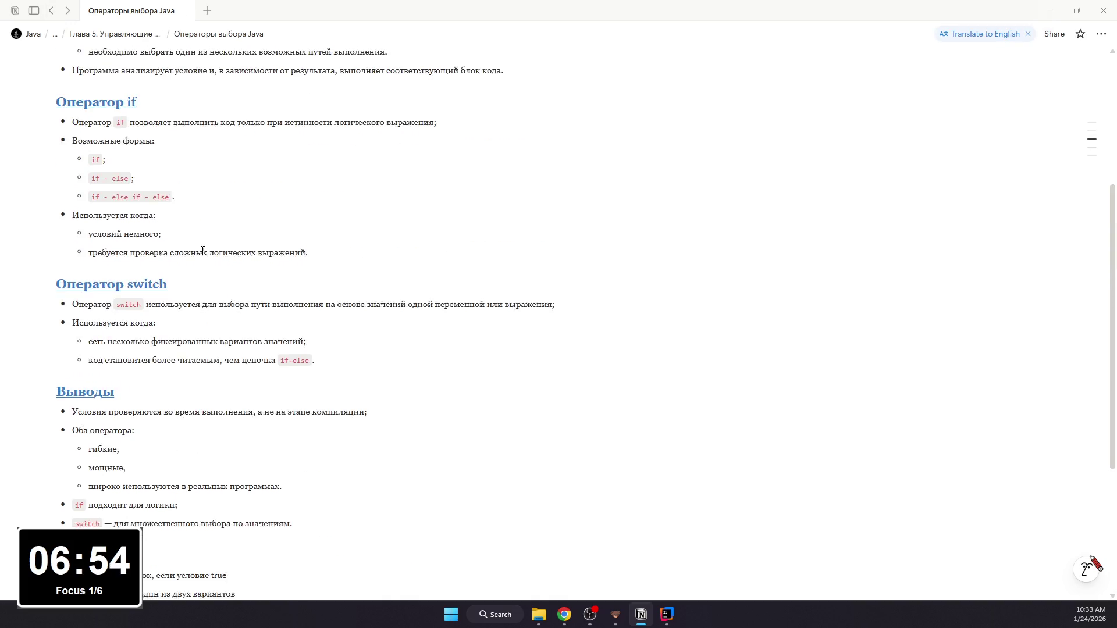
scroll(231, 262, up, 3)
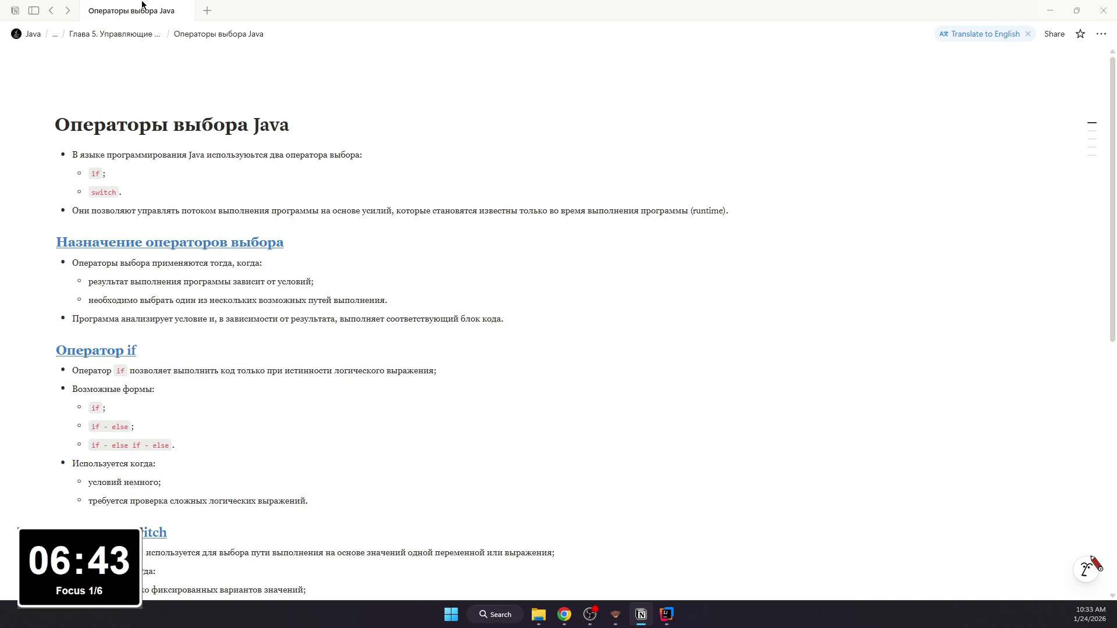
click(50, 10)
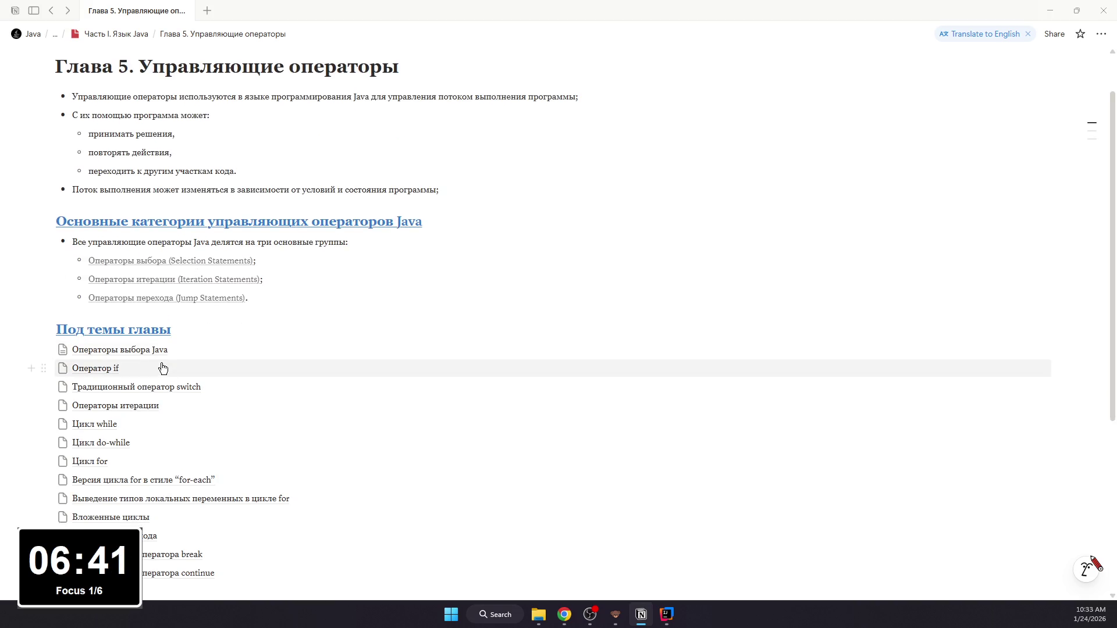
scroll(163, 370, down, 1)
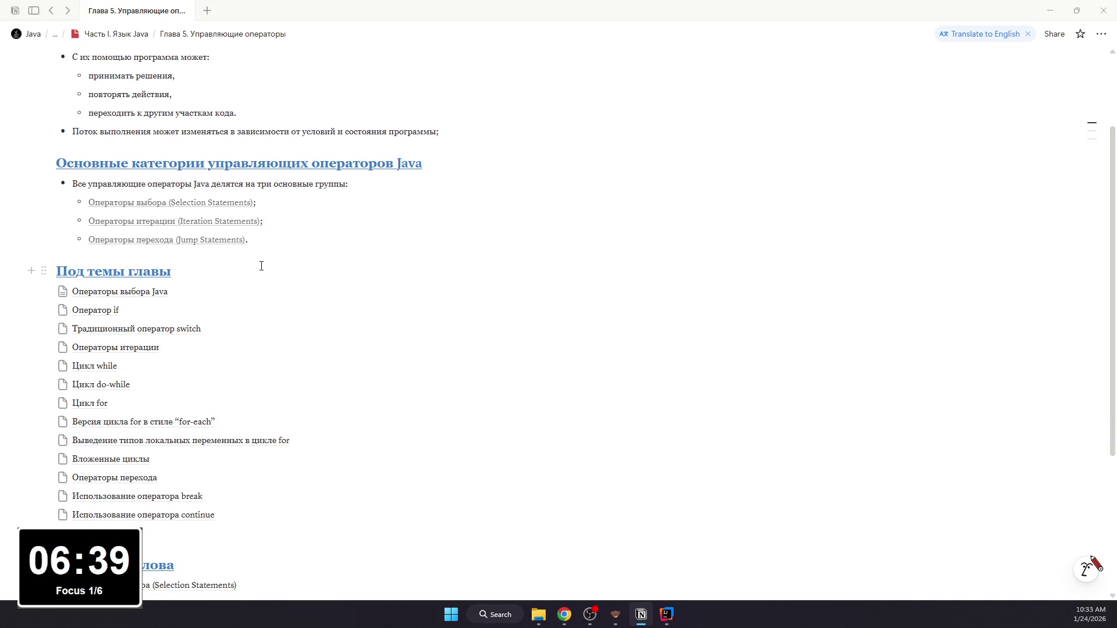
scroll(248, 262, down, 4)
scroll(250, 269, up, 2)
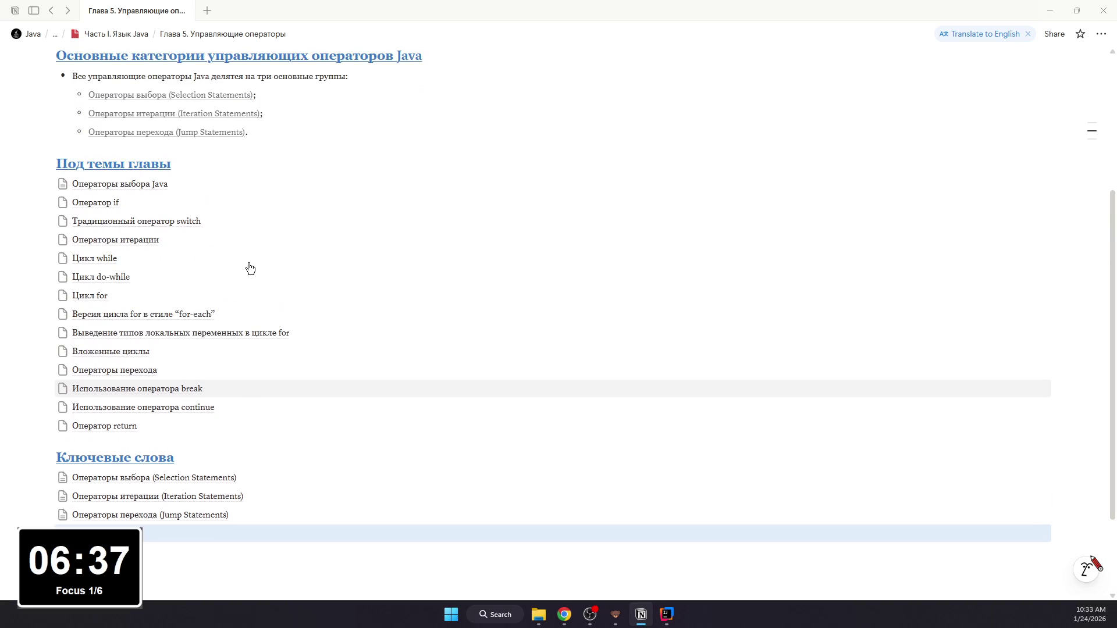
click(206, 530)
scroll(370, 243, up, 4)
scroll(314, 227, down, 3)
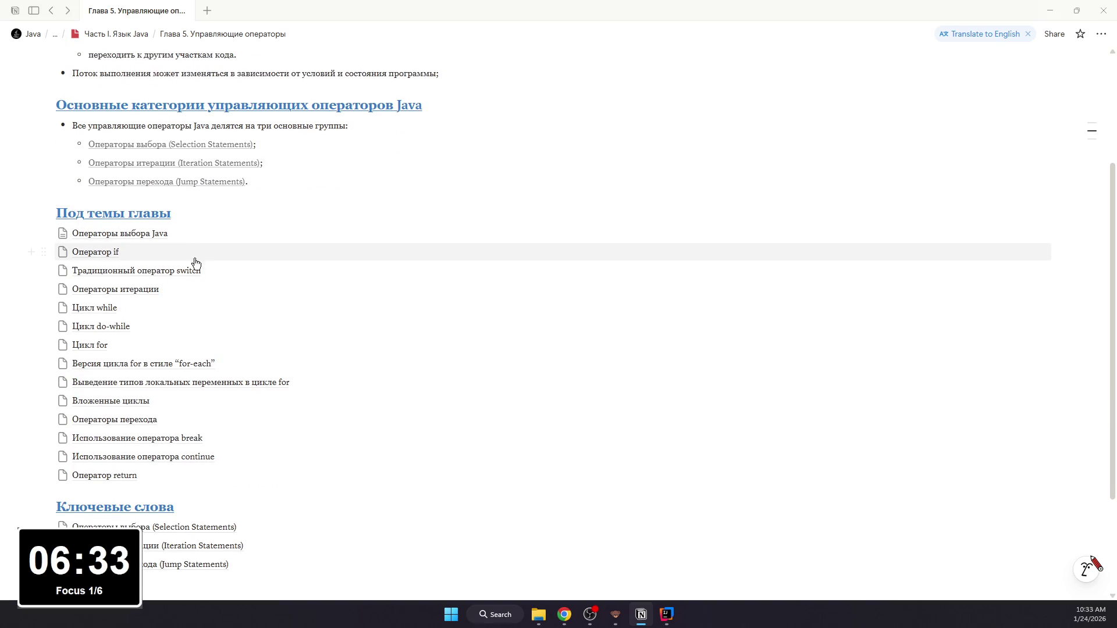
click(185, 250)
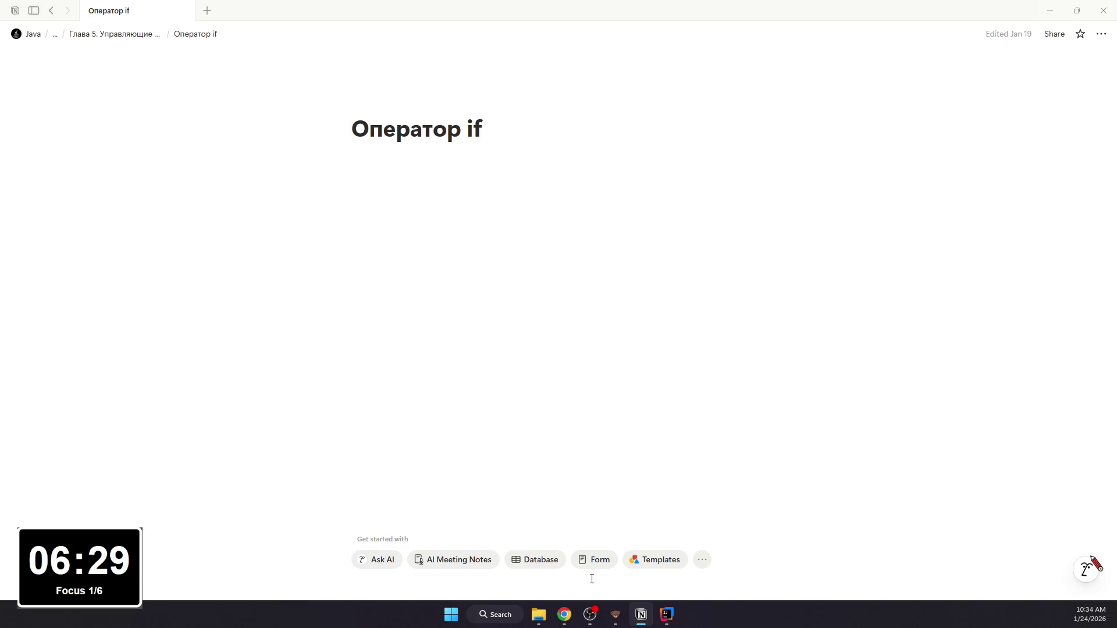
mouse_move(563, 614)
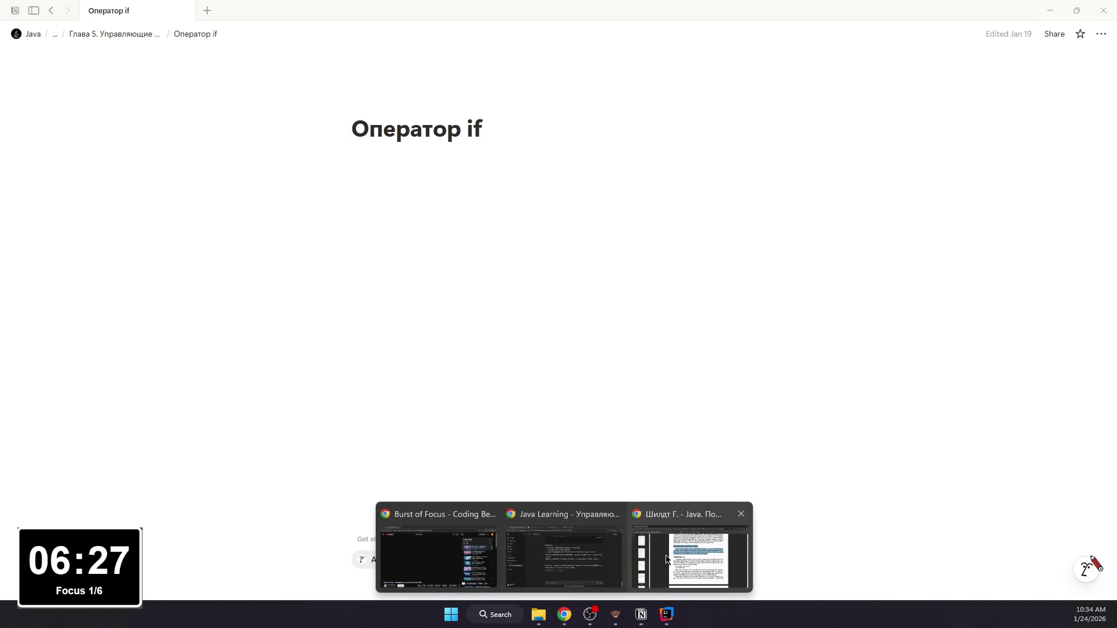
click(657, 560)
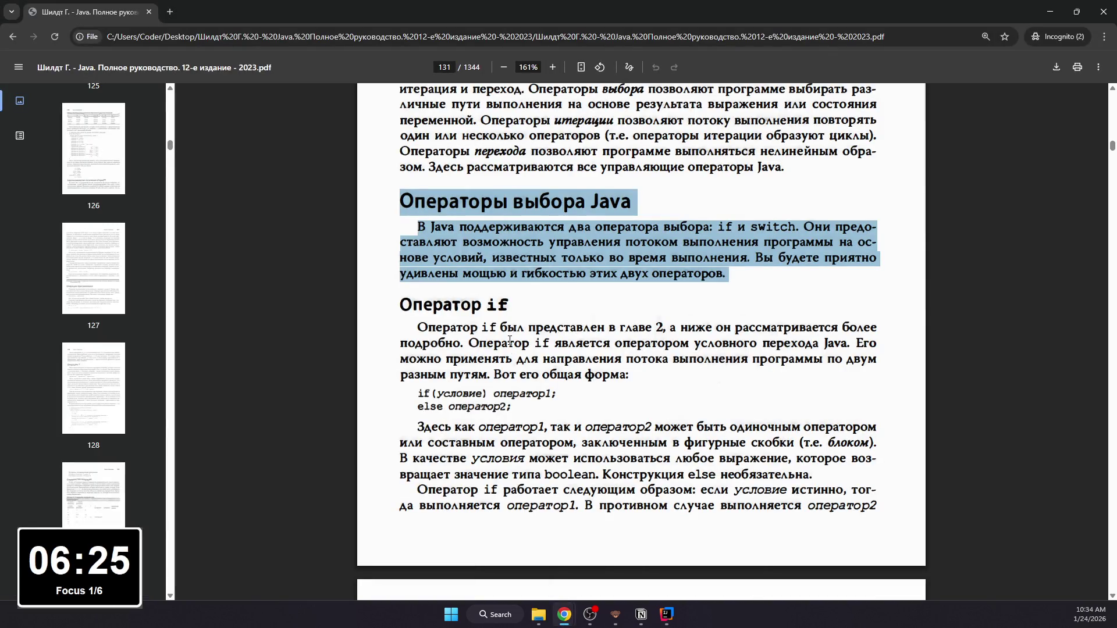
scroll(510, 340, down, 1)
scroll(511, 341, down, 1)
click(592, 615)
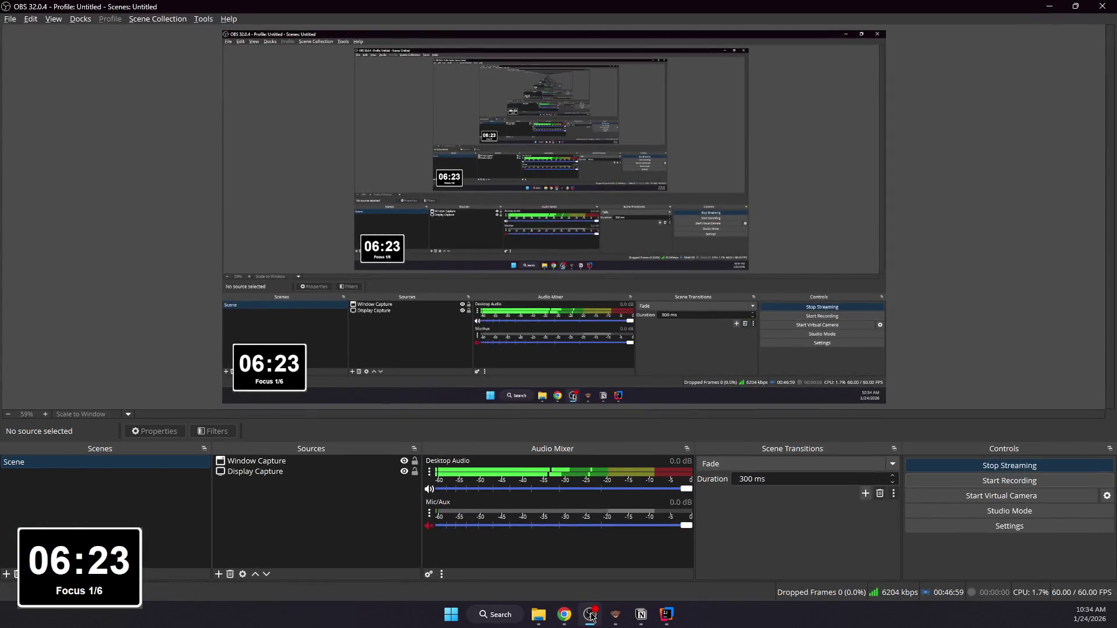
click(590, 616)
scroll(478, 258, up, 1)
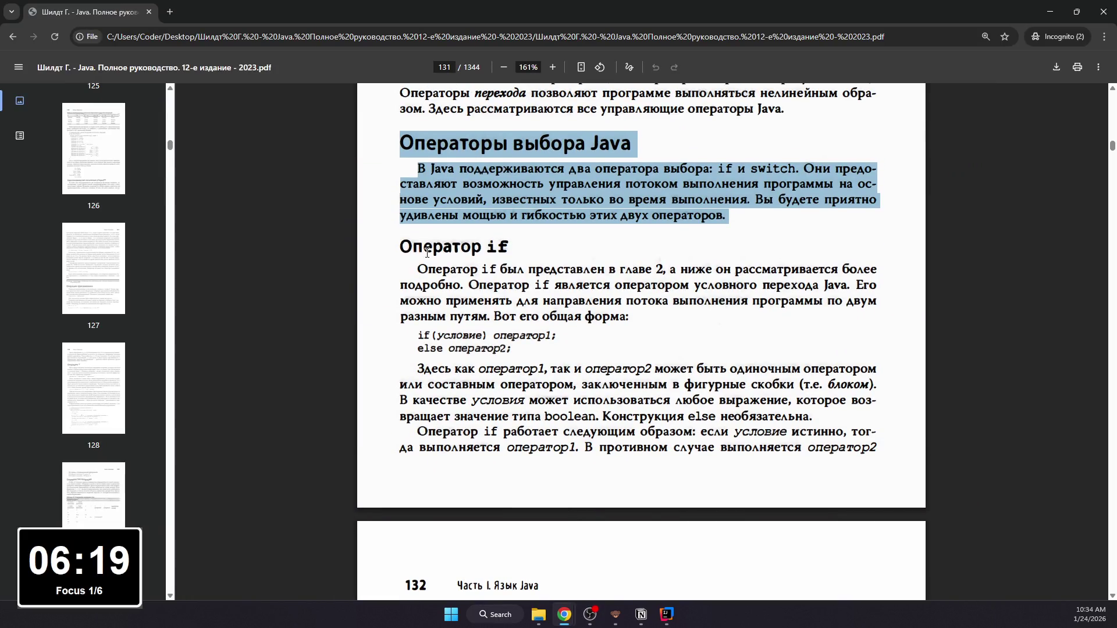
scroll(430, 252, down, 3)
scroll(418, 280, down, 3)
scroll(403, 309, down, 2)
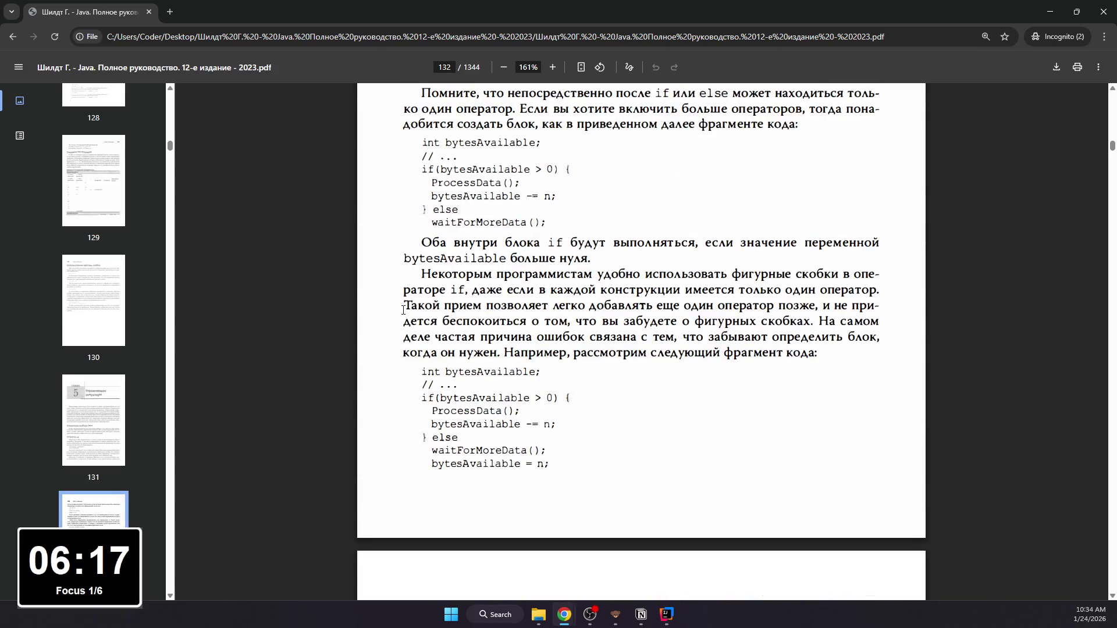
scroll(403, 309, down, 3)
scroll(405, 307, down, 2)
scroll(415, 304, up, 5)
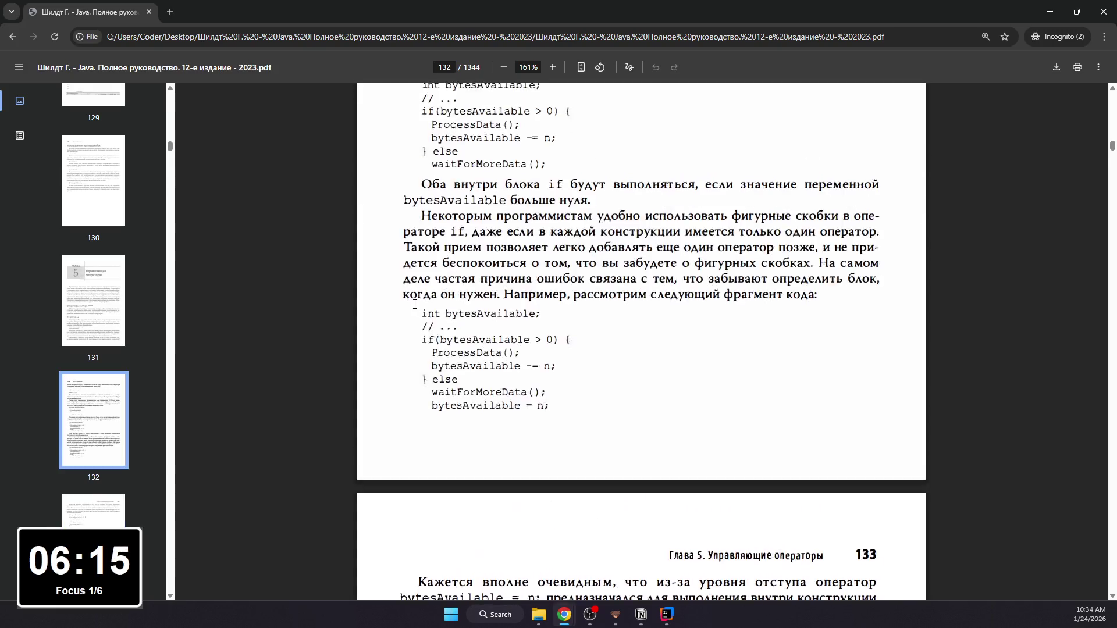
scroll(410, 297, up, 8)
scroll(384, 277, up, 2)
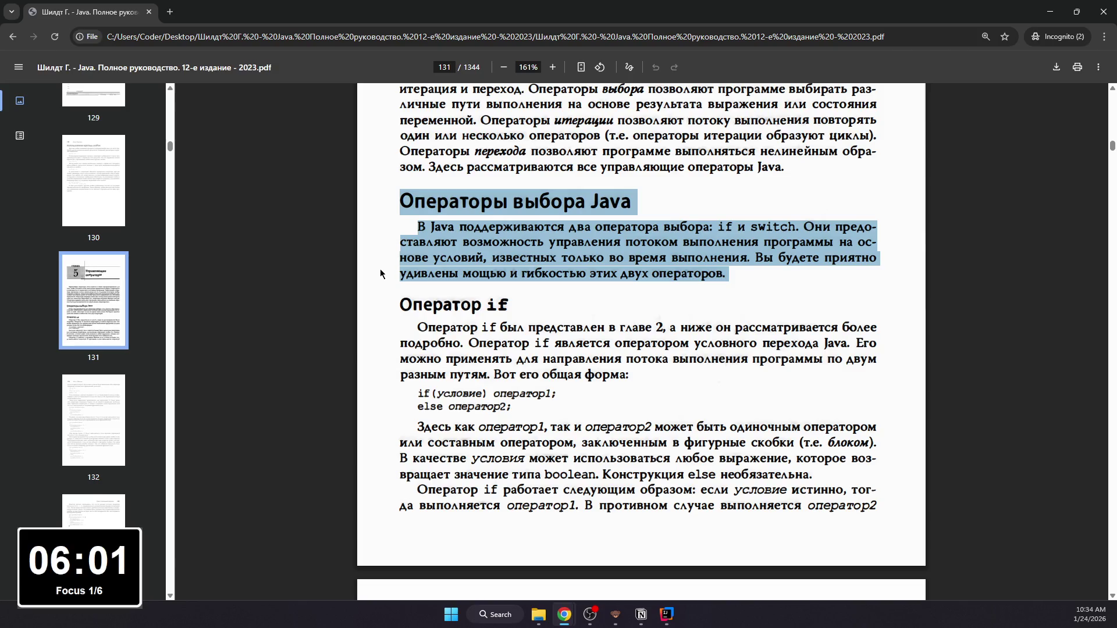
click(432, 417)
drag(419, 407, 496, 407)
click(503, 436)
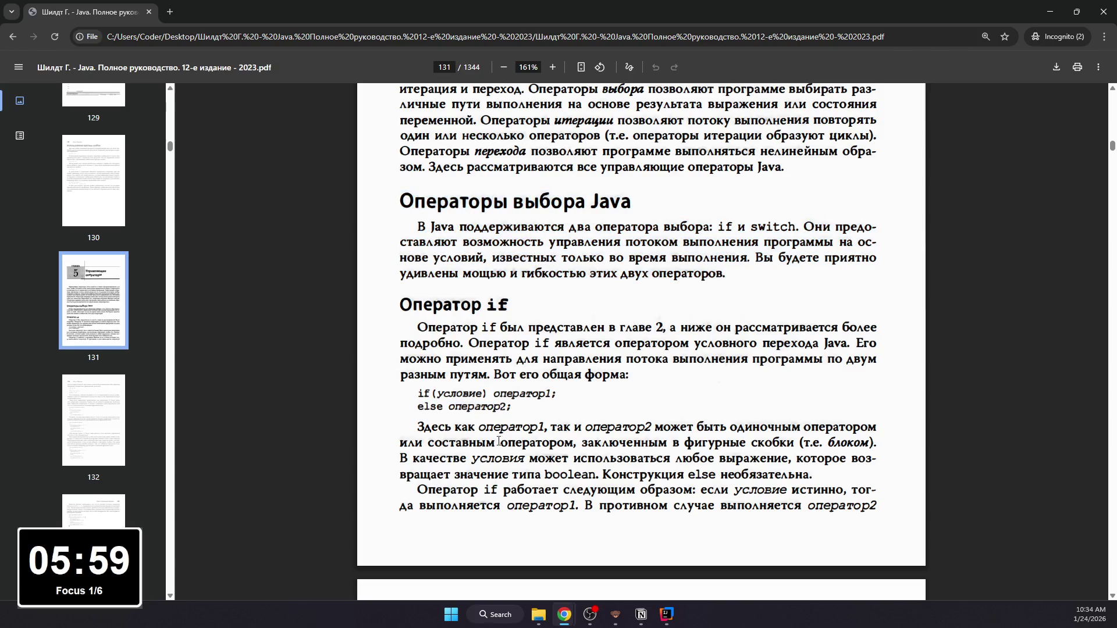
scroll(498, 419, down, 2)
drag(461, 253, 744, 254)
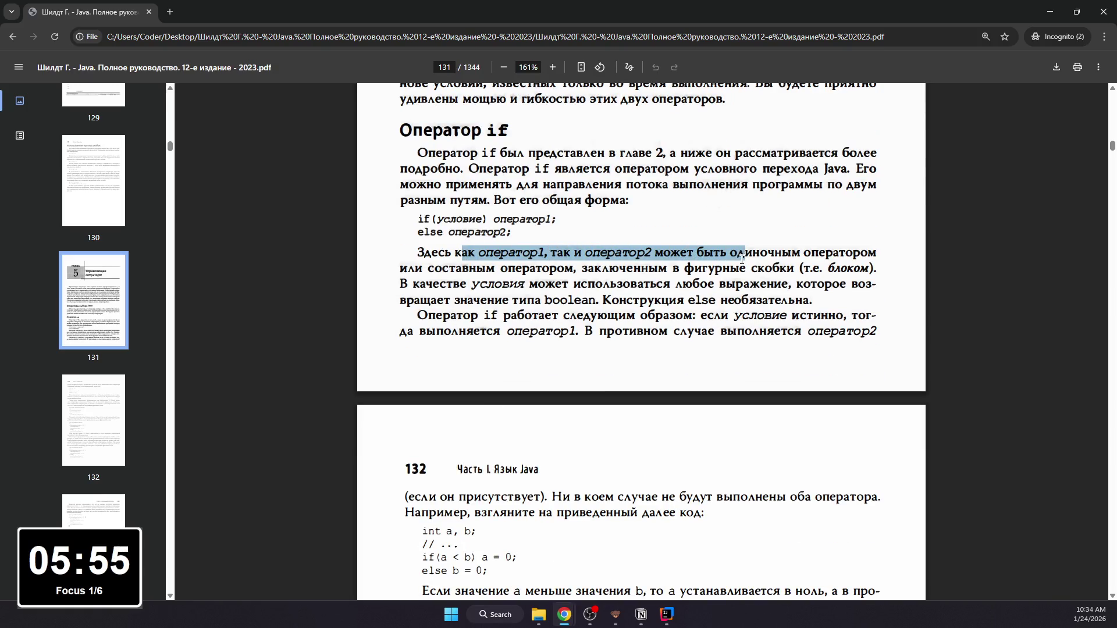
click(745, 253)
mouse_move(431, 273)
mouse_down()
mouse_move(638, 274)
mouse_move(638, 285)
mouse_up()
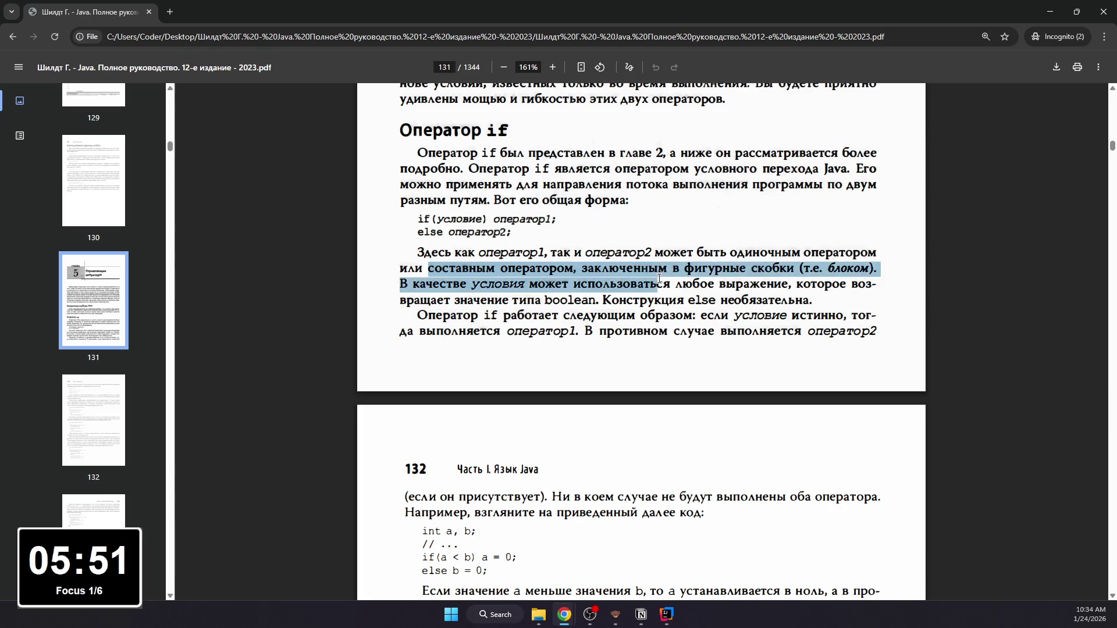
click(614, 268)
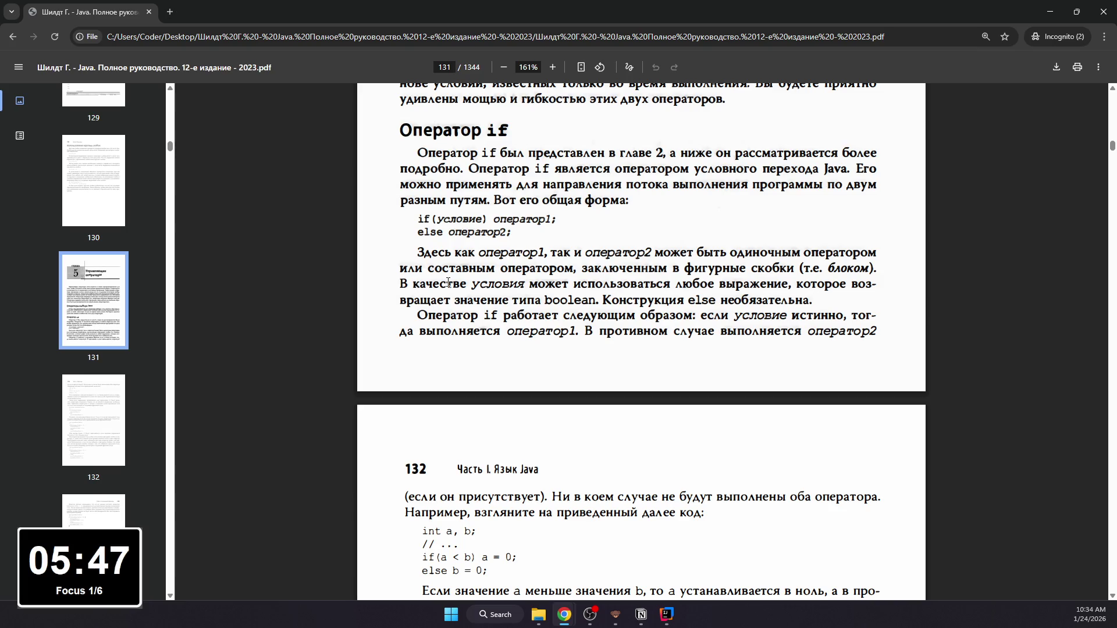
drag(407, 300, 577, 300)
click(611, 300)
right_click(590, 298)
scroll(509, 296, down, 2)
scroll(509, 296, down, 1)
scroll(509, 297, down, 2)
scroll(510, 293, down, 3)
scroll(515, 288, down, 2)
scroll(517, 286, down, 3)
scroll(514, 349, up, 2)
scroll(511, 401, up, 5)
scroll(508, 464, up, 4)
scroll(509, 463, up, 3)
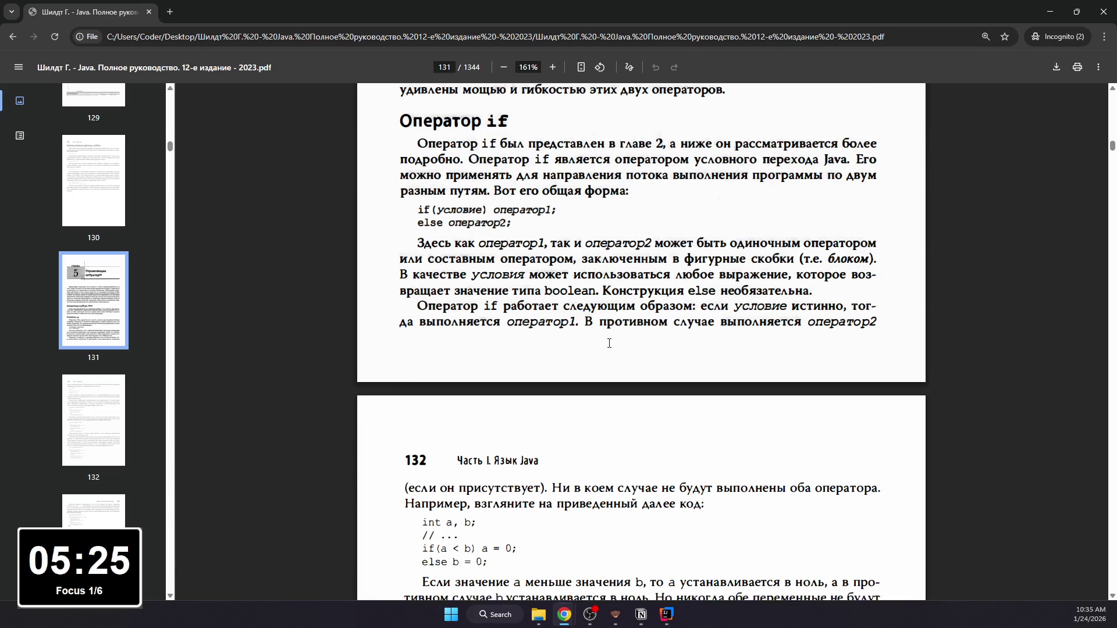
scroll(524, 352, down, 1)
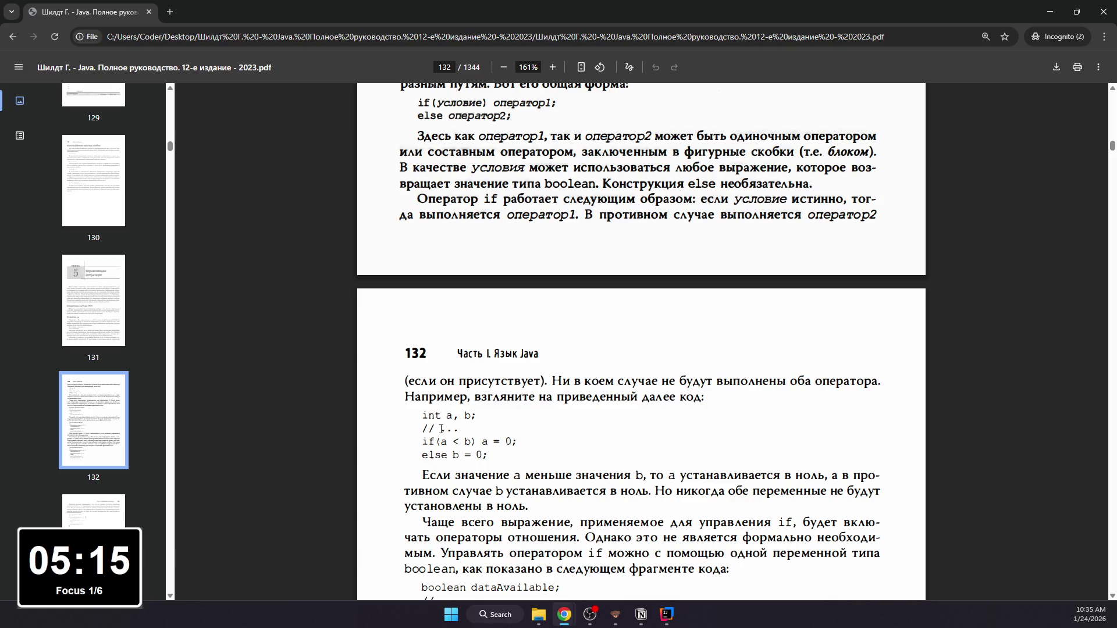
scroll(428, 412, down, 1)
scroll(428, 412, down, 1)
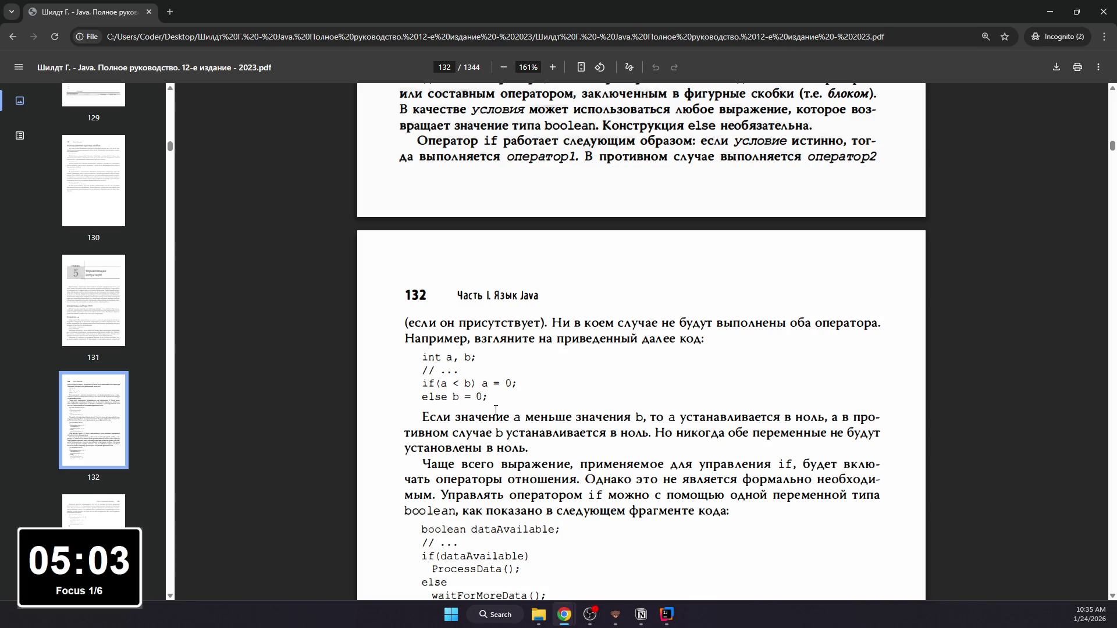
scroll(495, 411, down, 1)
Step: Dismiss an accidental context menu while reading page 132's if code examples
right_click(492, 407)
click(429, 404)
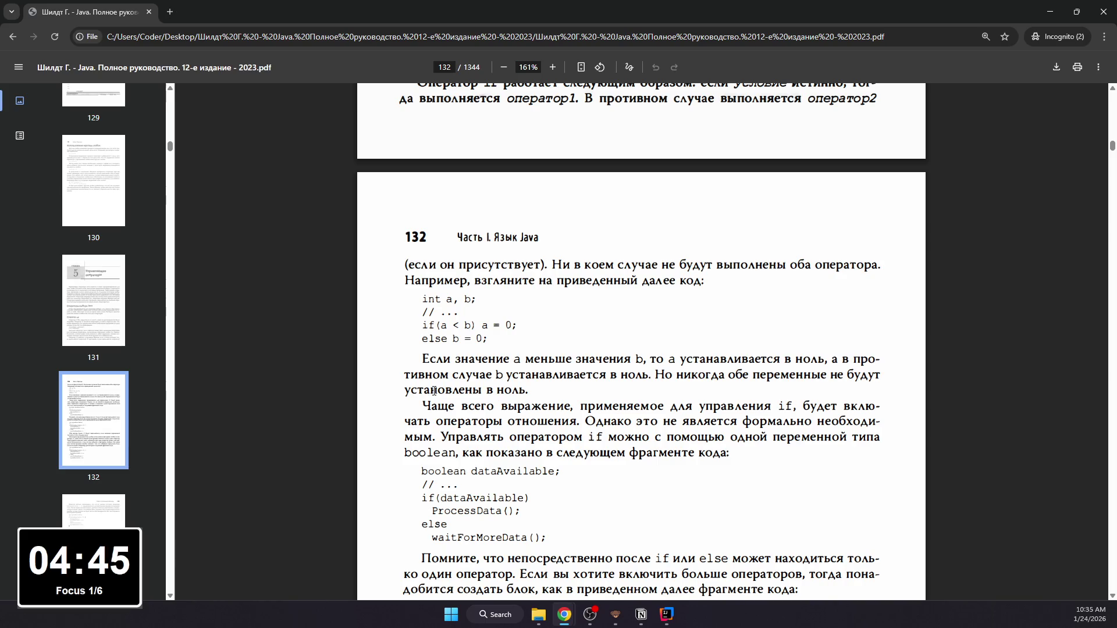
scroll(434, 394, down, 2)
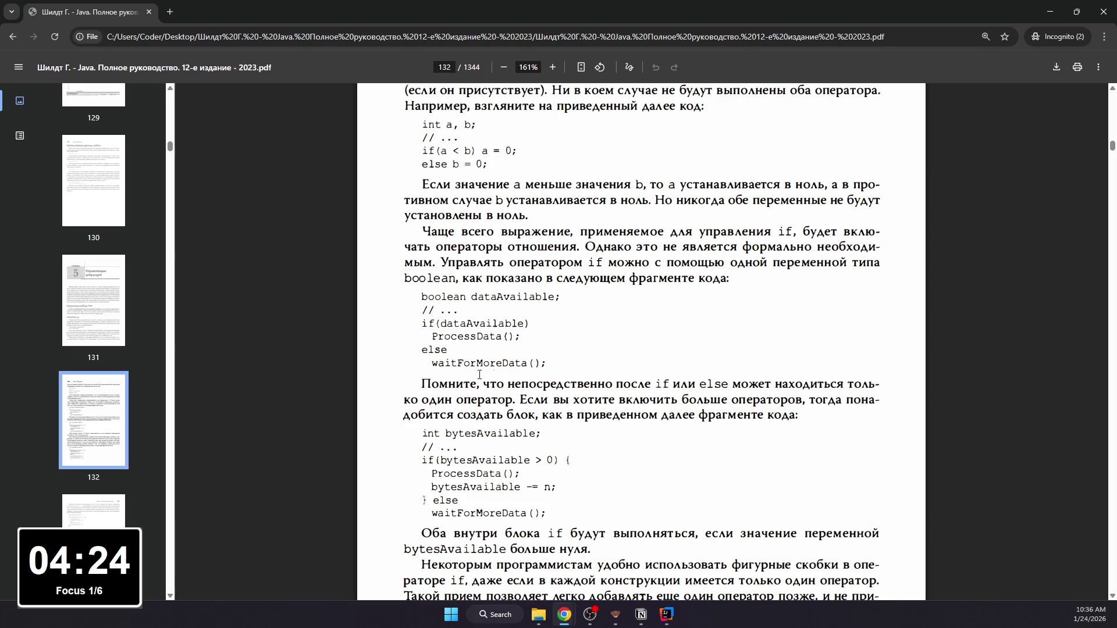
scroll(455, 381, down, 2)
scroll(455, 381, down, 2)
scroll(455, 380, down, 2)
scroll(563, 415, down, 1)
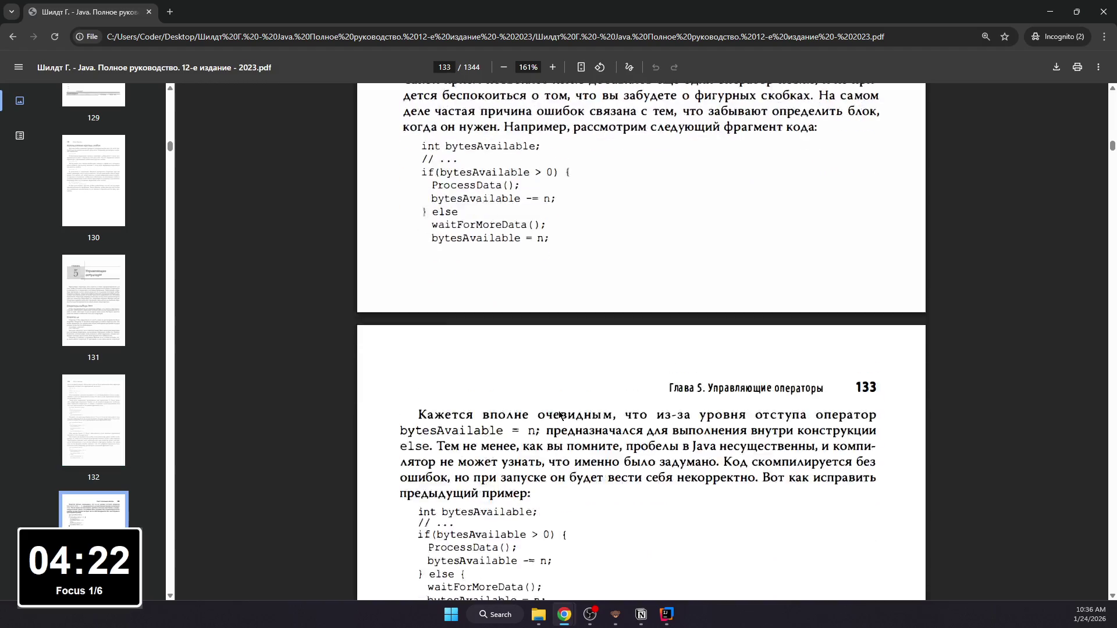
scroll(497, 277, up, 4)
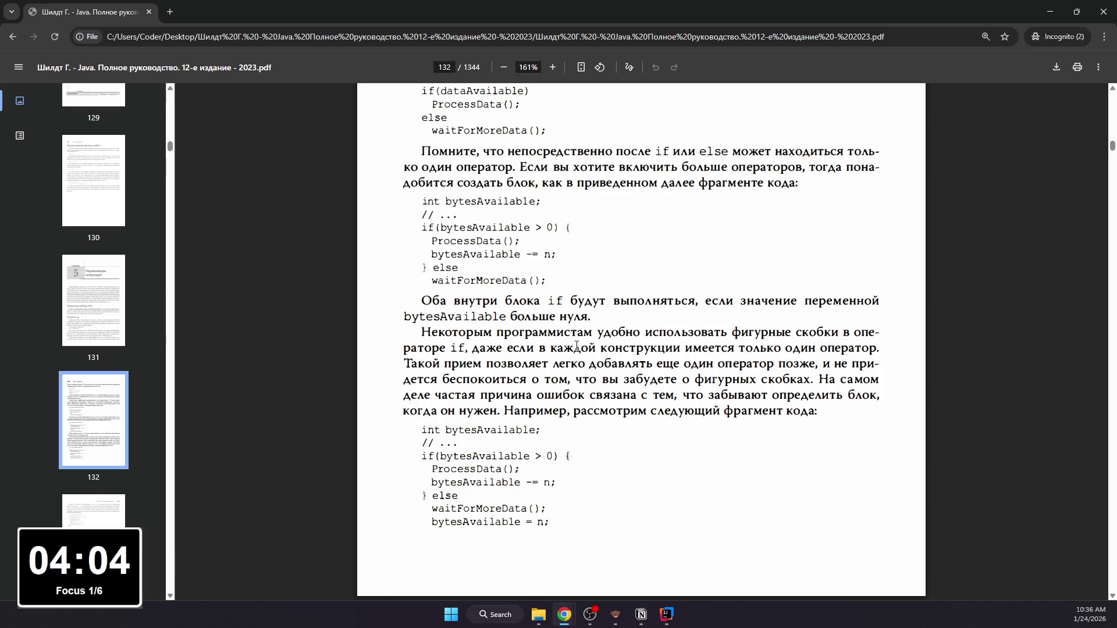
scroll(570, 347, down, 1)
scroll(570, 346, down, 1)
scroll(569, 346, down, 1)
scroll(626, 356, up, 3)
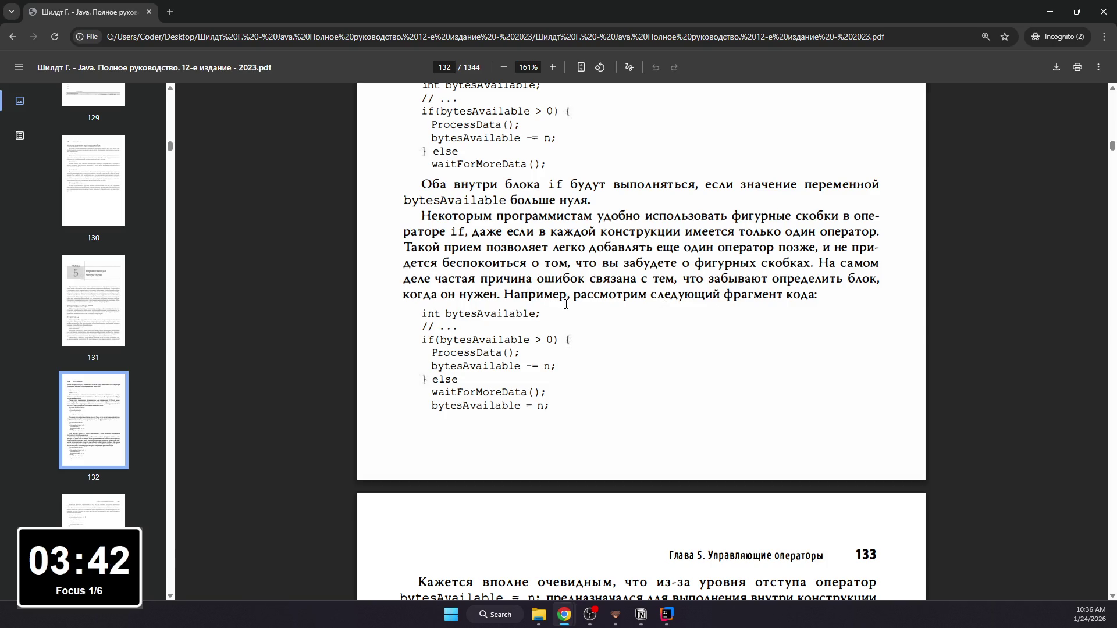
scroll(604, 338, down, 2)
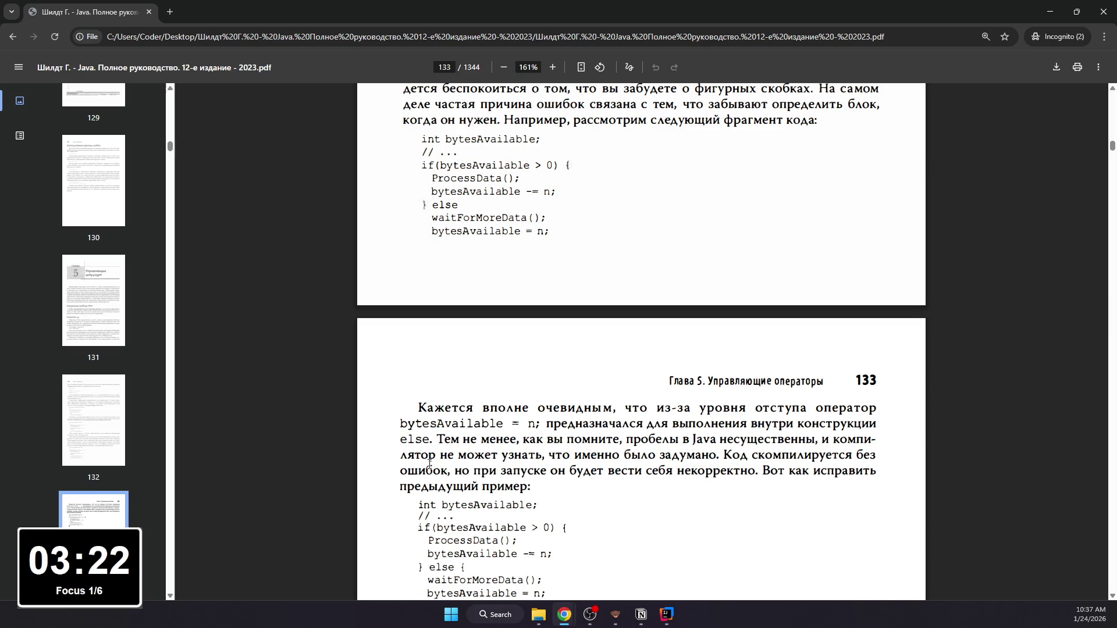
scroll(502, 446, down, 1)
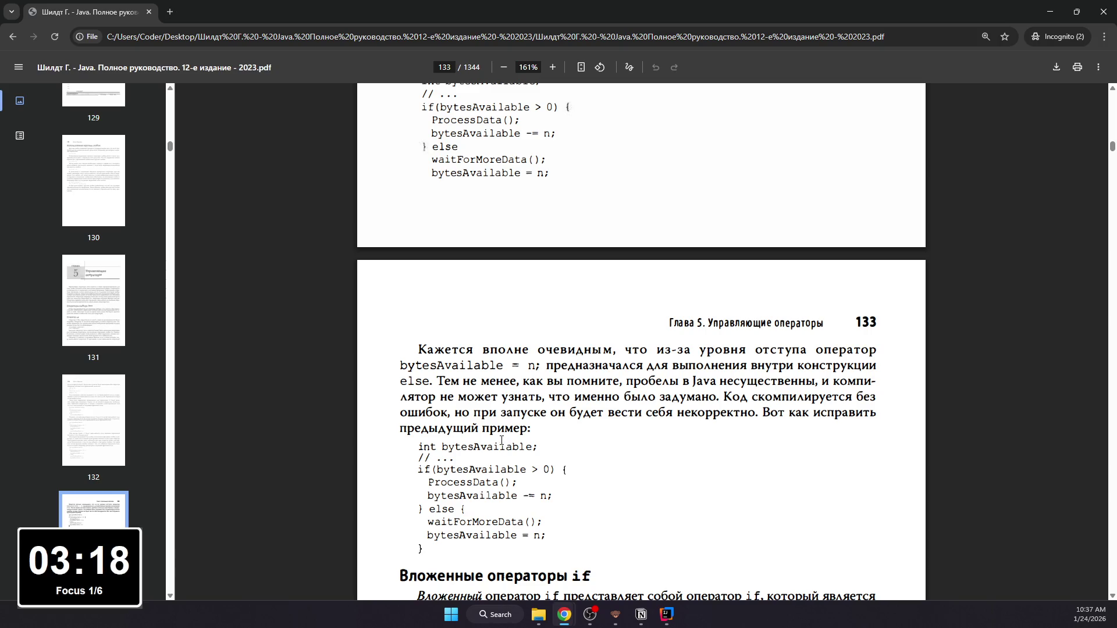
scroll(502, 441, down, 2)
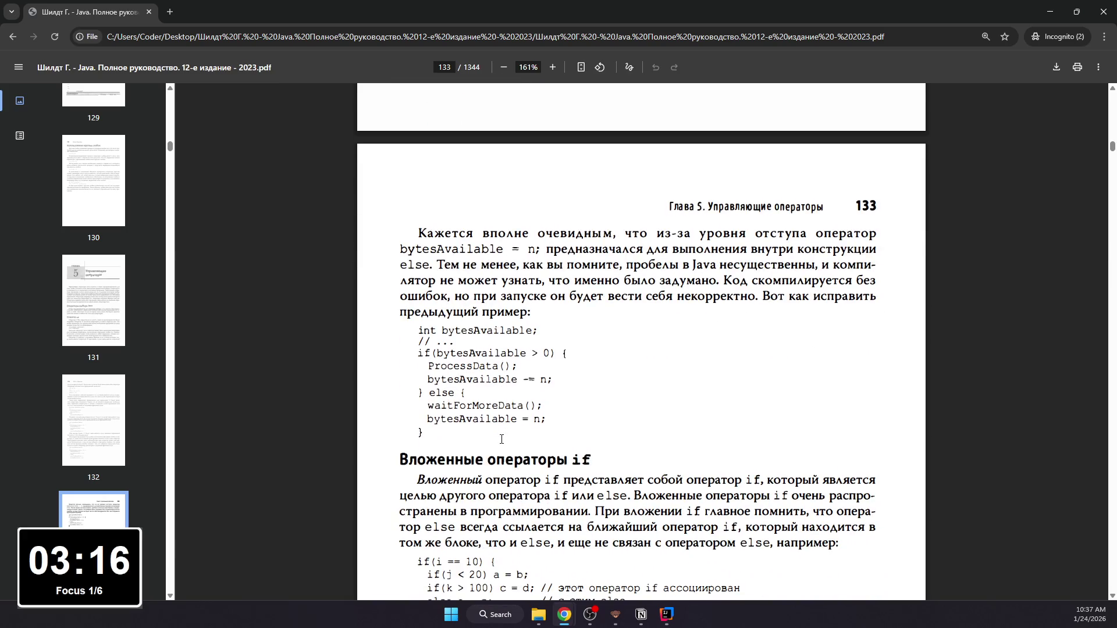
scroll(502, 442, up, 6)
scroll(502, 439, up, 3)
scroll(502, 439, up, 4)
scroll(516, 411, up, 3)
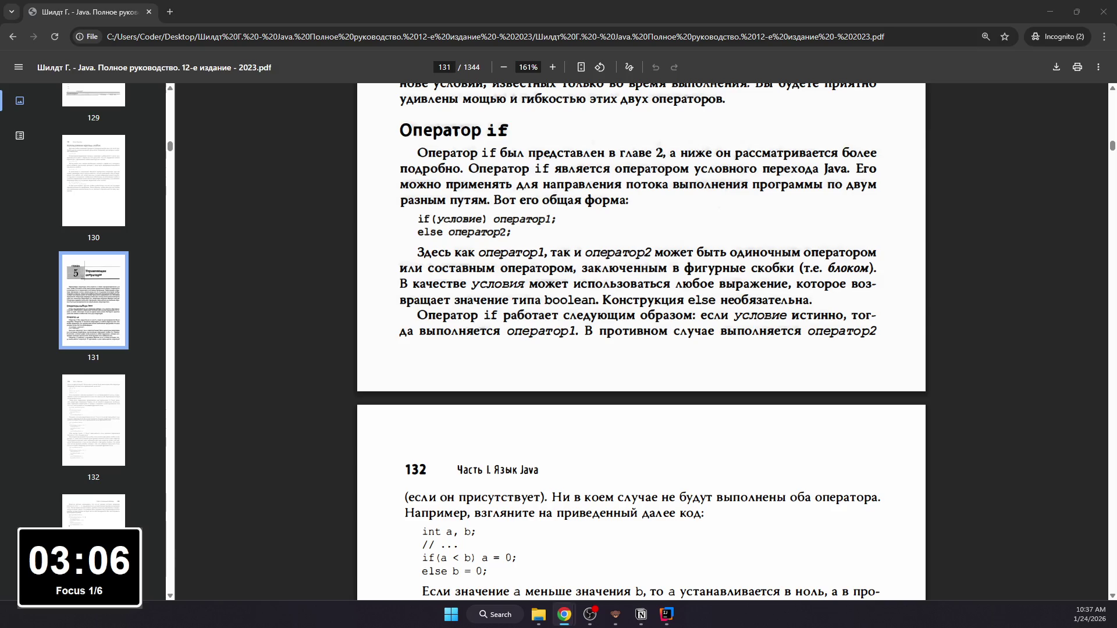
Step: Load the English Java: The Complete Reference PDF in a new tab and jump to its contents on page 10
click(170, 11)
text(file:///C:/Users/Coder/Desktop/Schildt%20H.%20-%20Java.%20The%20Complete%20Reference,%2012th%20edition%20-%202021.pdf)
key(Return)
click(87, 12)
click(629, 103)
key(ctrl+Tab)
scroll(92, 406, down, 4)
scroll(92, 409, down, 1)
scroll(100, 412, down, 2)
click(100, 437)
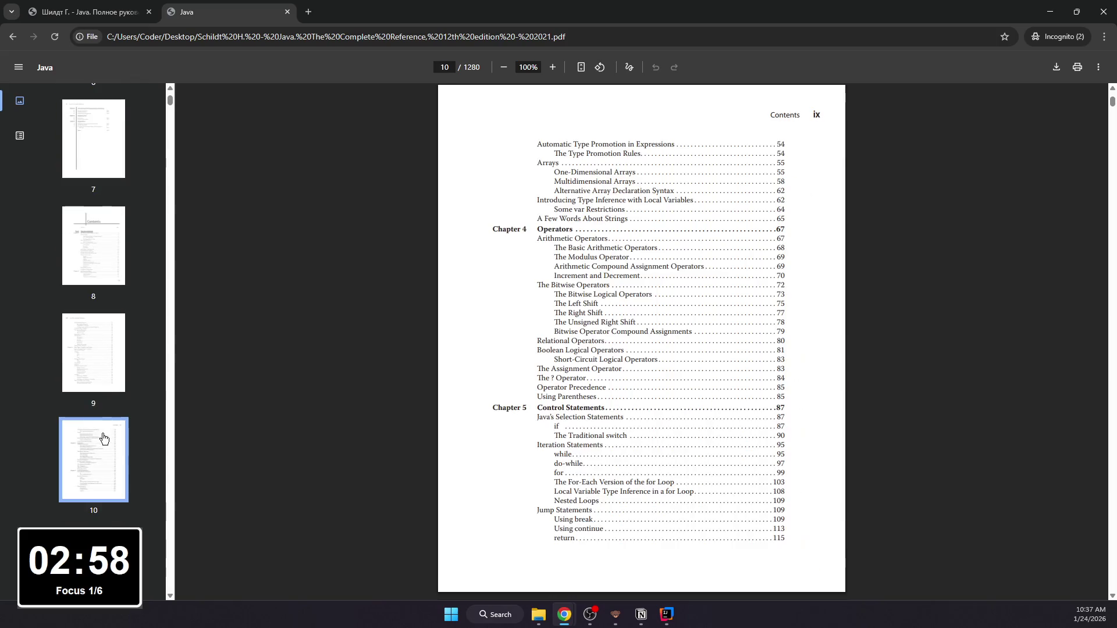
scroll(590, 283, down, 1)
scroll(590, 282, down, 1)
ctrl+scroll(590, 282, up, 2)
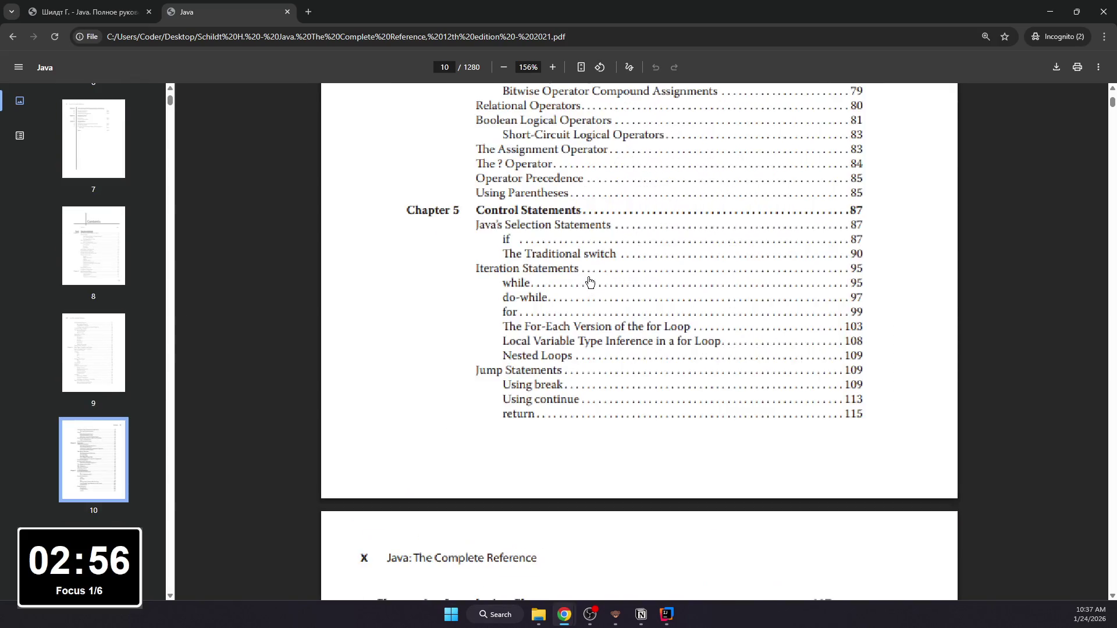
ctrl+scroll(576, 280, up, 3)
ctrl+scroll(489, 279, up, 1)
Step: Jump to the English if section on page 122, then return to the Russian book at page 131
click(420, 280)
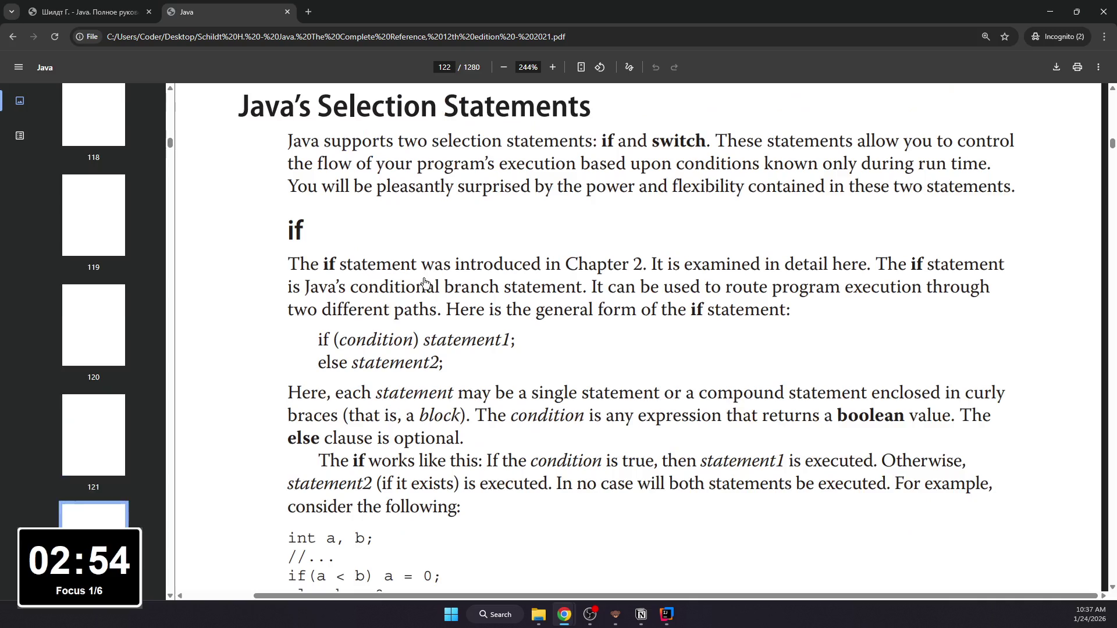
scroll(507, 283, down, 3)
ctrl+scroll(513, 299, down, 2)
scroll(512, 299, up, 1)
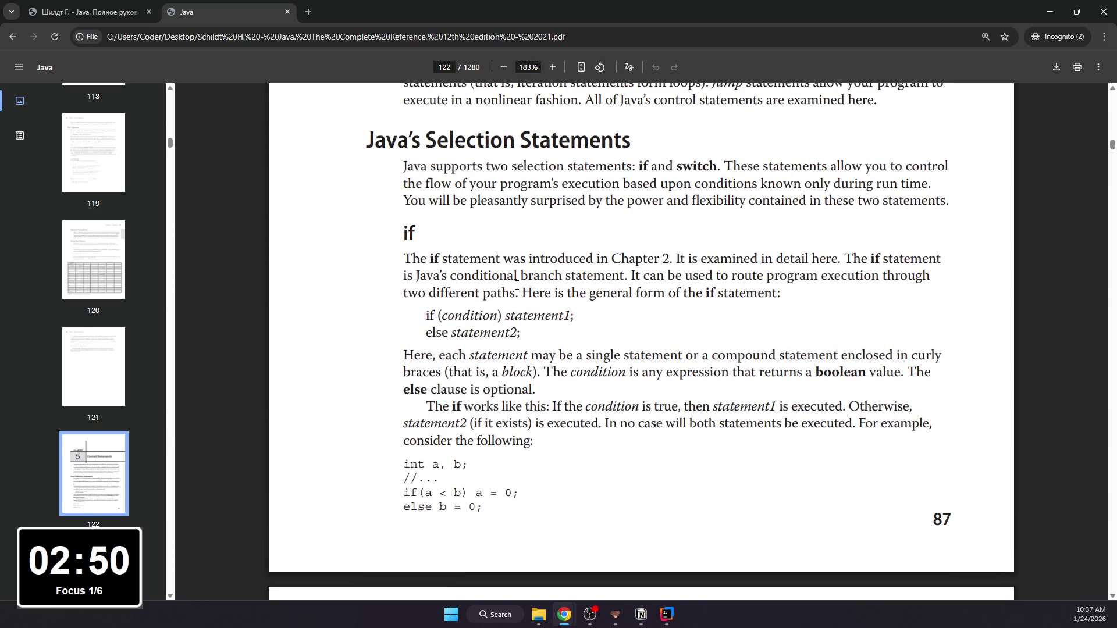
click(97, 11)
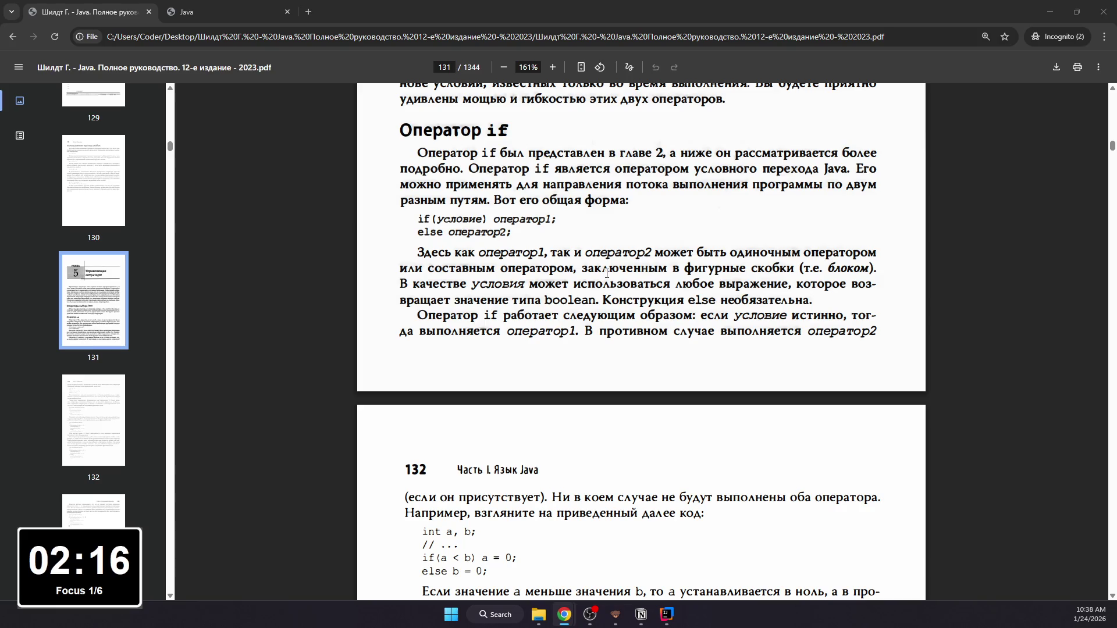
Step: Read the Оператор if intro in Russian and the general form of if in English
mouse_move(399, 130)
mouse_down()
mouse_move(629, 201)
mouse_move(401, 136)
mouse_up()
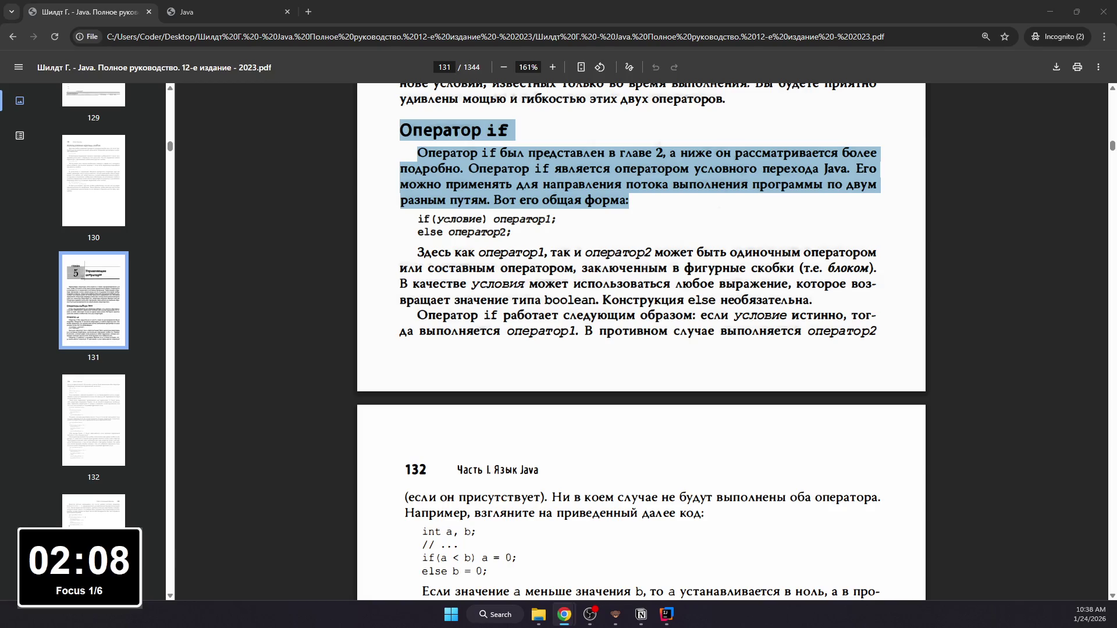
click(209, 12)
mouse_move(426, 315)
mouse_down()
mouse_move(544, 338)
mouse_move(527, 333)
mouse_up()
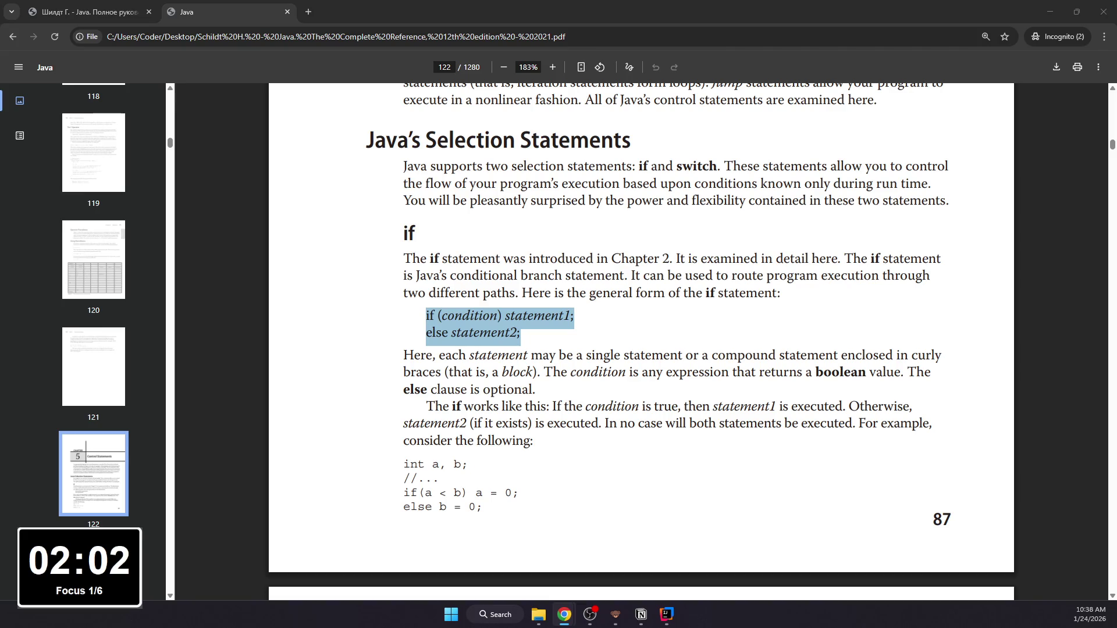
key(ctrl+Tab)
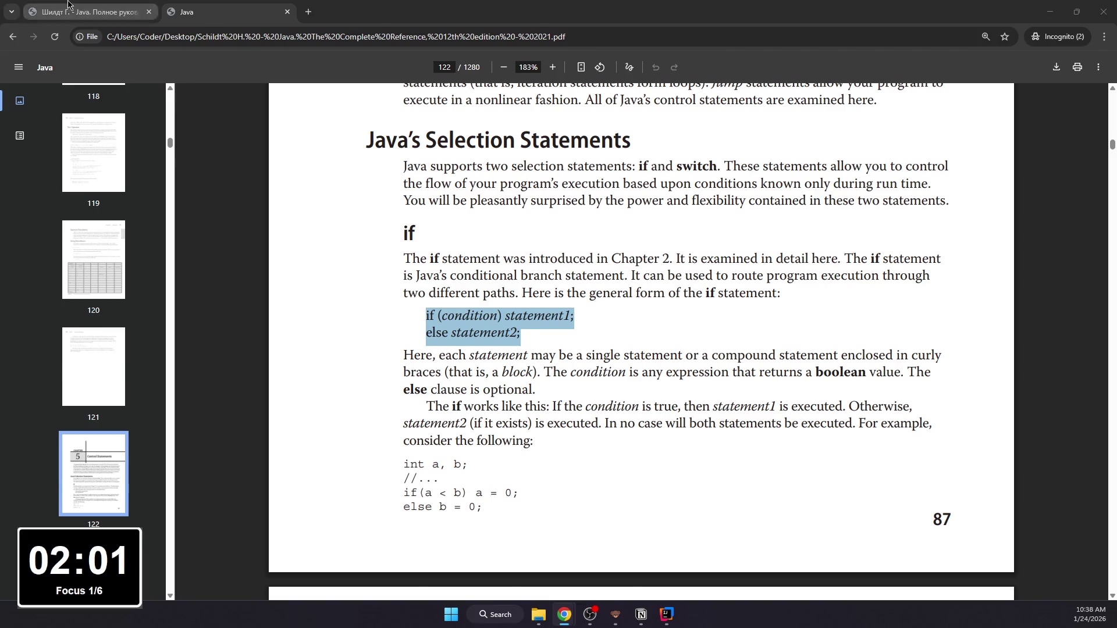
Step: Read the Russian paragraphs on оператор1/оператор2 and how if works, through page 132's opening lines
drag(424, 254, 587, 269)
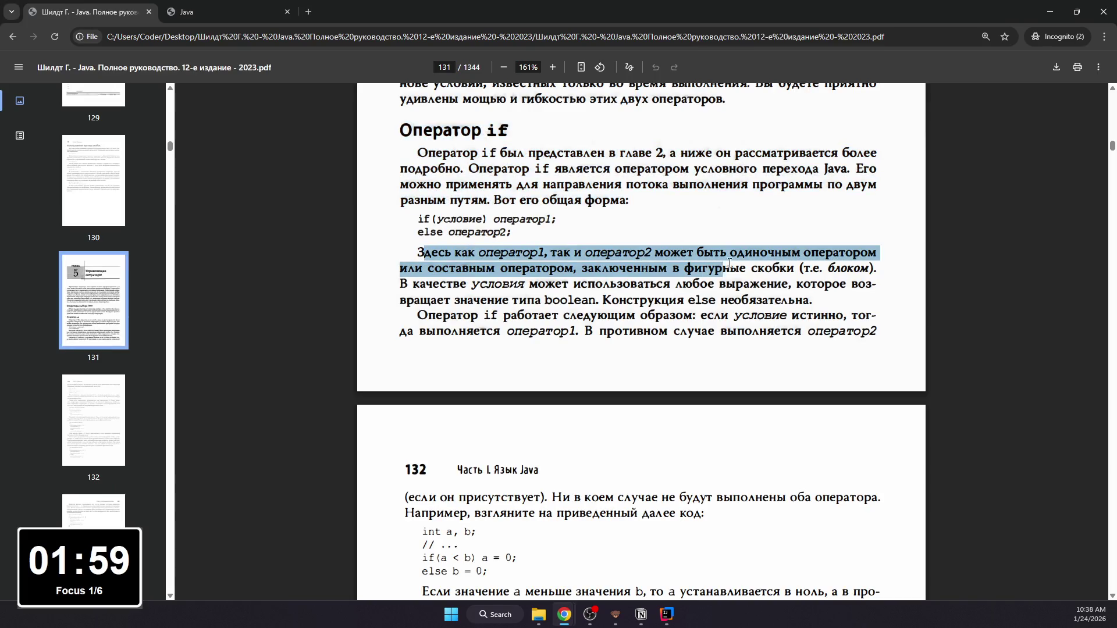
mouse_move(418, 254)
mouse_down()
mouse_move(498, 272)
mouse_move(803, 284)
mouse_move(814, 301)
mouse_up()
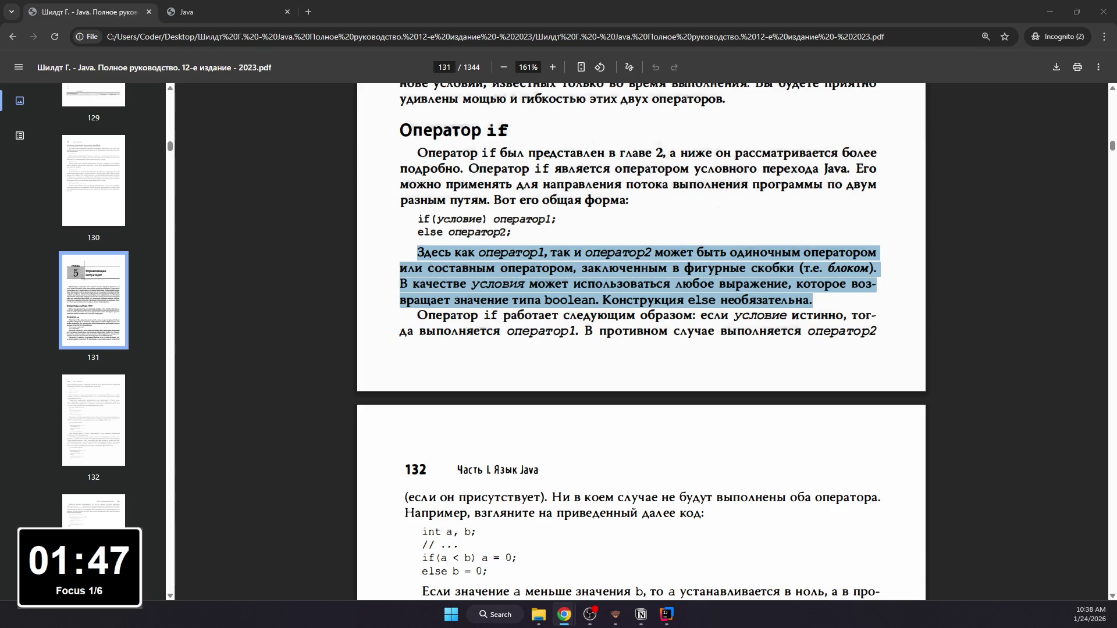
drag(418, 316, 853, 328)
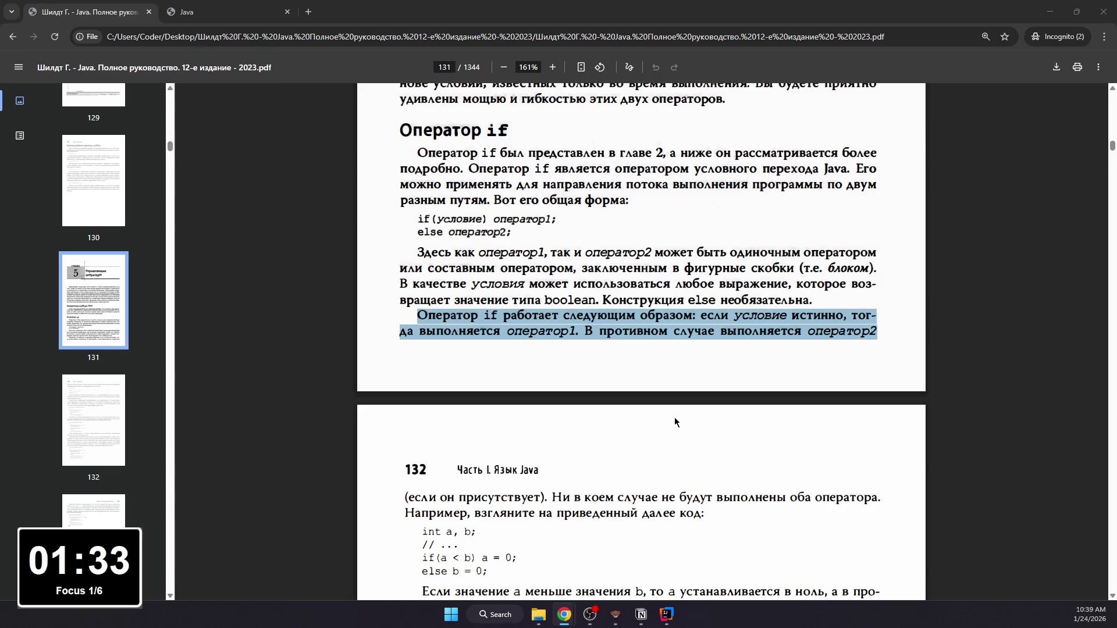
drag(396, 503, 704, 514)
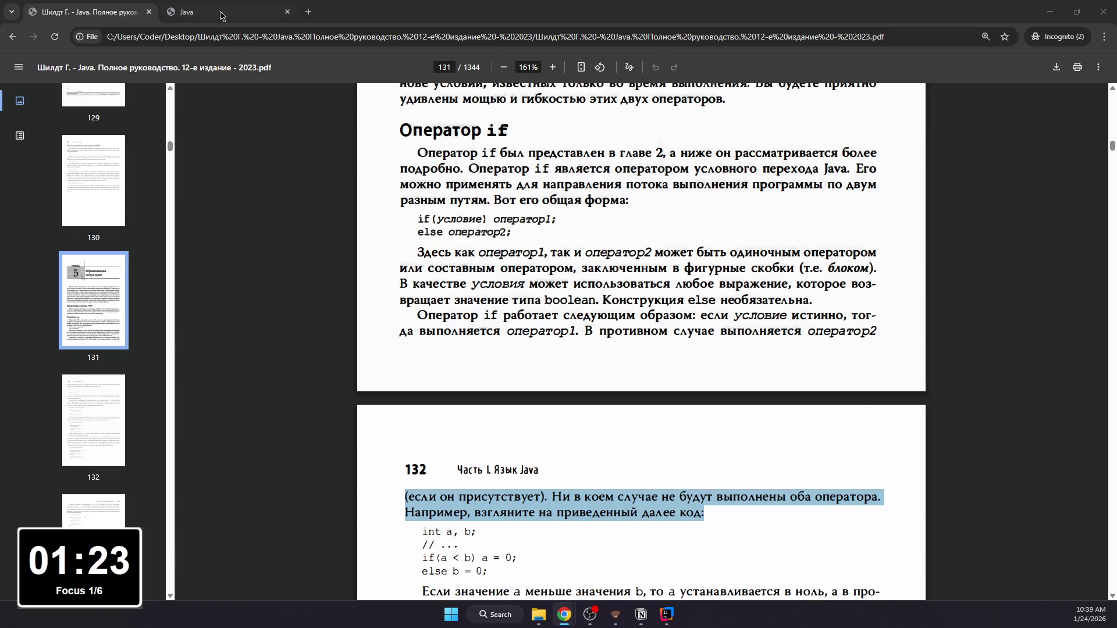
Step: Read the English int a, b example and the matching Russian explanation, then return to English
key(ctrl+Tab)
scroll(419, 246, down, 3)
drag(482, 278, 401, 229)
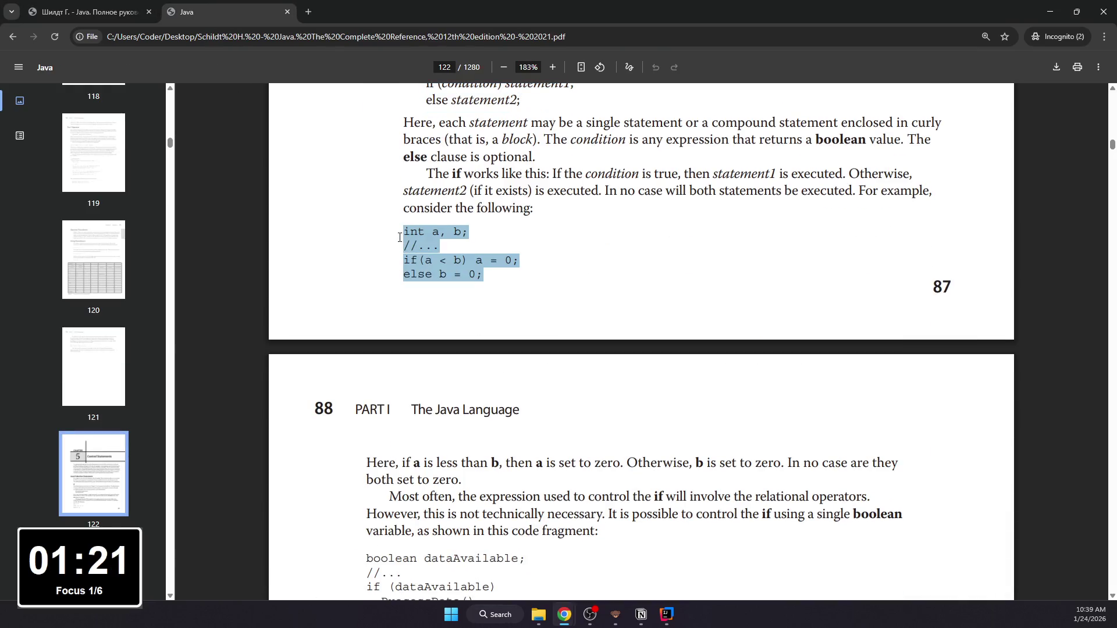
click(94, 11)
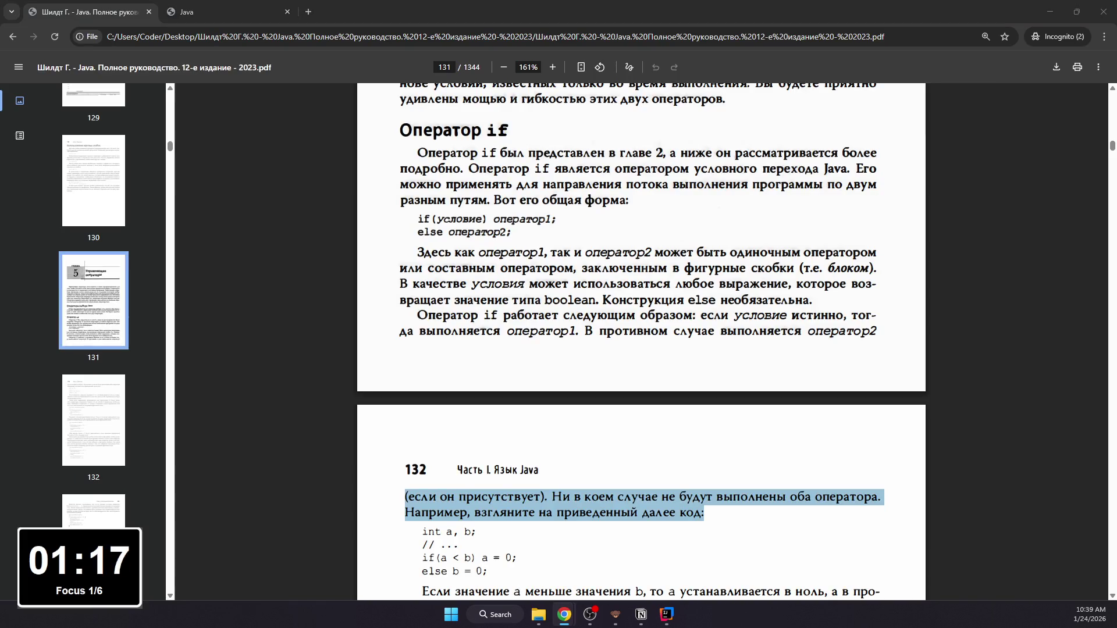
scroll(422, 426, down, 3)
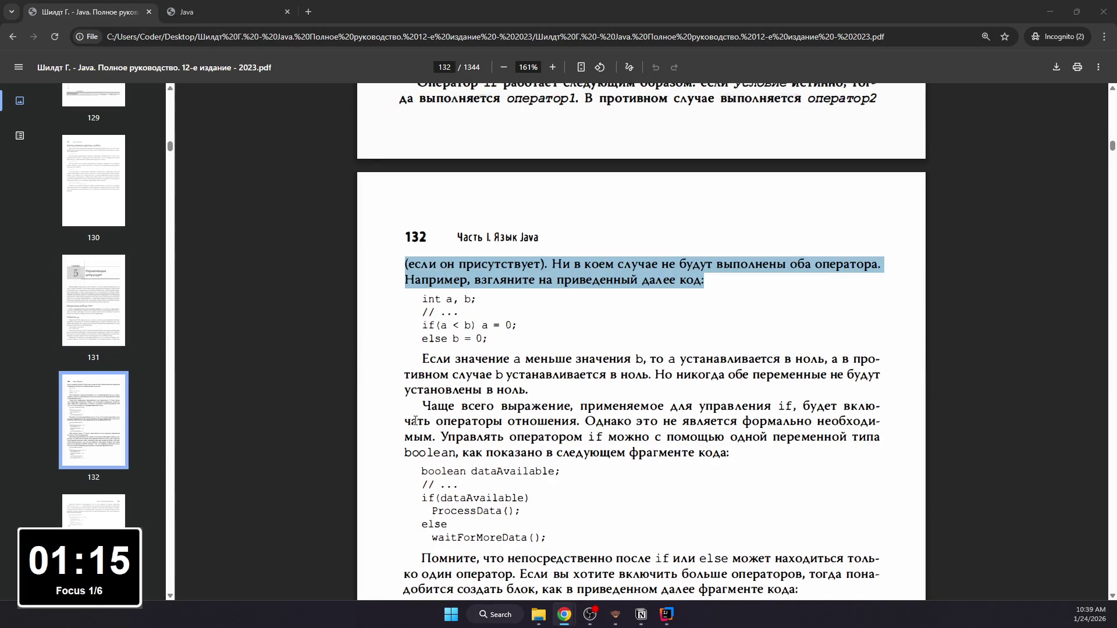
drag(421, 358, 536, 392)
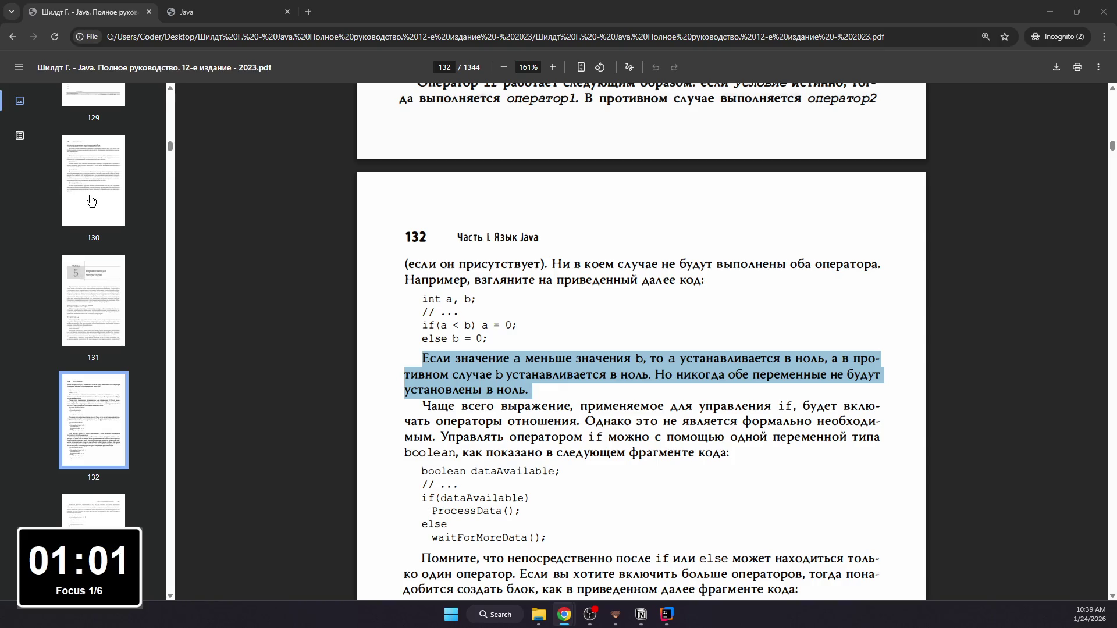
drag(422, 408, 732, 453)
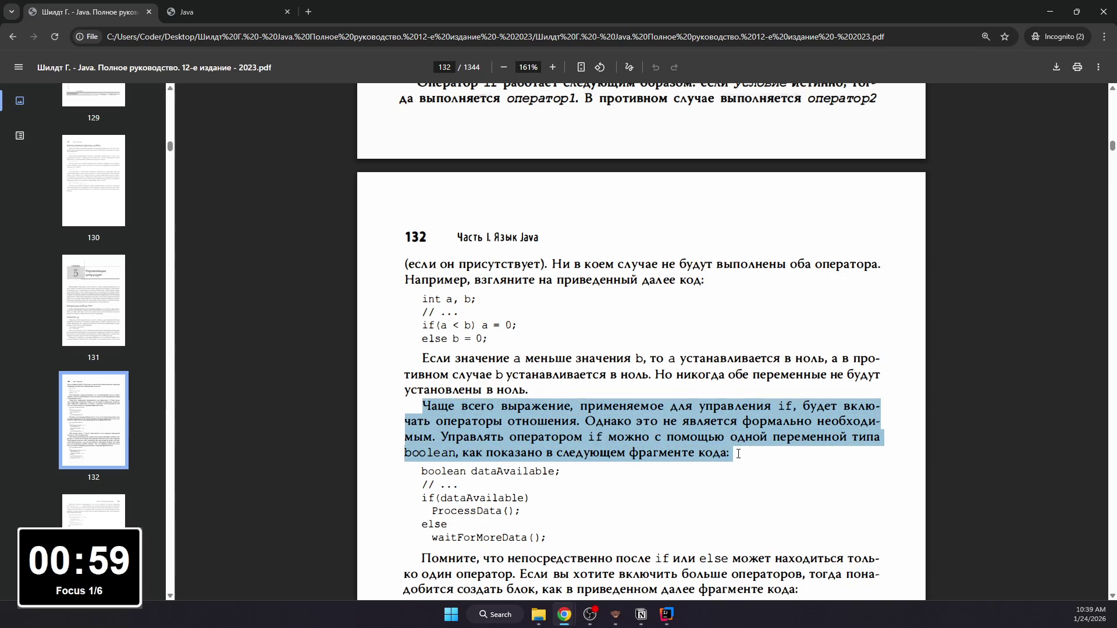
scroll(526, 367, down, 3)
scroll(526, 368, down, 3)
scroll(479, 375, up, 4)
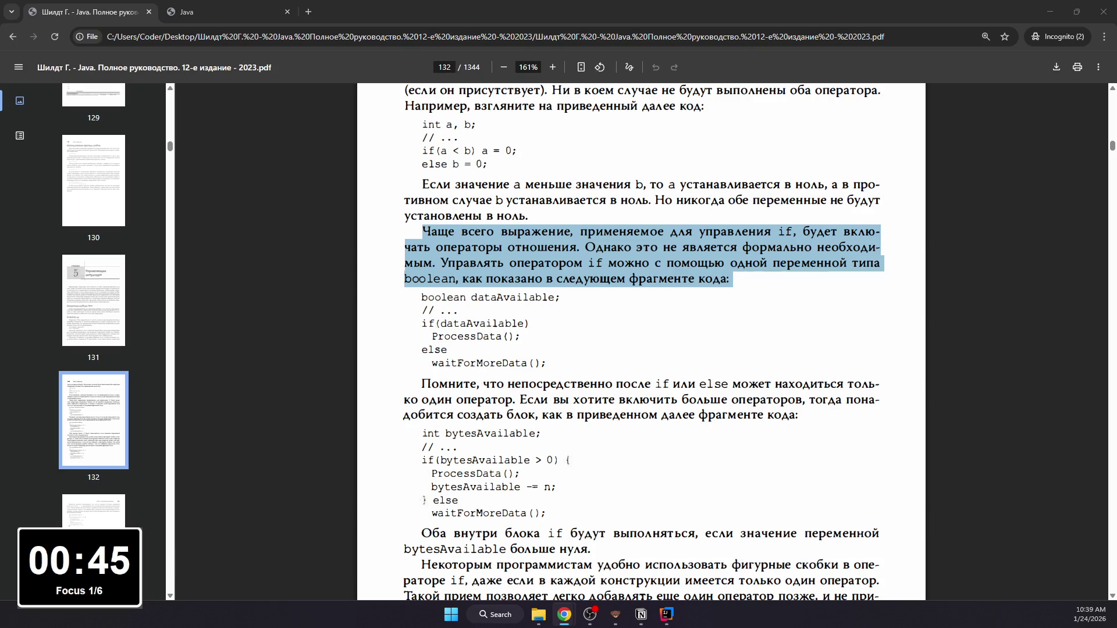
click(227, 12)
scroll(287, 143, down, 1)
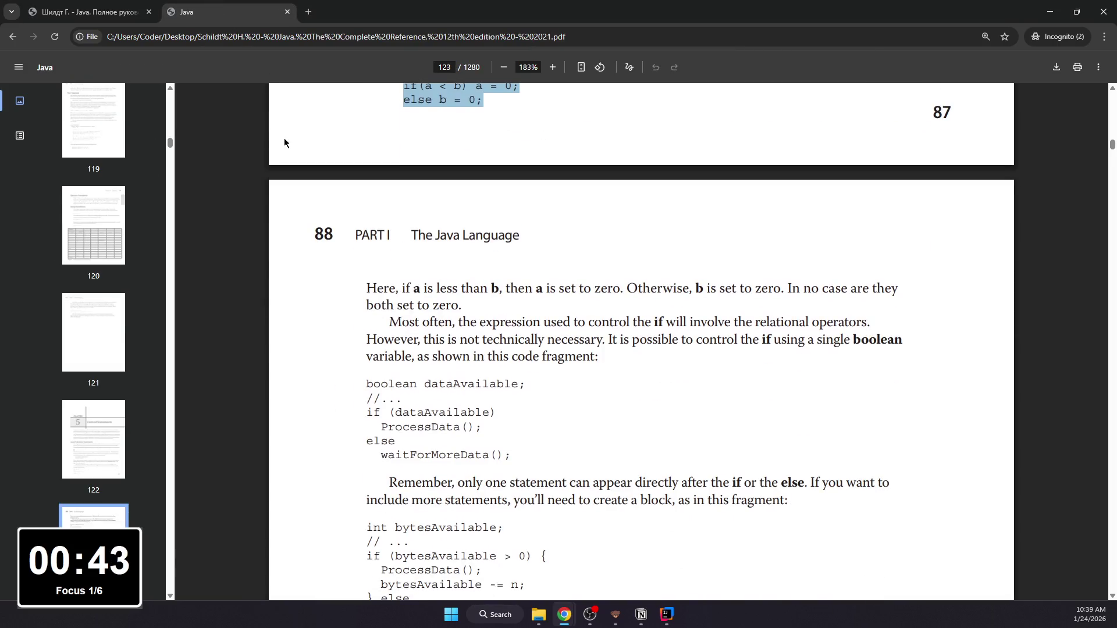
Step: Read the English boolean dataAvailable example alongside the Russian single-statement paragraph
click(128, 5)
click(227, 12)
drag(515, 454, 355, 383)
click(75, 7)
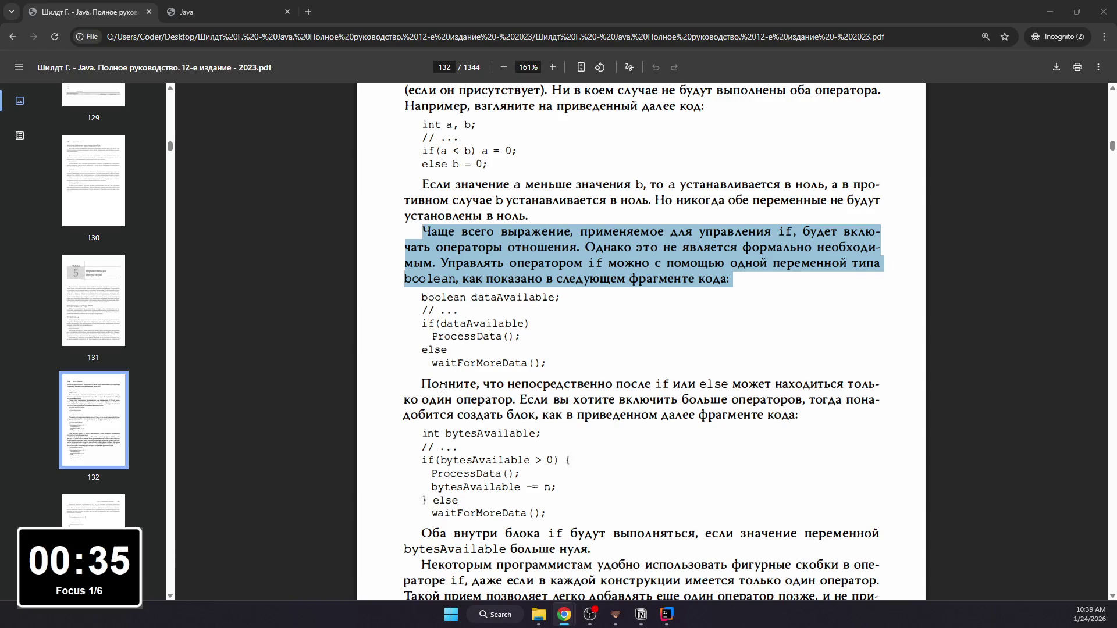
click(425, 384)
drag(425, 383, 798, 416)
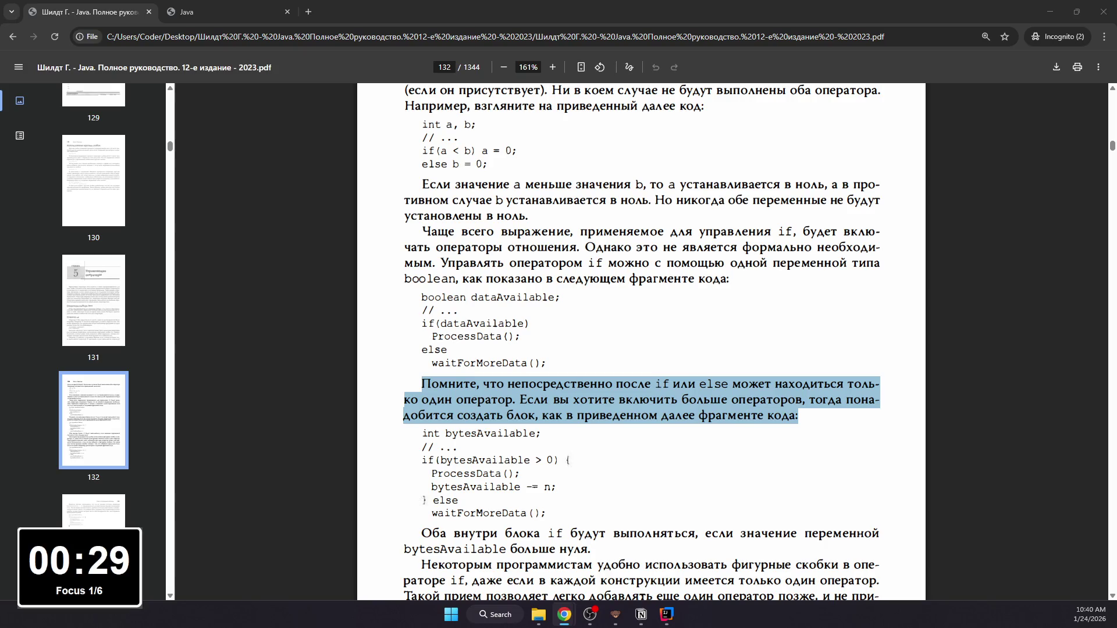
Step: Read the bytesAvailable block examples in English with the Russian paragraphs on optional curly braces
key(ctrl+Tab)
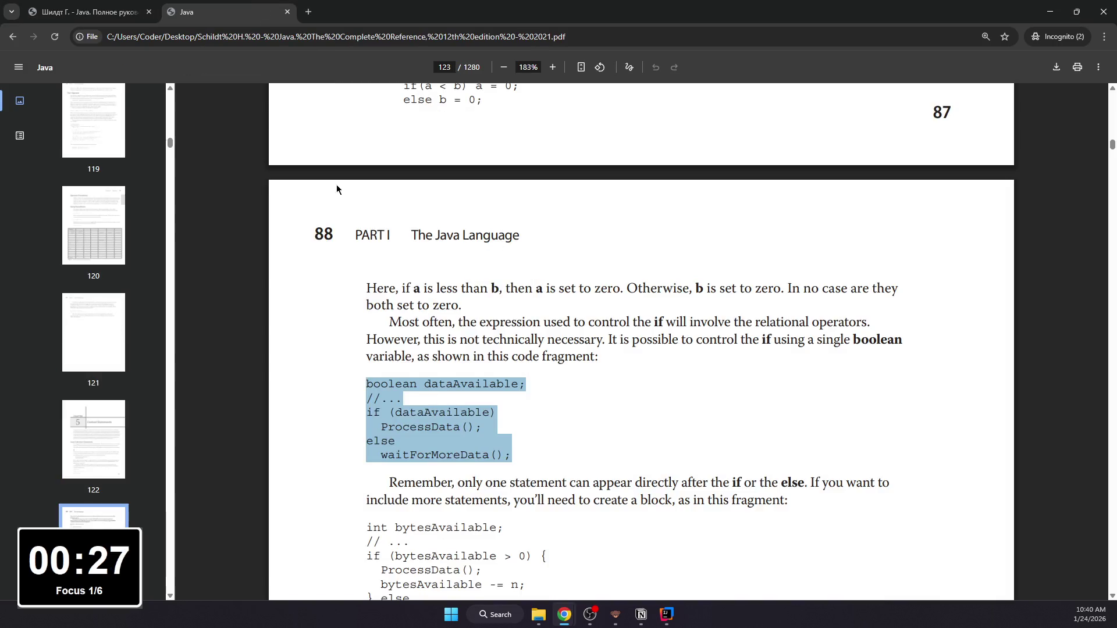
scroll(404, 325, down, 2)
drag(514, 498, 356, 412)
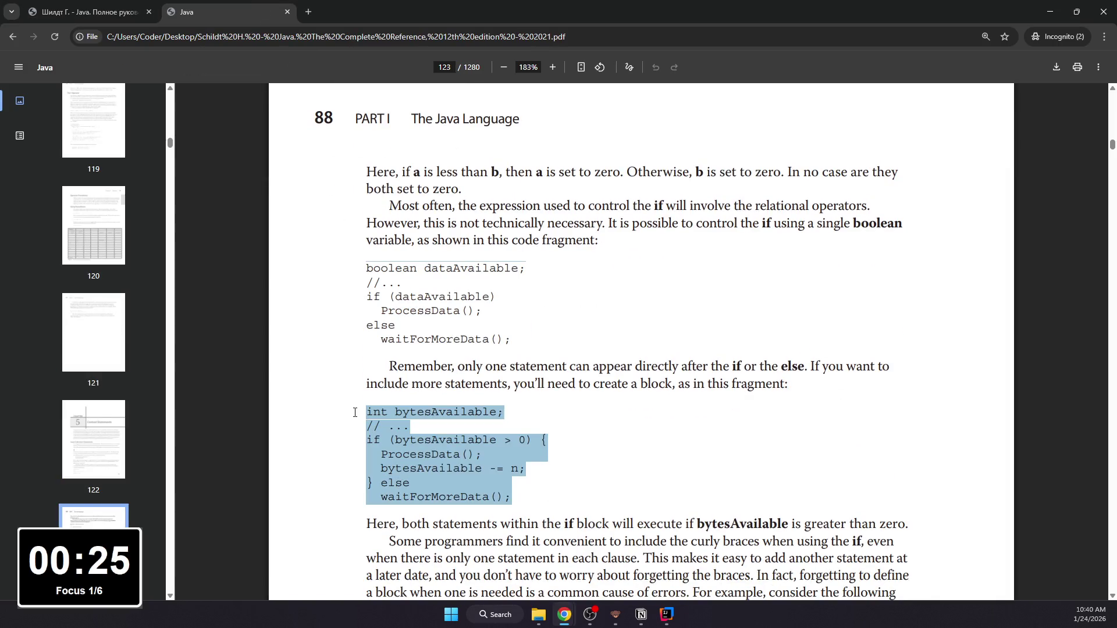
key(ctrl+Tab)
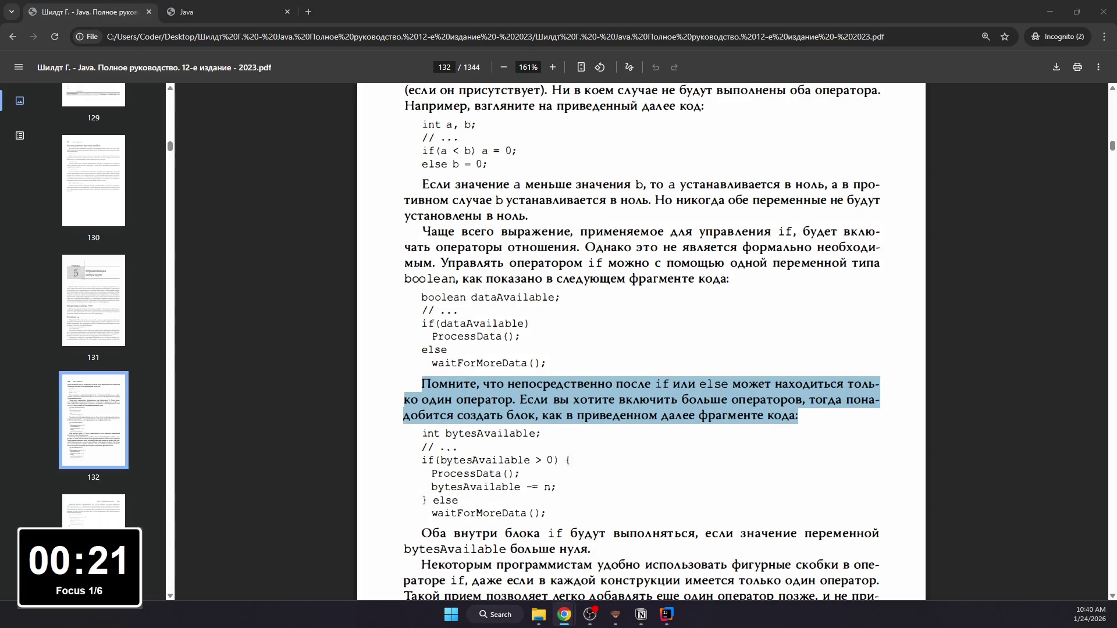
scroll(420, 355, down, 2)
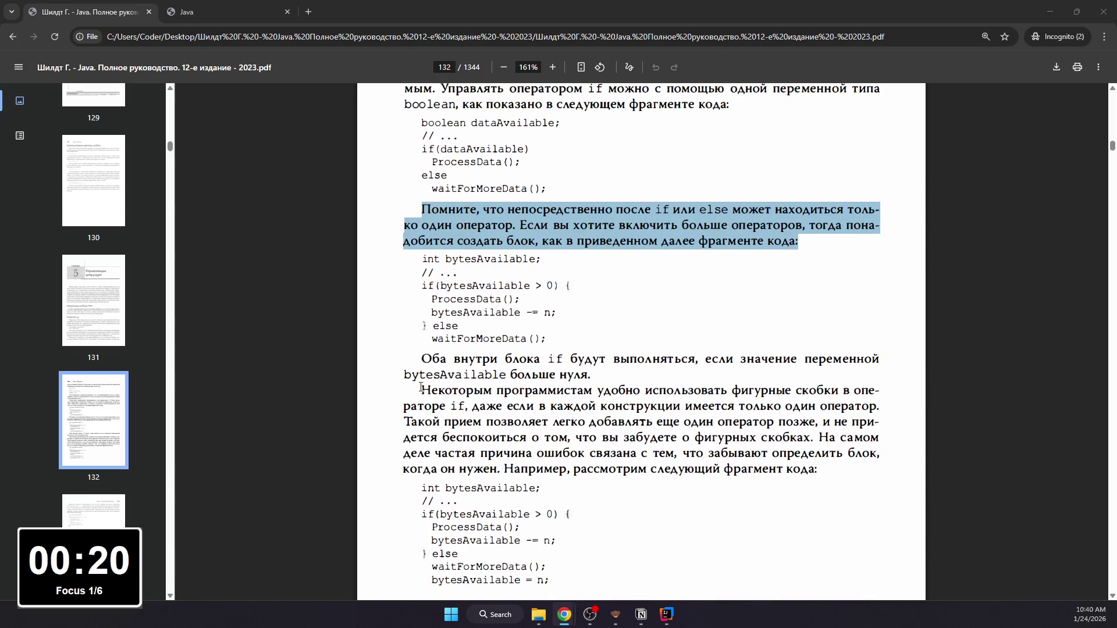
click(420, 355)
drag(420, 355, 819, 469)
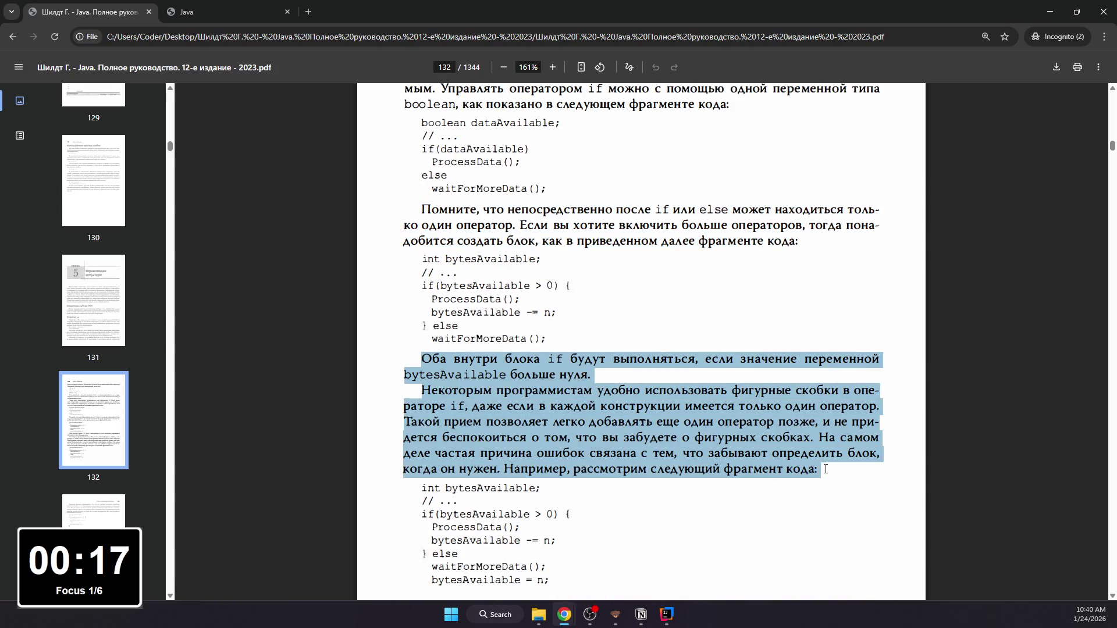
scroll(636, 386, down, 5)
scroll(523, 410, down, 4)
scroll(394, 432, up, 5)
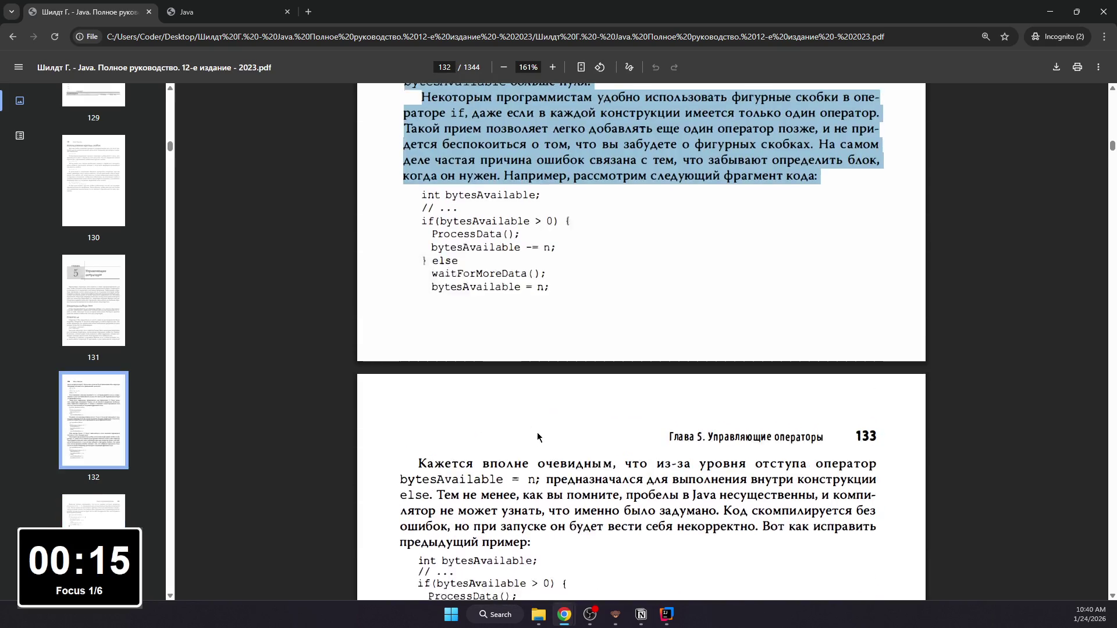
scroll(356, 438, up, 1)
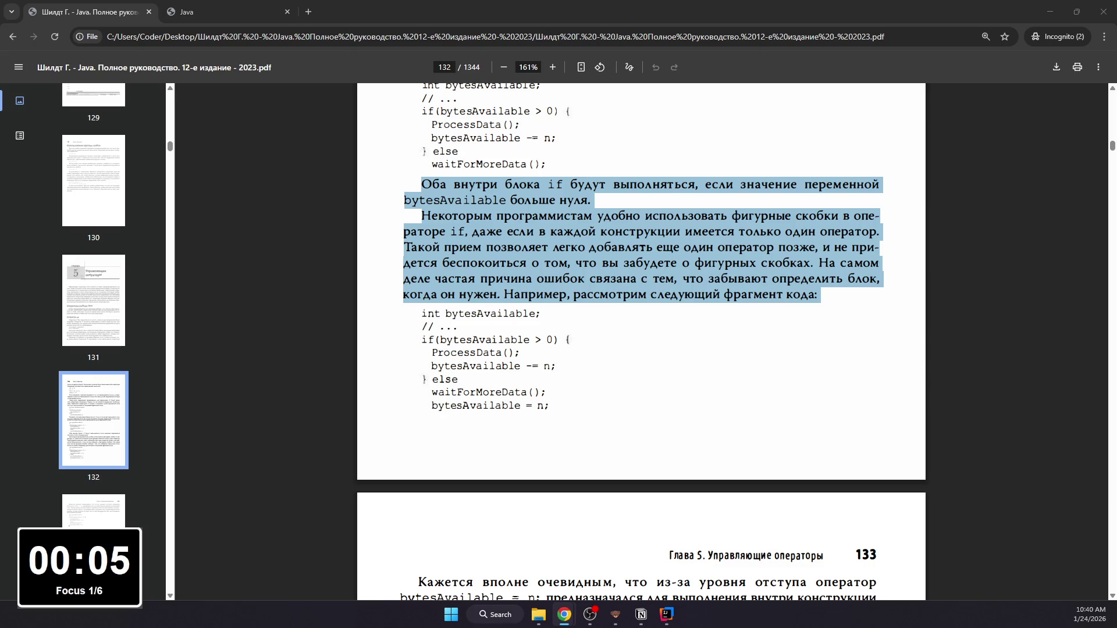
key(ctrl+Tab)
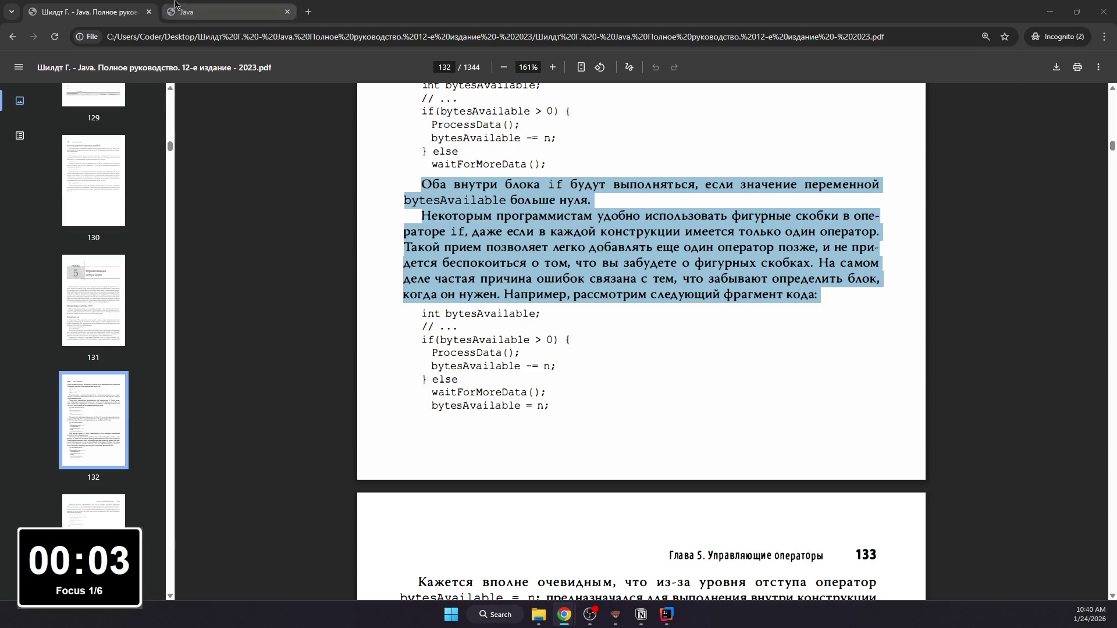
scroll(376, 233, down, 4)
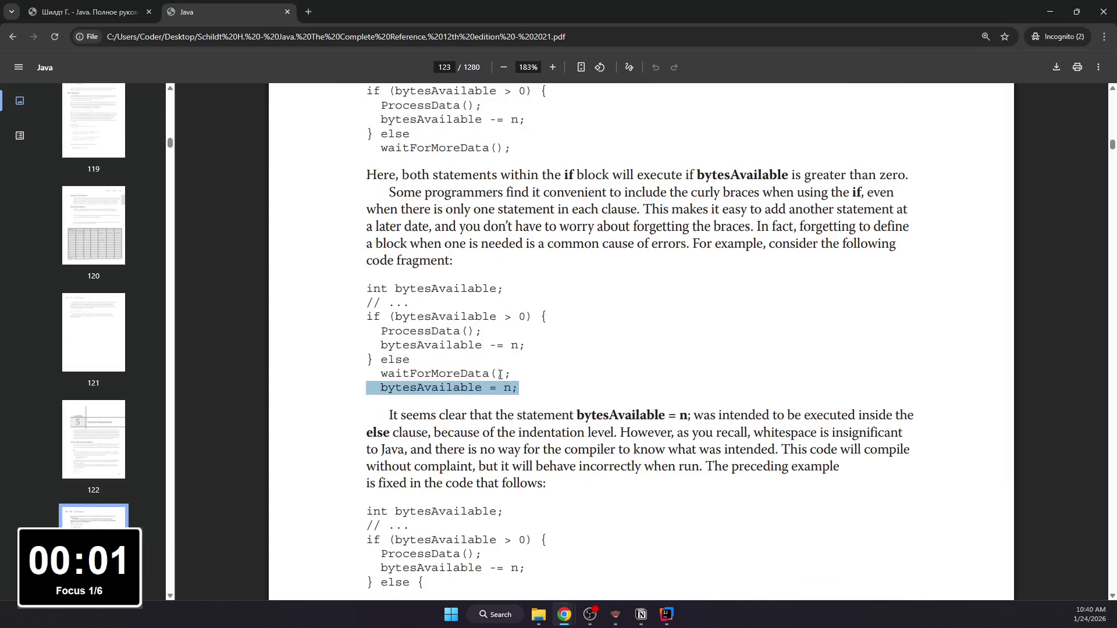
drag(509, 375, 366, 285)
click(96, 4)
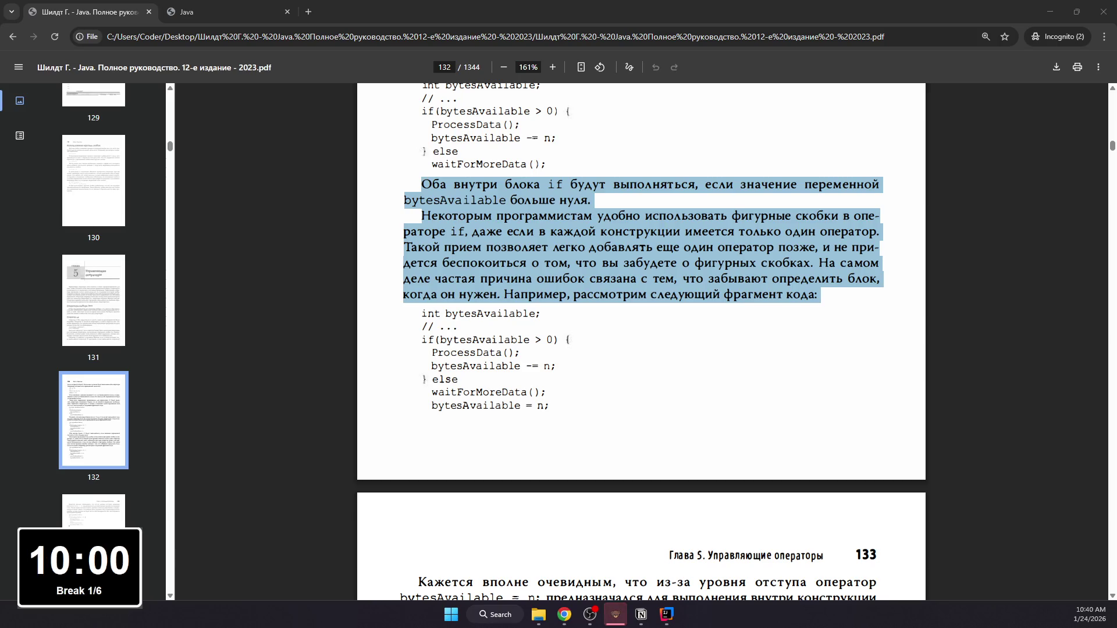
Step: Switch to OBS and move the break-timer Window Capture to the centre of the scene preview
key(alt+Tab)
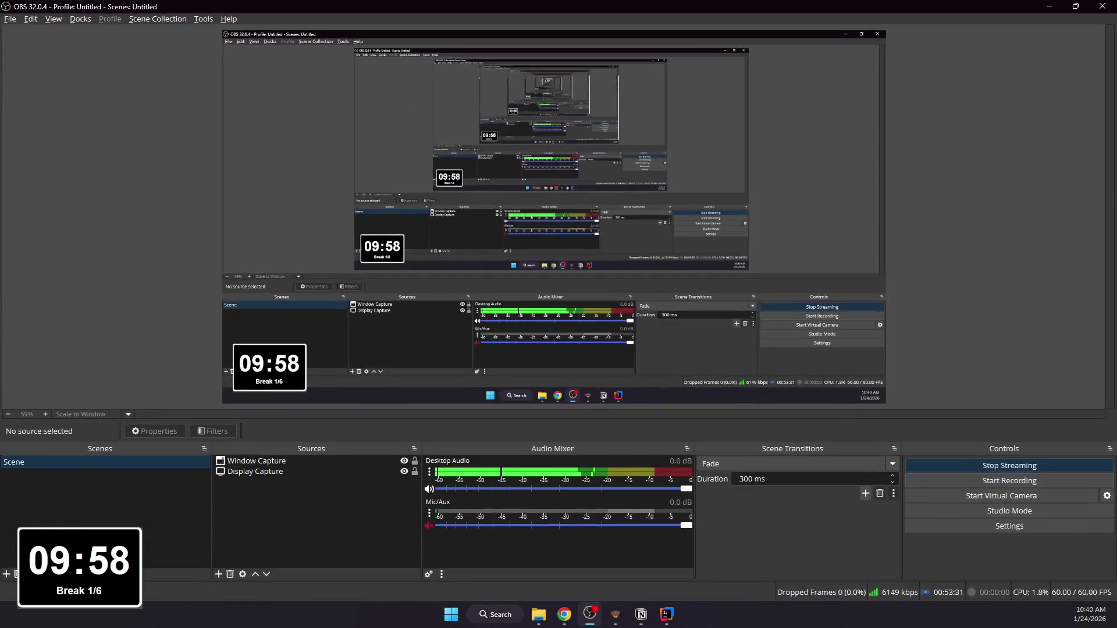
key(alt+Tab)
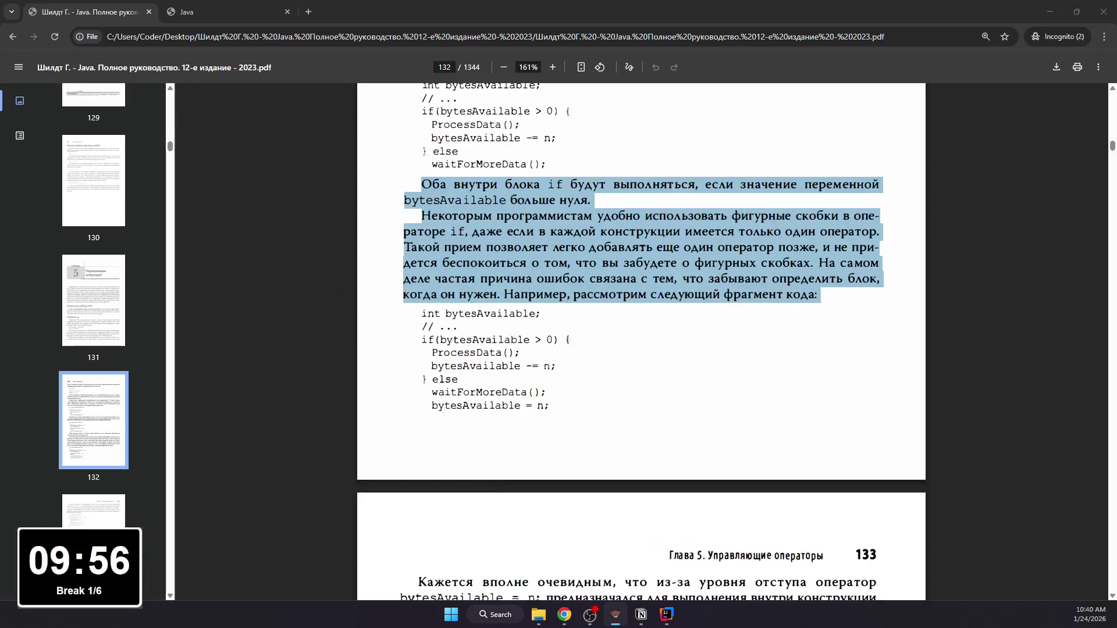
key(alt+Tab)
key(alt+Tab)
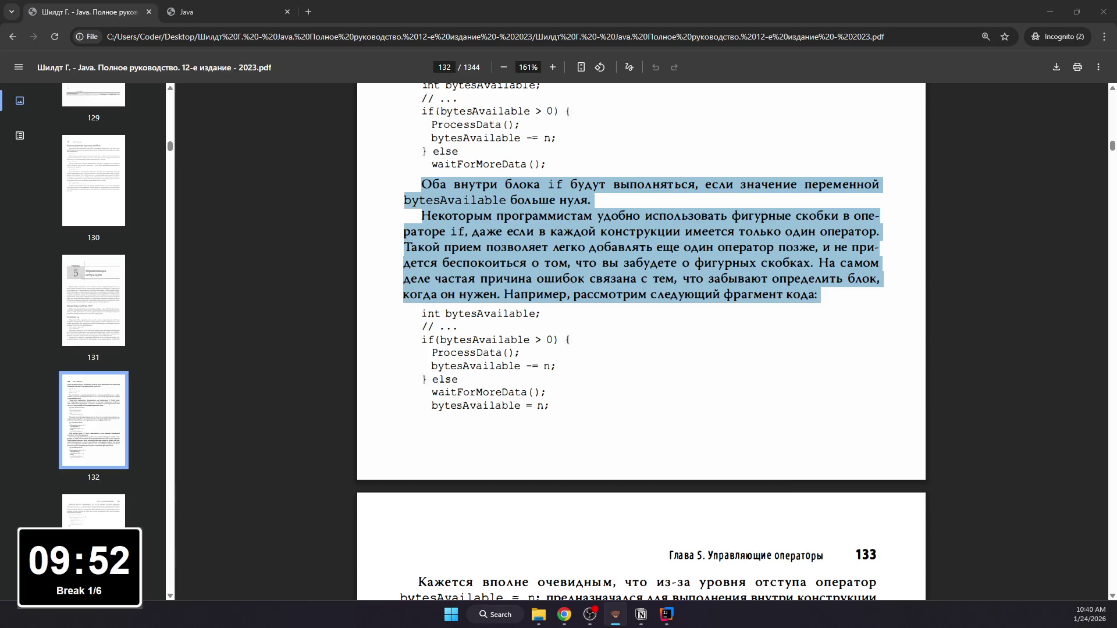
key(alt+Tab)
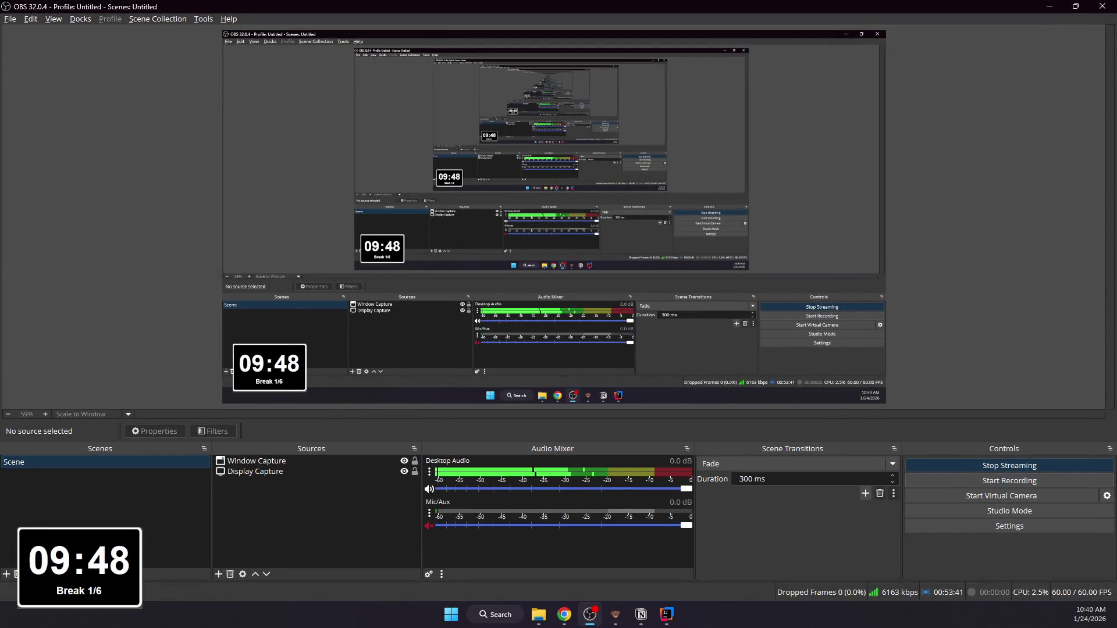
drag(269, 367, 536, 178)
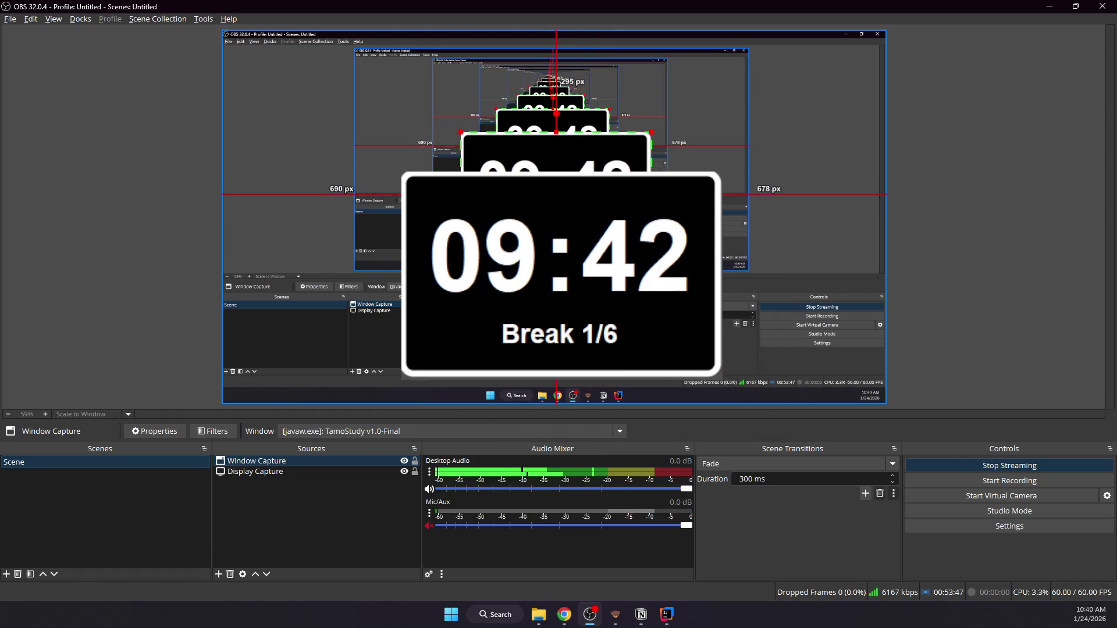
click(819, 218)
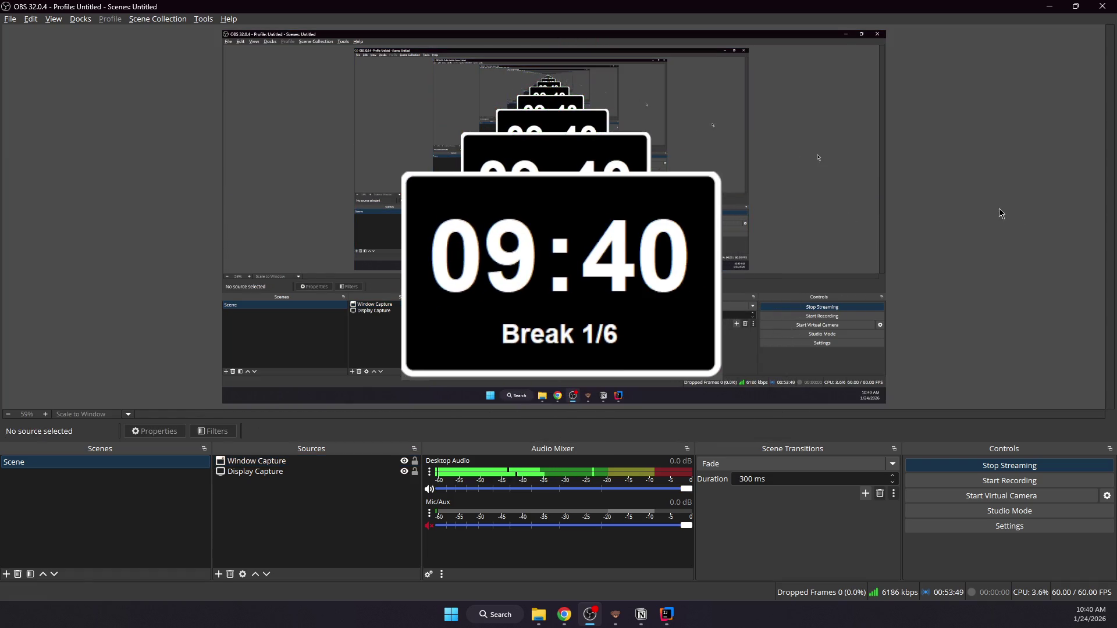
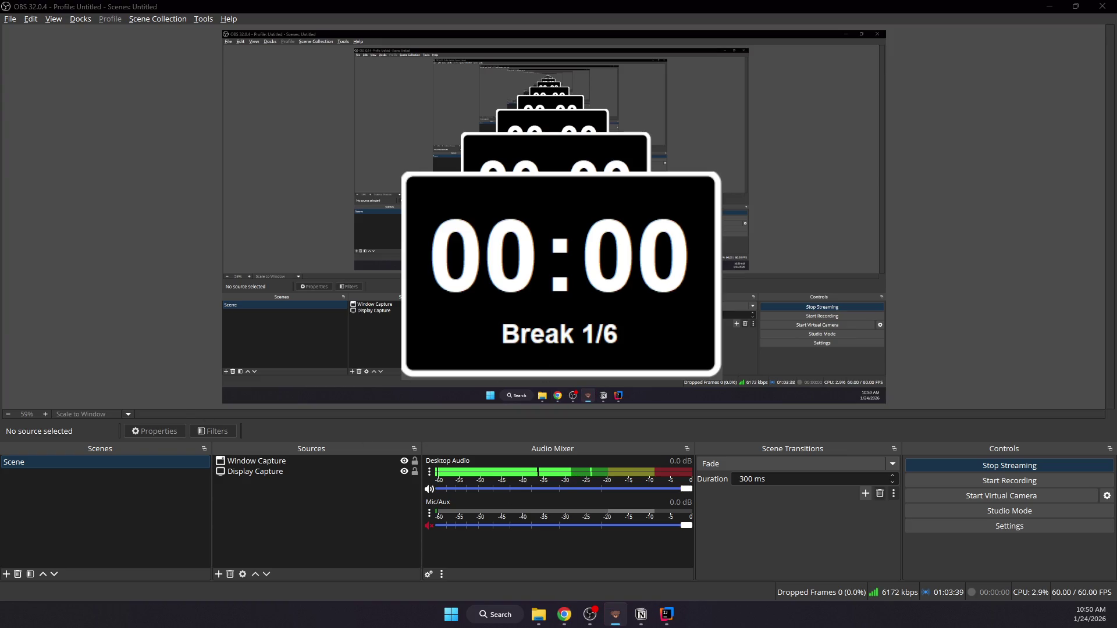
Step: Shrink the timer capture into the bottom-left of the OBS scene, deselect it and minimise OBS
click(651, 131)
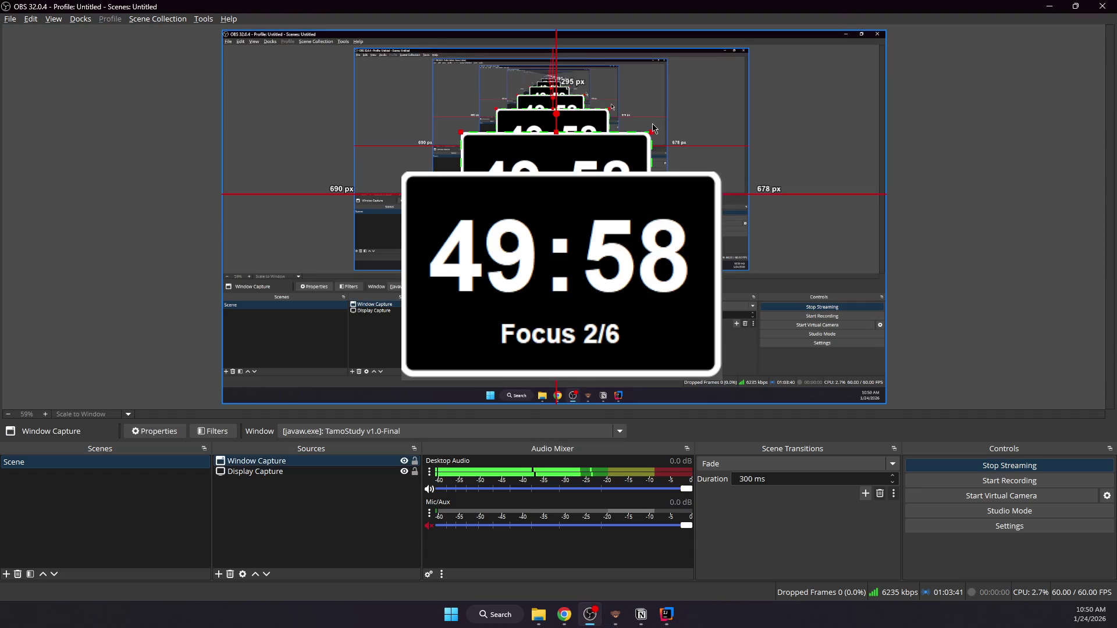
mouse_move(650, 131)
mouse_down()
mouse_move(524, 220)
mouse_move(276, 347)
mouse_move(269, 376)
mouse_up()
click(922, 257)
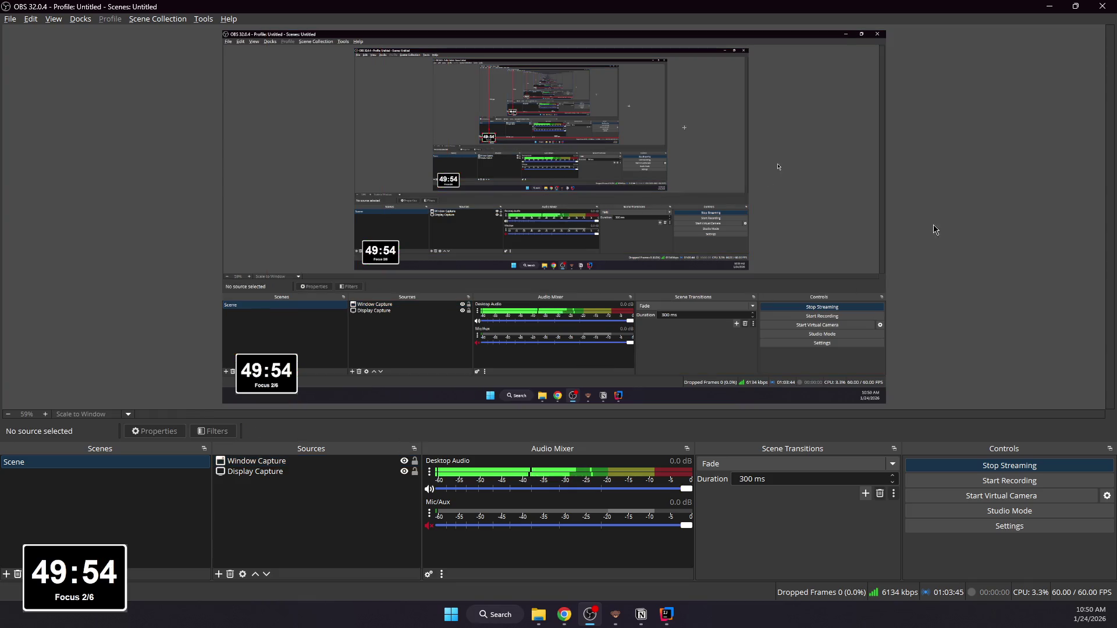
click(1048, 6)
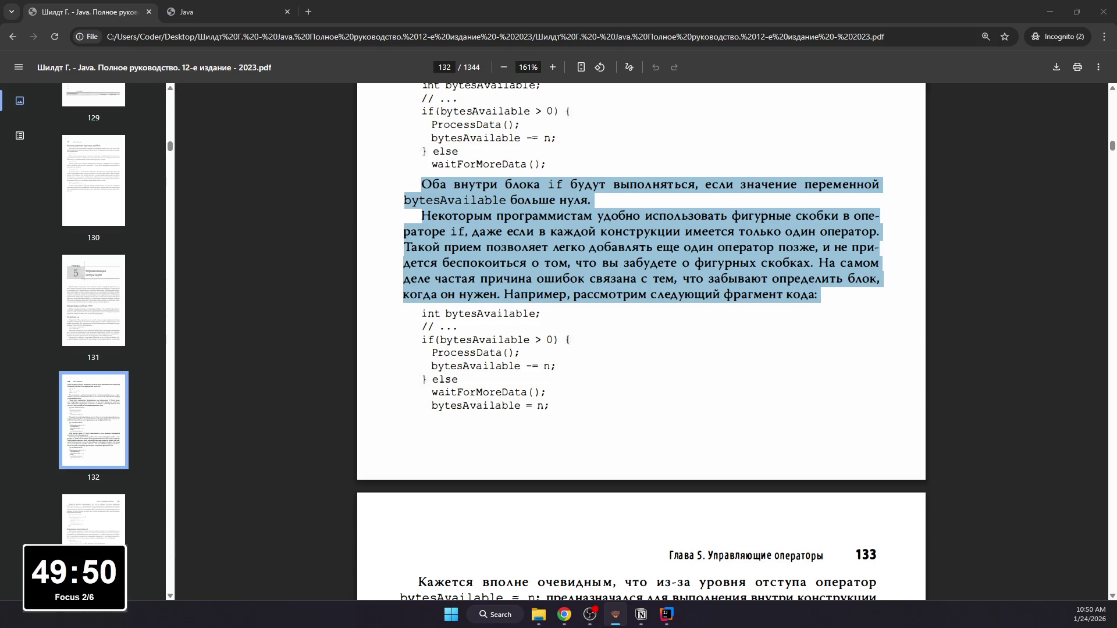
scroll(459, 480, down, 3)
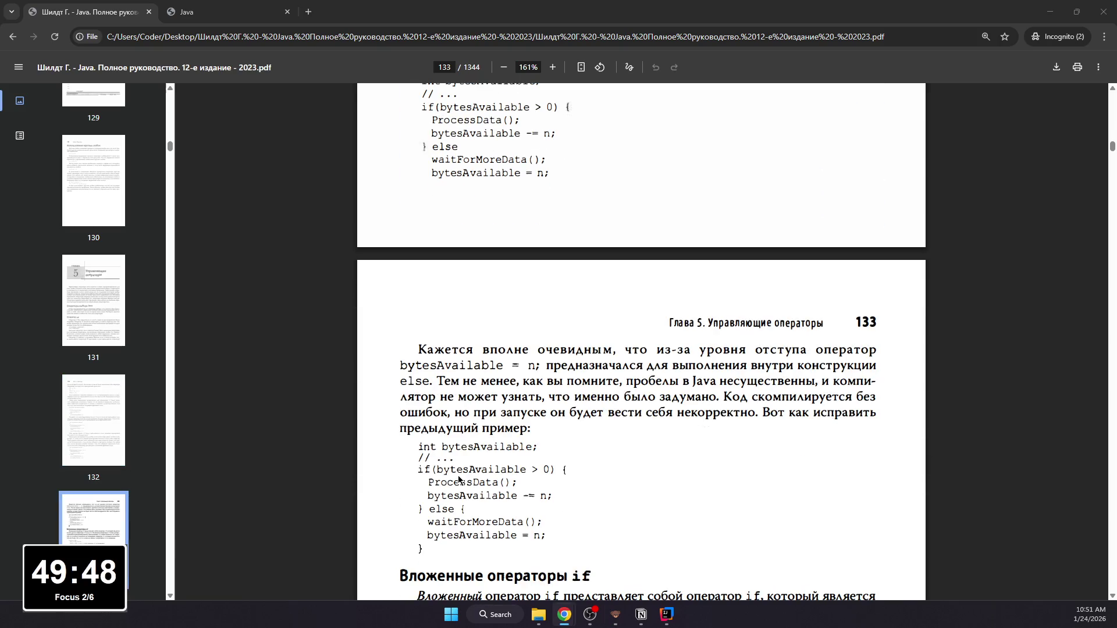
Step: Select the Кажется paragraph in the Russian book and compare it with the corrected code example in the English edition
drag(411, 352, 535, 432)
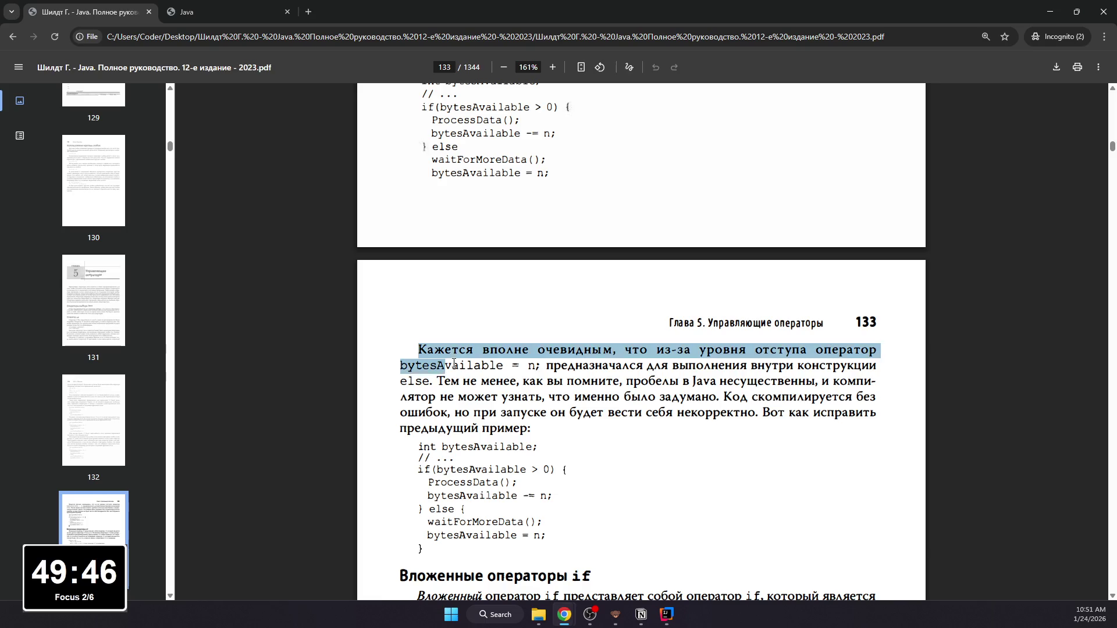
key(alt+Tab)
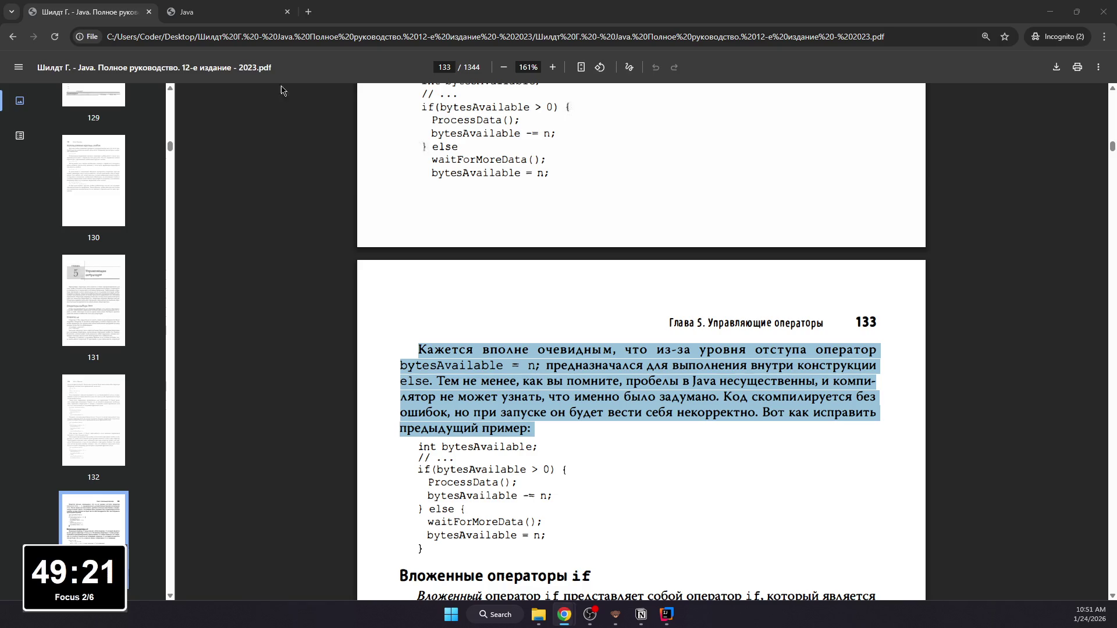
click(212, 7)
key(ctrl+Tab)
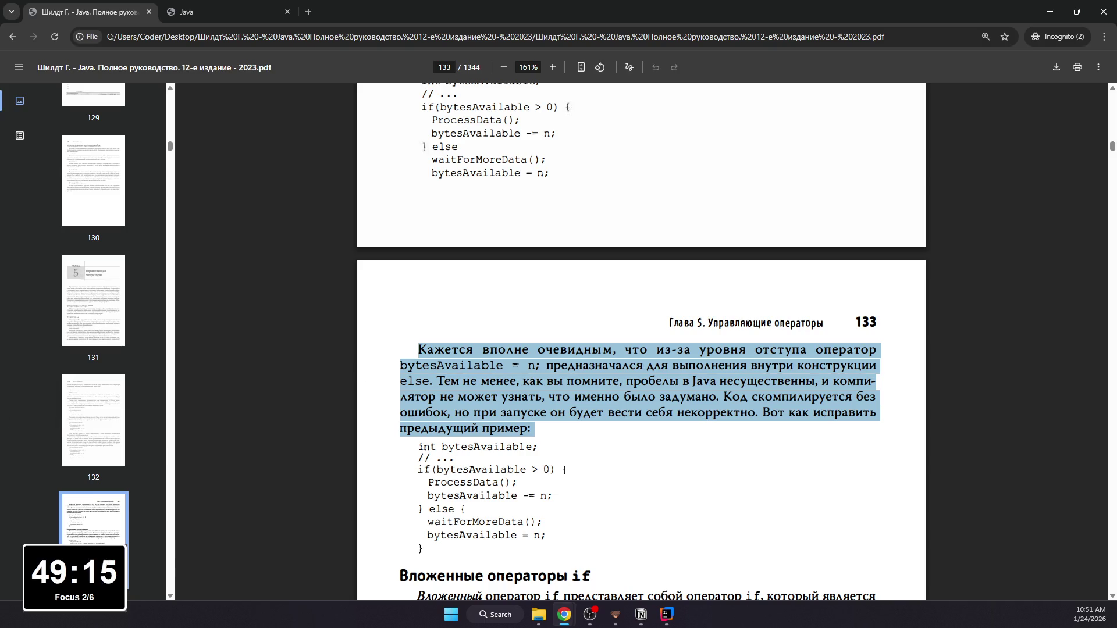
scroll(701, 560, down, 2)
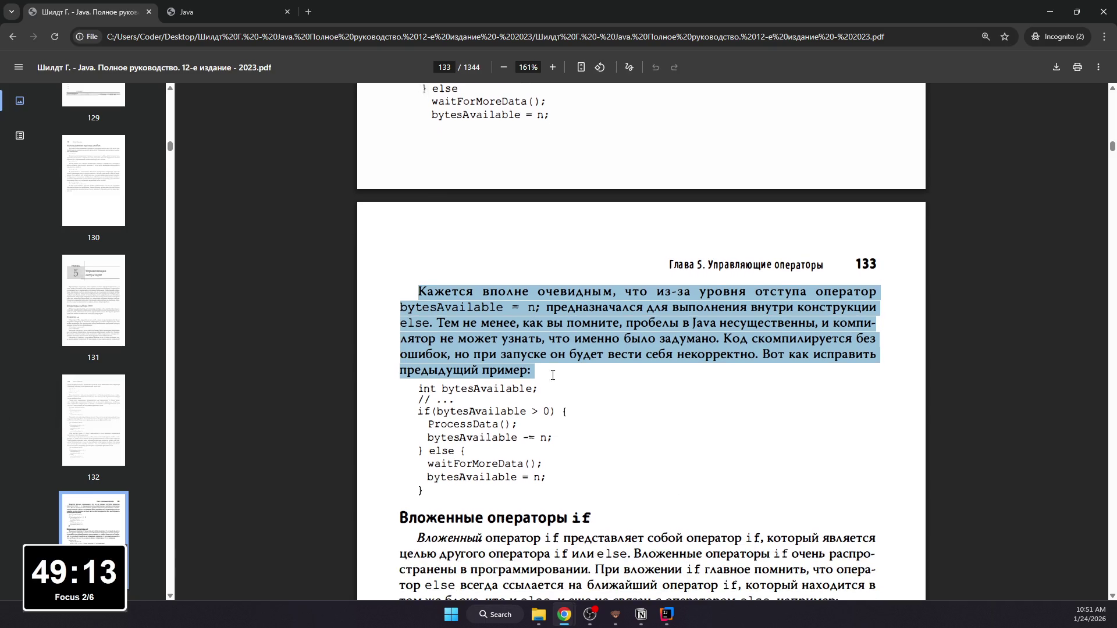
key(ctrl+Tab)
scroll(521, 430, down, 5)
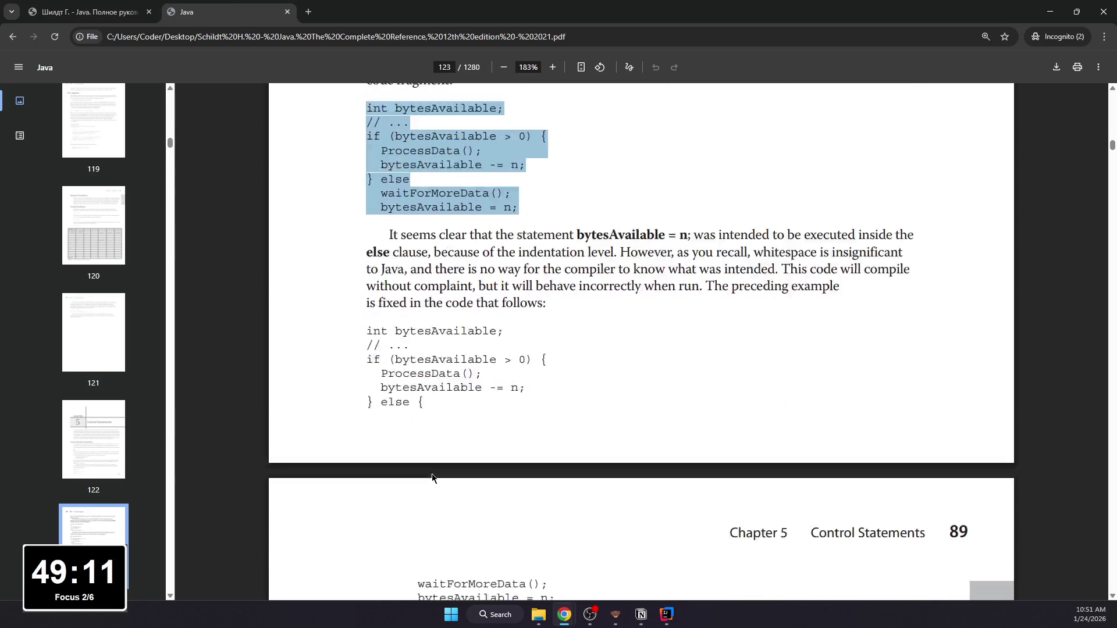
scroll(430, 406, up, 1)
drag(431, 407, 366, 335)
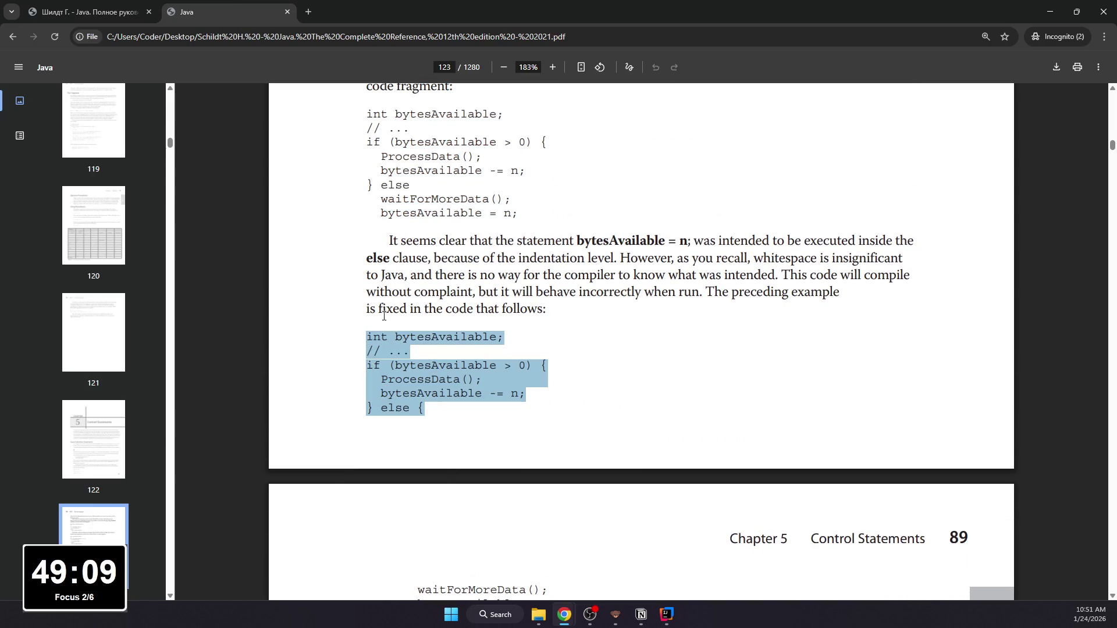
Step: Check the closing lines of the corrected example in the English edition at page 124, then return to the Russian edition at page 131
click(124, 5)
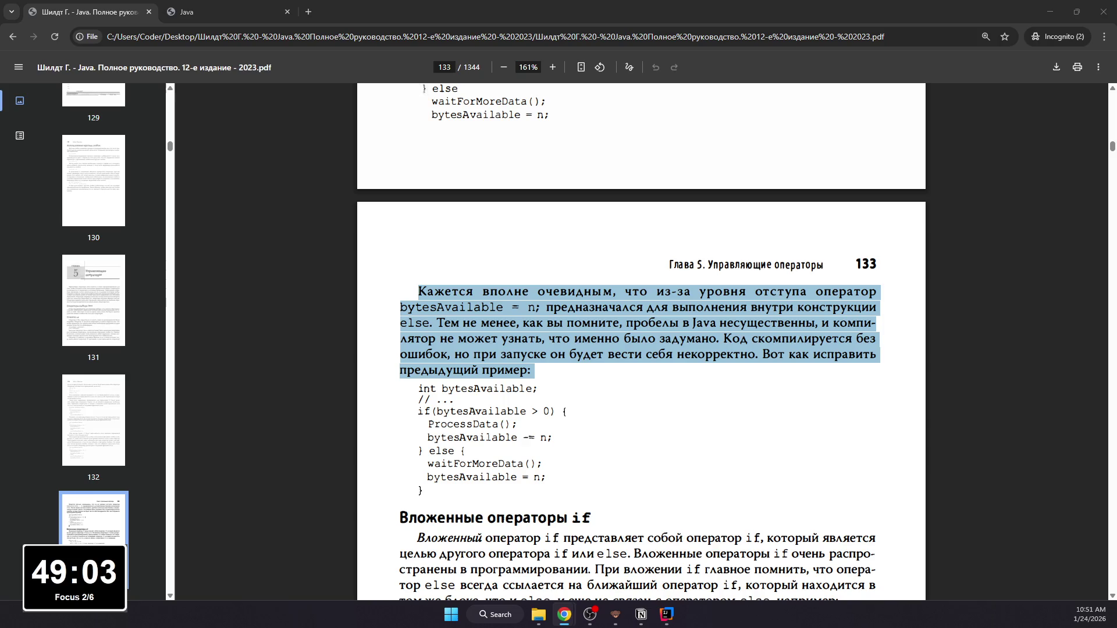
key(ctrl+Tab)
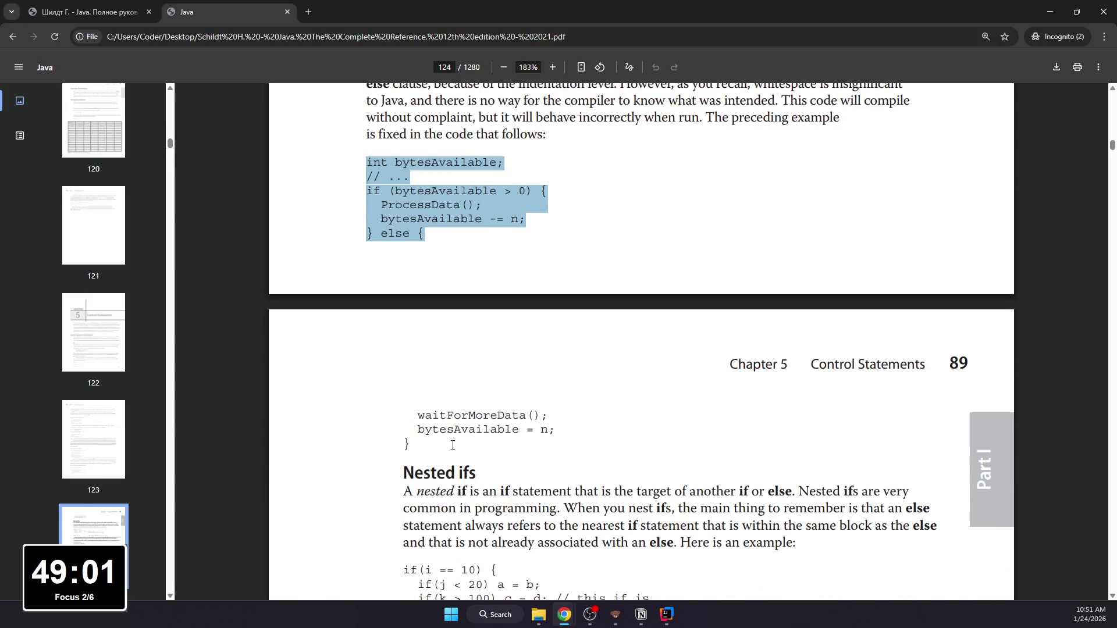
drag(453, 446, 416, 418)
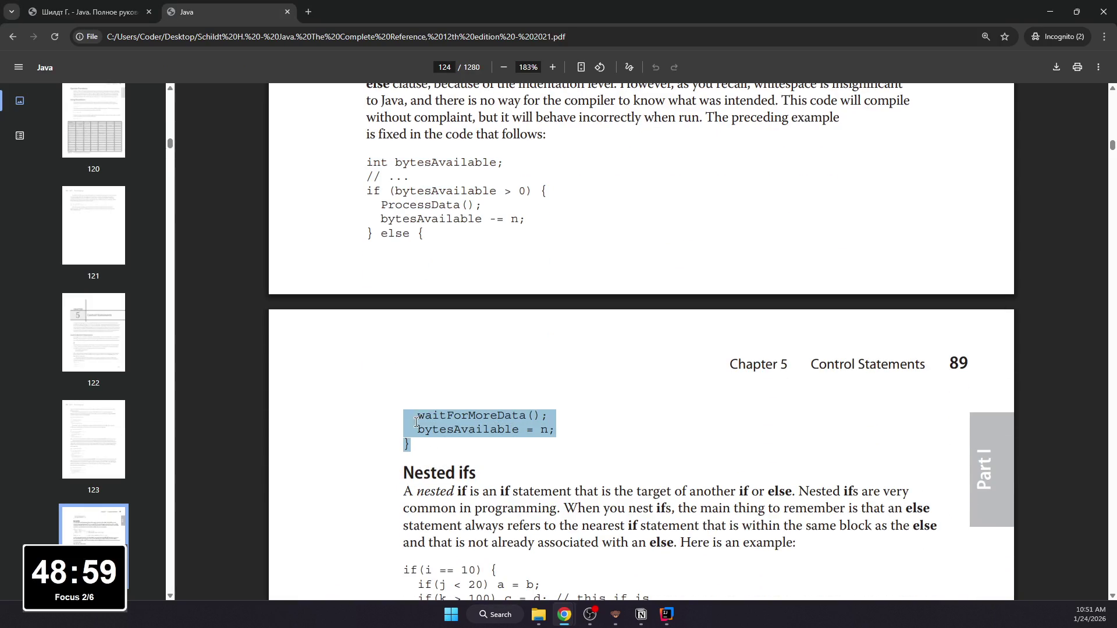
key(ctrl+Tab)
key(alt+Tab)
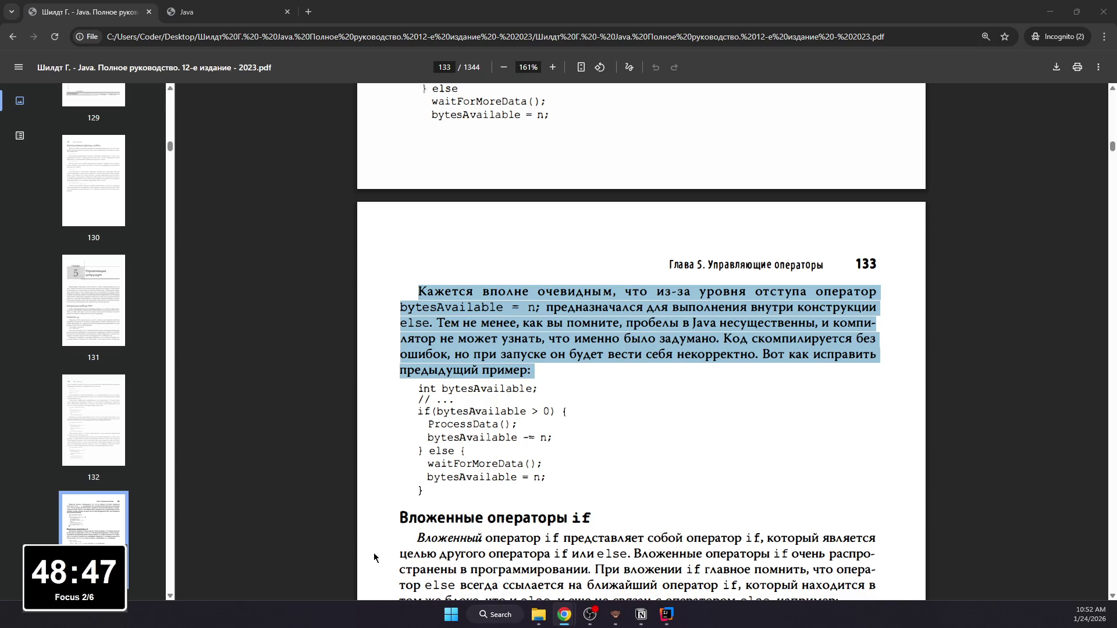
scroll(375, 558, up, 5)
scroll(410, 546, up, 5)
scroll(444, 533, up, 2)
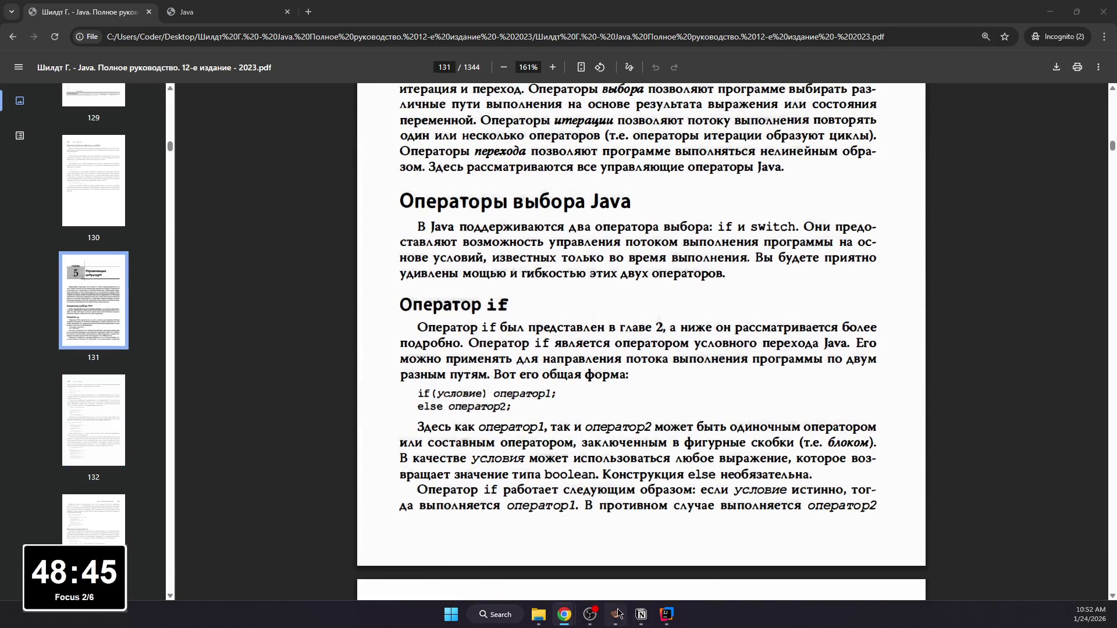
Step: Set the Оператор if page to a serif font with small text and start writing a heading in the empty body
click(642, 614)
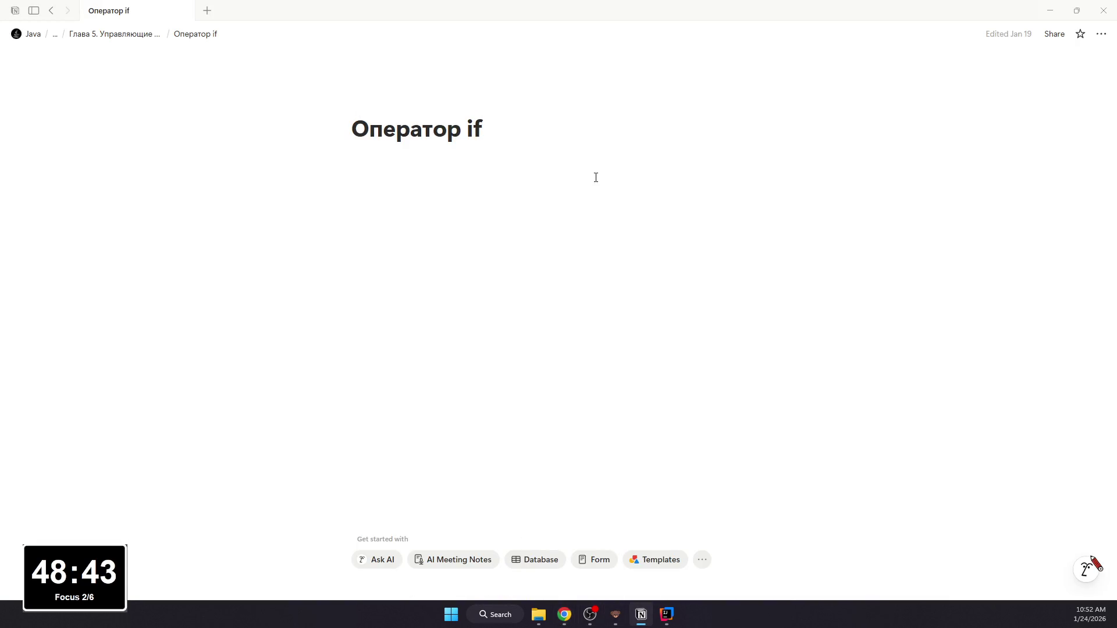
click(1101, 34)
click(1032, 91)
click(1038, 222)
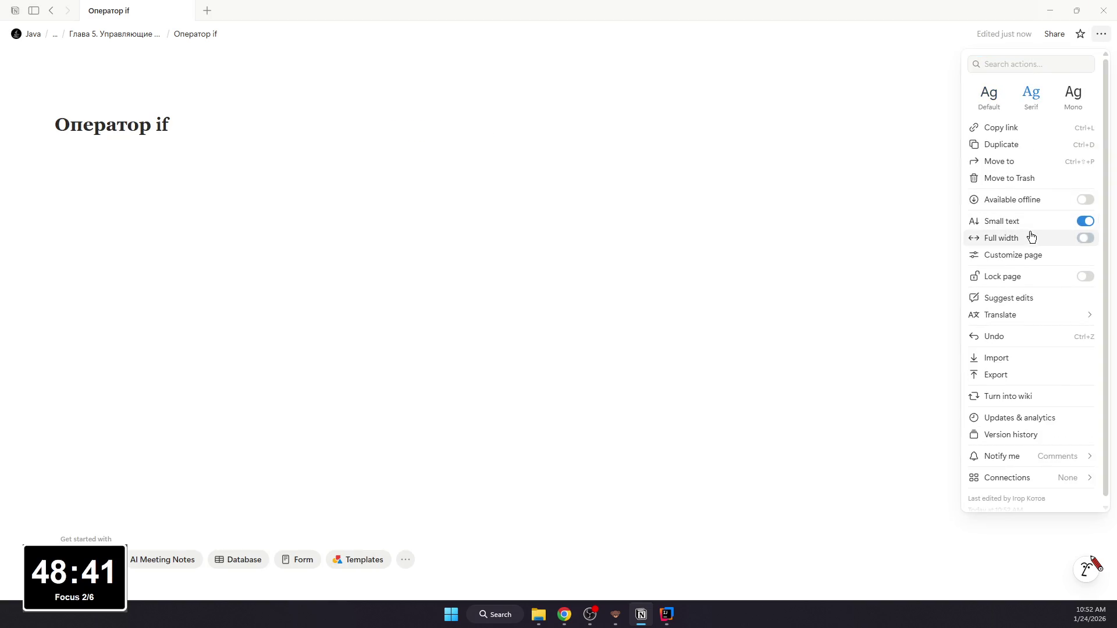
click(576, 209)
click(572, 207)
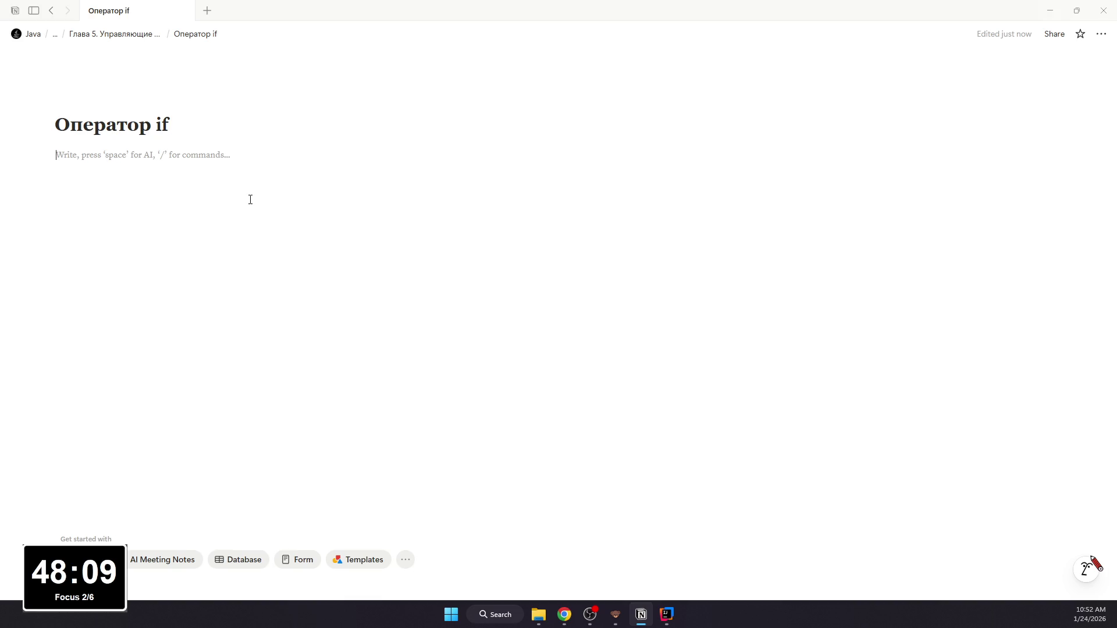
text(## Что такое if)
Step: Underline the Что такое if heading and add the bullet defining where if directs выполнение программы
key(ctrl+a)
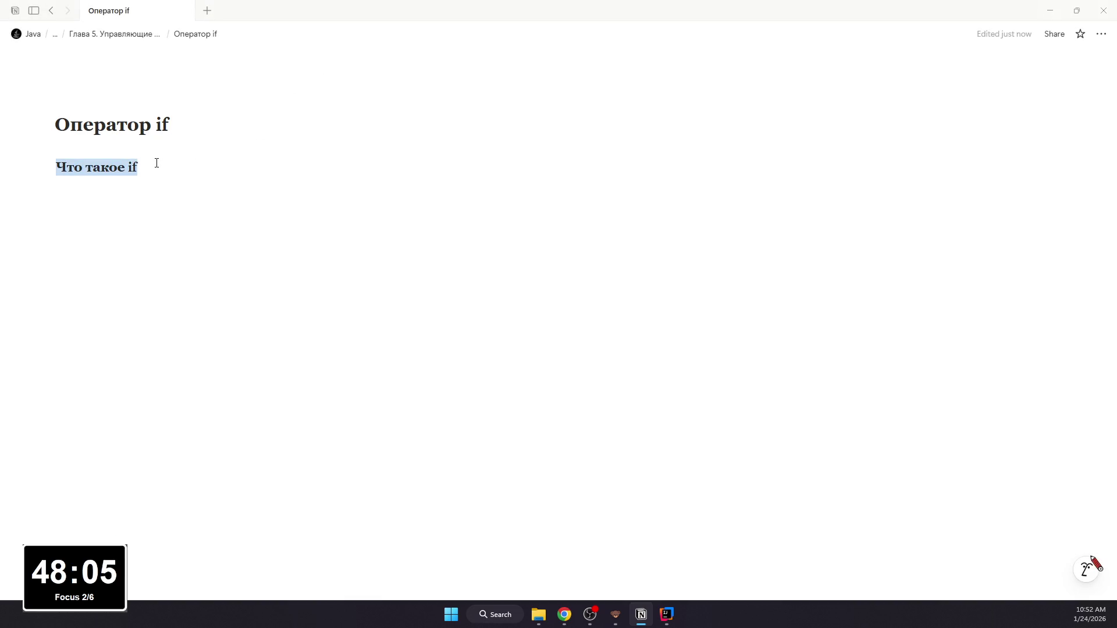
key(ctrl+u)
key(Right)
key(Return)
text(- if -)
text( э)
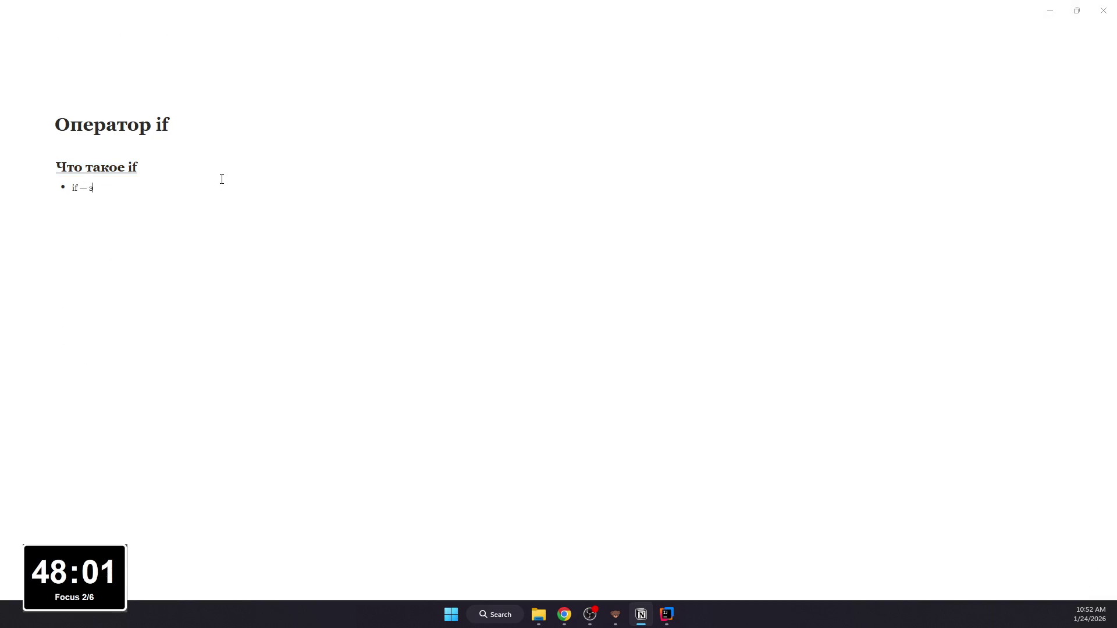
text(то условный опета)
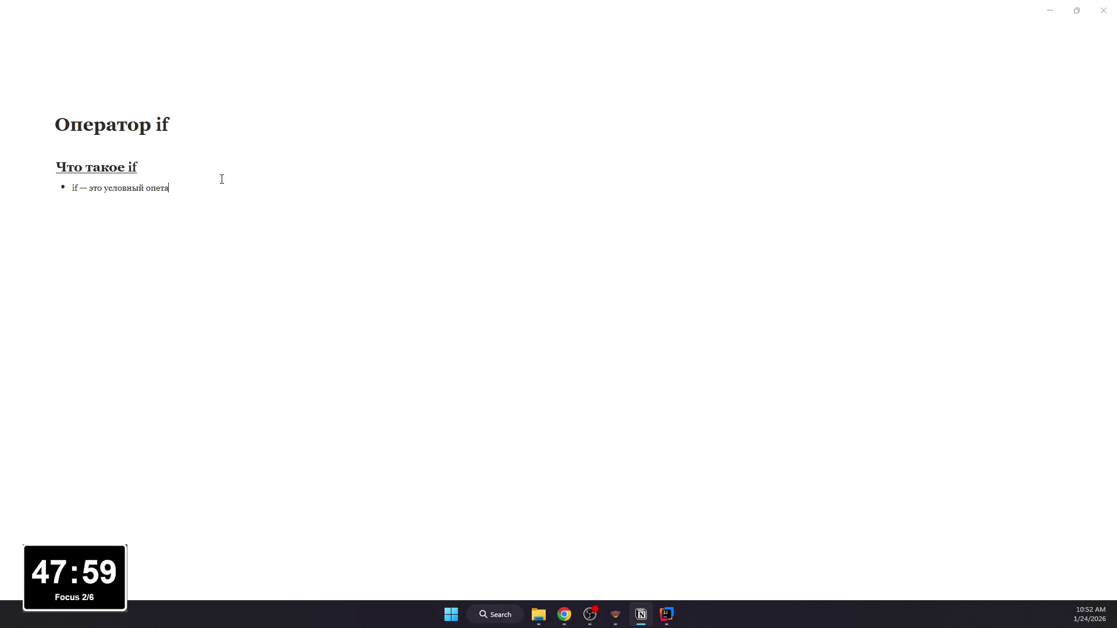
key(BackSpace)
key(BackSpace)
text(рато)
text(он выбирает, по какому пути поей)
key(BackSpace)
key(BackSpace)
text(йдёт выполнше)
key(BackSpace)
key(BackSpace)
text(ение программы;)
key(Return)
text(общая форма:)
Step: Add the Общая форма: bullet with a code block holding the two-line if/else general form
key(Return)
text(/code)
key(Return)
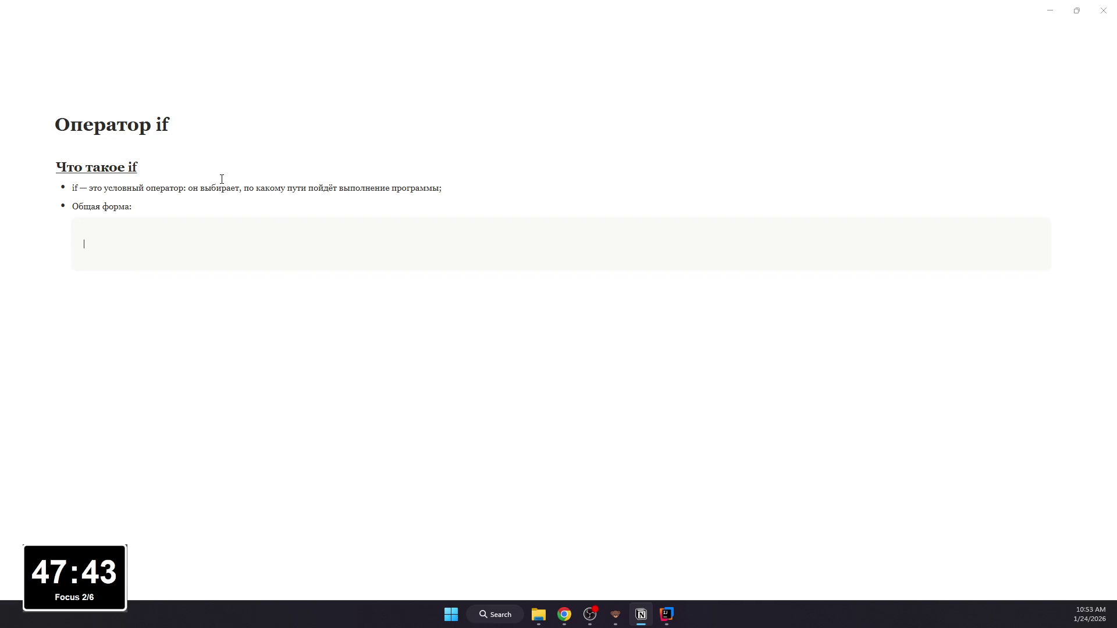
text(i)
text(ondi)
text(temen)
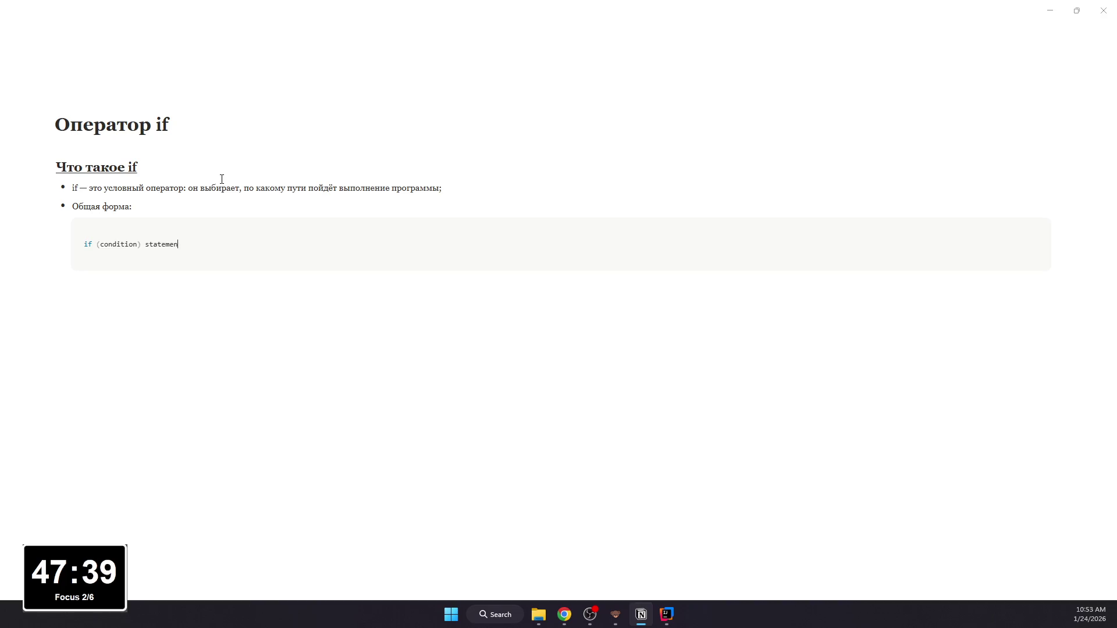
text(;)
key(BackSpace)
key(BackSpace)
key(BackSpace)
text(;)
key(Return)
text(el)
text(se statement 2)
key(BackSpace)
key(BackSpace)
text(2;)
Step: Format if in the first bullet as inline code, colour the heading blue and add an empty line below the code block
drag(72, 188, 80, 188)
double_click(75, 188)
key(ctrl+v)
drag(137, 167, 57, 167)
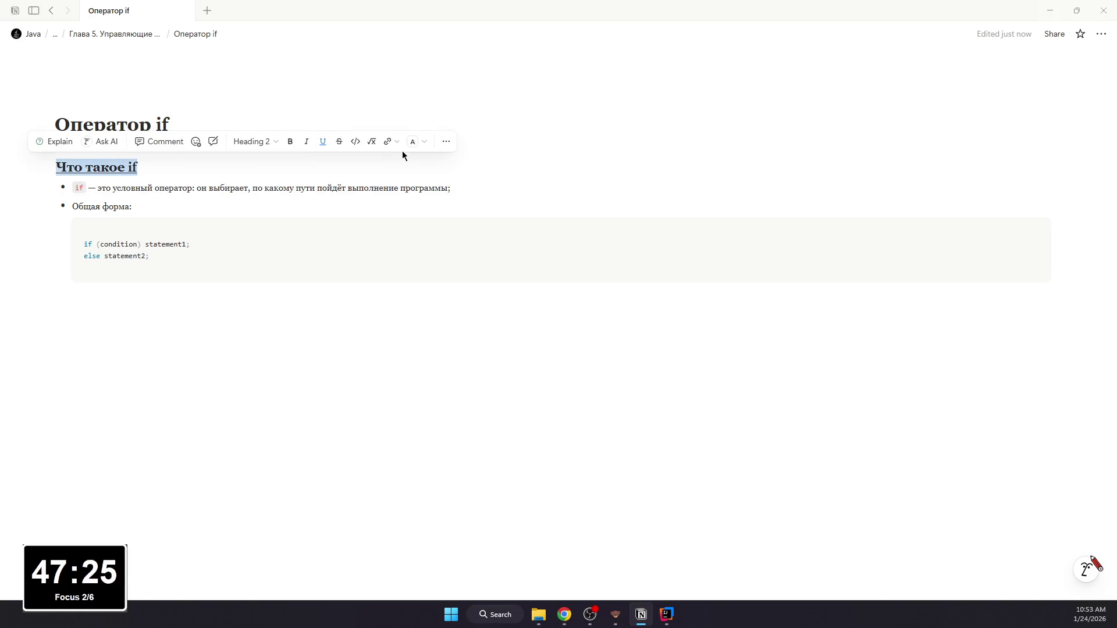
click(412, 142)
click(419, 183)
click(169, 318)
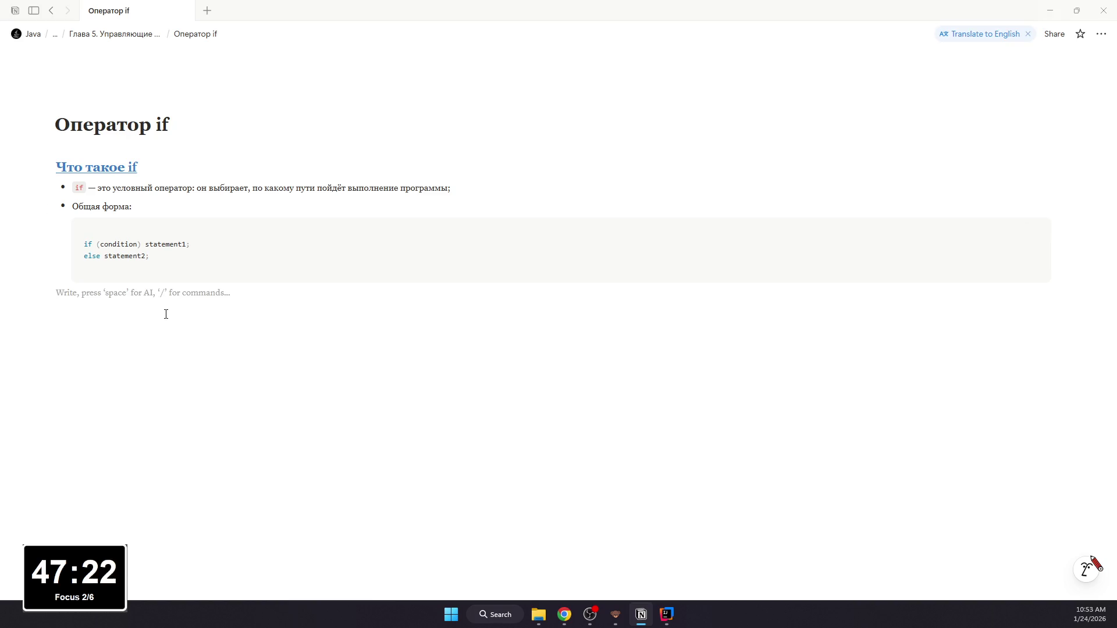
text(/)
Step: Add bullets explaining that condition is a boolean выражение and that else is optional
key(Return)
text(condition - )
text(- лбщд)
key(BackSpace)
key(BackSpace)
text(ое в)
key(BackSpace)
text(выраж)
key(BackSpace)
text(жение, которое)
text( дат)
text( boolean ()
text(ue или)
text(и false);)
key(Return)
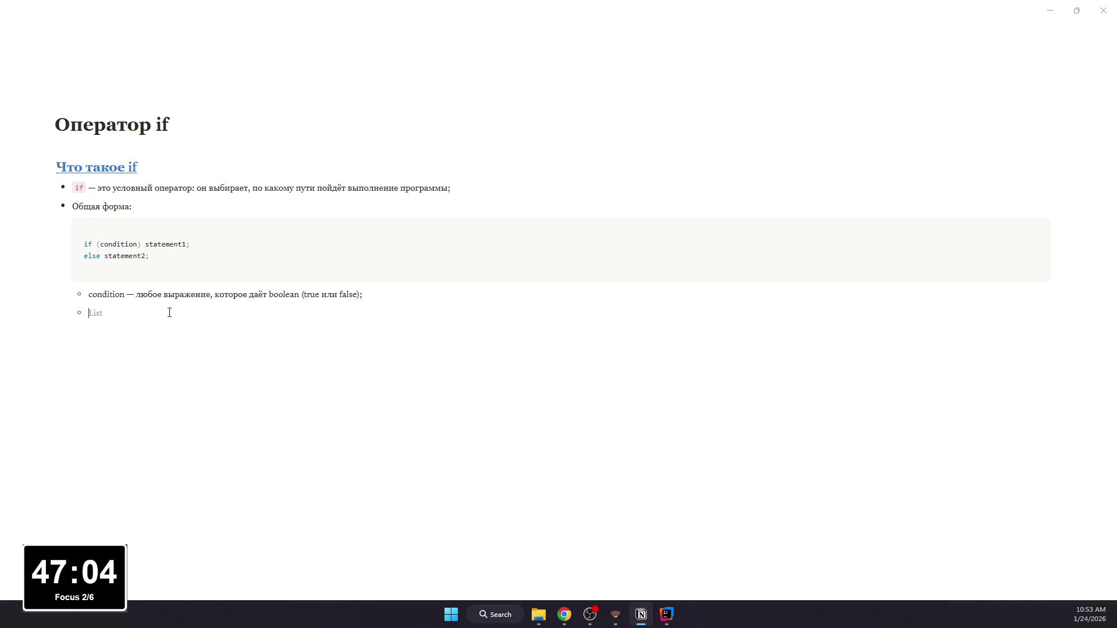
text(else)
text( необбязателен;)
key(Return)
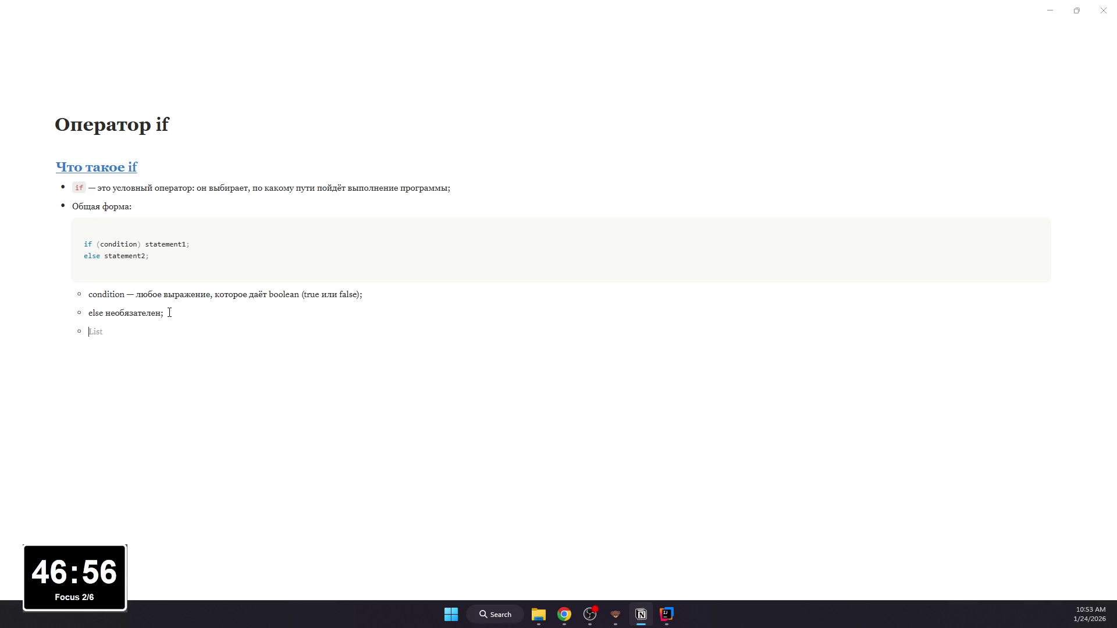
text(st)
text(ment)
text(1)
text( tee)
text(men)
Step: Add the bullet "statement1 и statement2 могут быть:" with sub-bullets "одним оператором;" and "или блоком {...} из нескольких операторов."
key(BackSpace)
key(BackSpace)
text(t2)
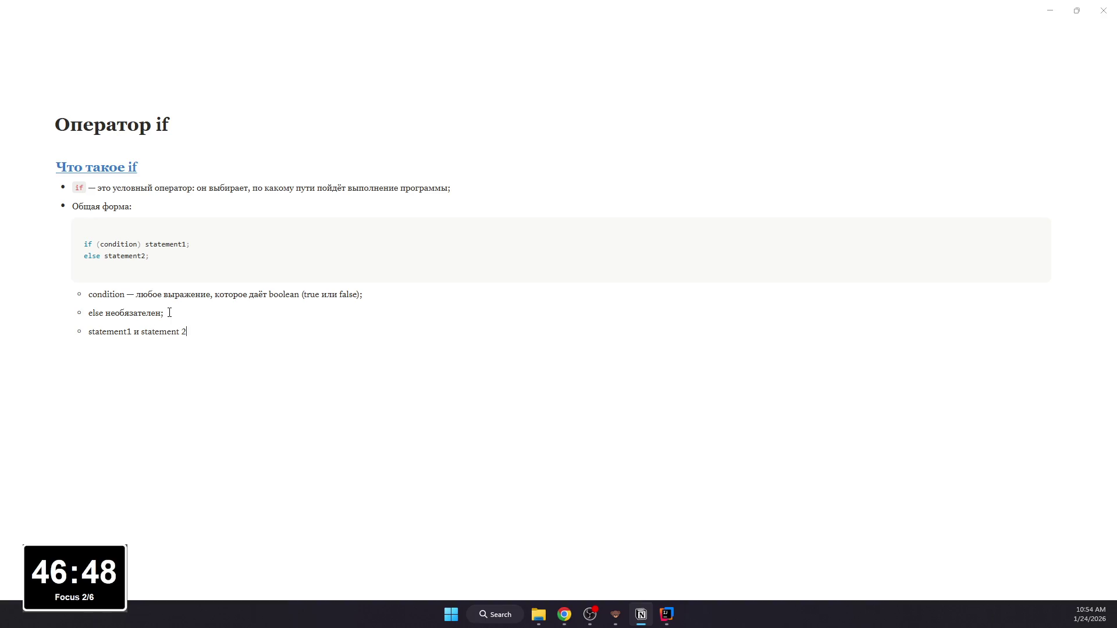
text( могут быть:)
key(BackSpace)
text(ь:)
key(Return)
key(Tab)
text(одним оператором;)
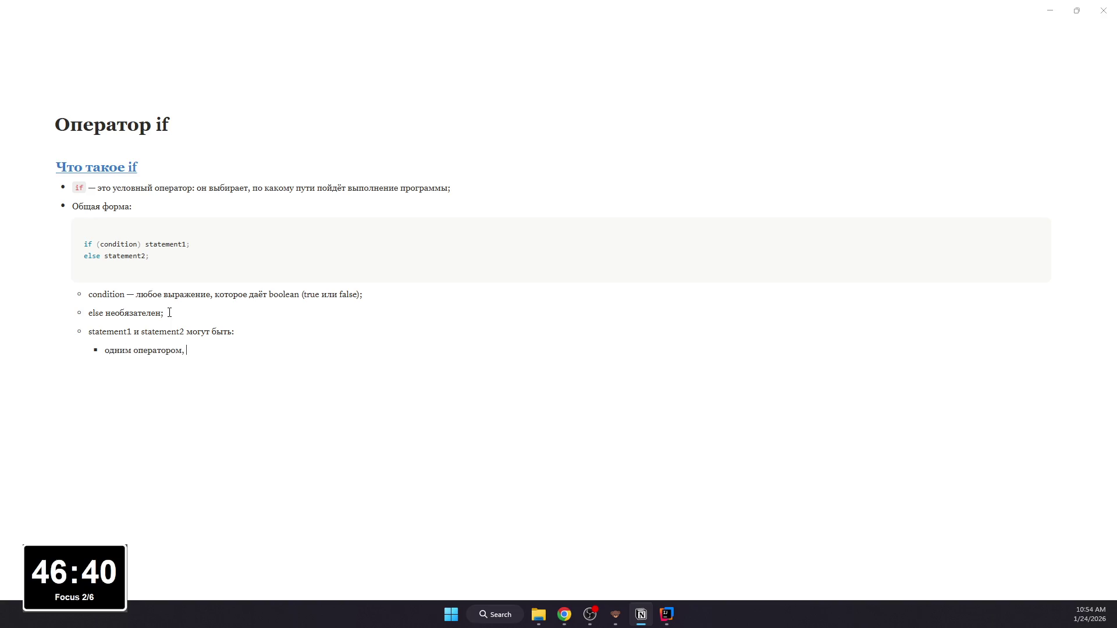
key(Return)
text(или блоком {...} из нескольки оп)
key(BackSpace)
key(BackSpace)
key(BackSpace)
text(ераторов.)
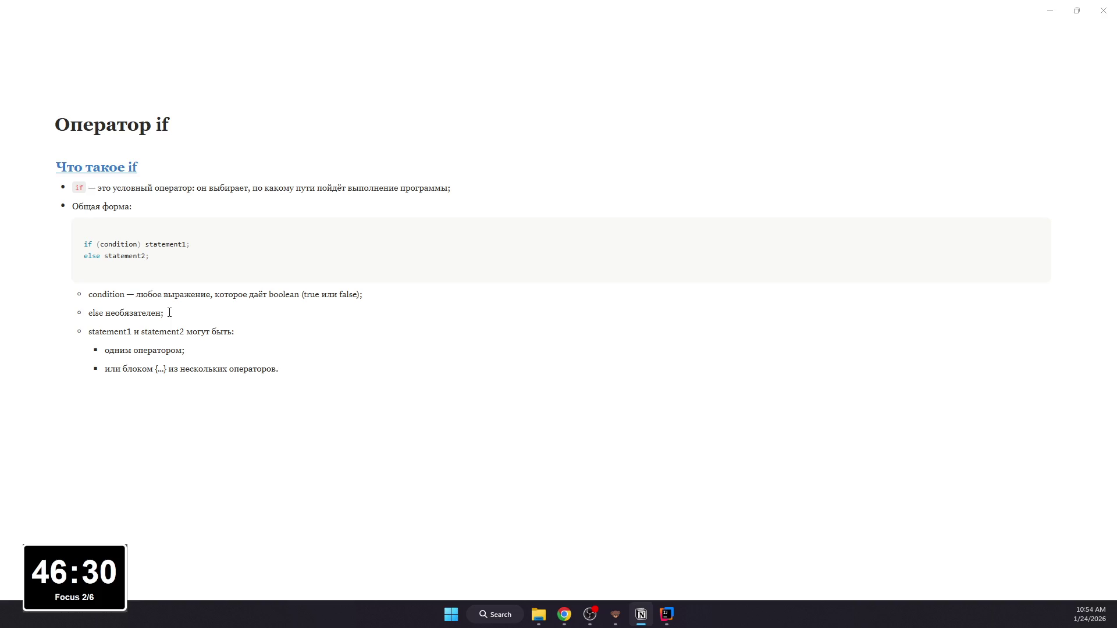
Step: Format condition, boolean, true and false in the condition bullet as inline code
drag(126, 296, 89, 295)
mouse_move(225, 293)
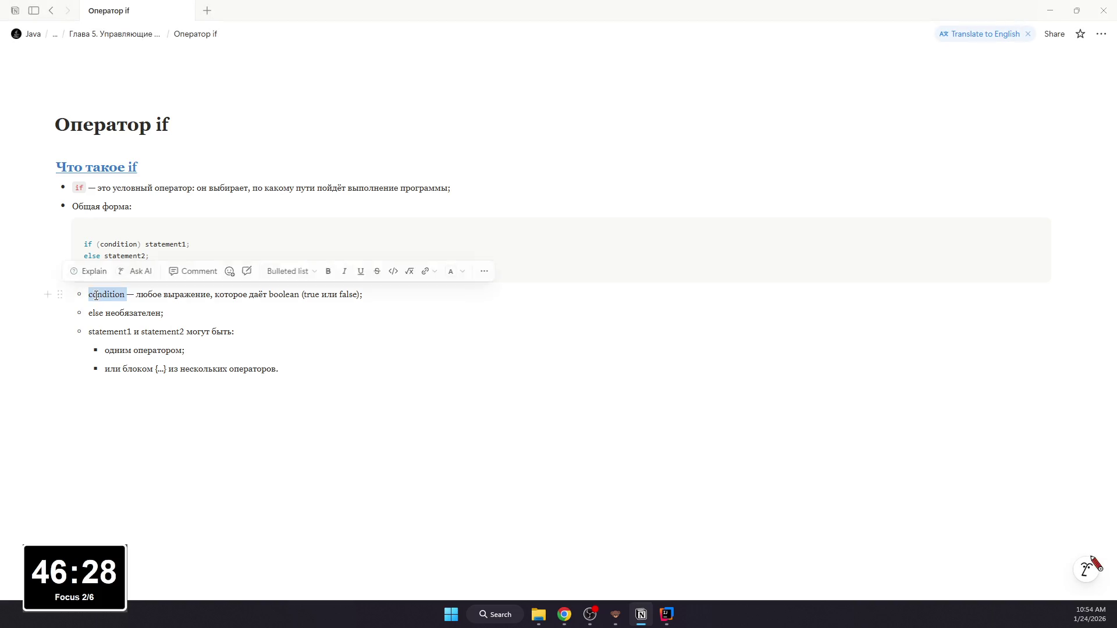
click(125, 295)
drag(125, 295, 89, 295)
key(ctrl+e)
click(239, 295)
drag(276, 295, 375, 294)
key(ctrl+e)
click(325, 295)
key(ctrl+e)
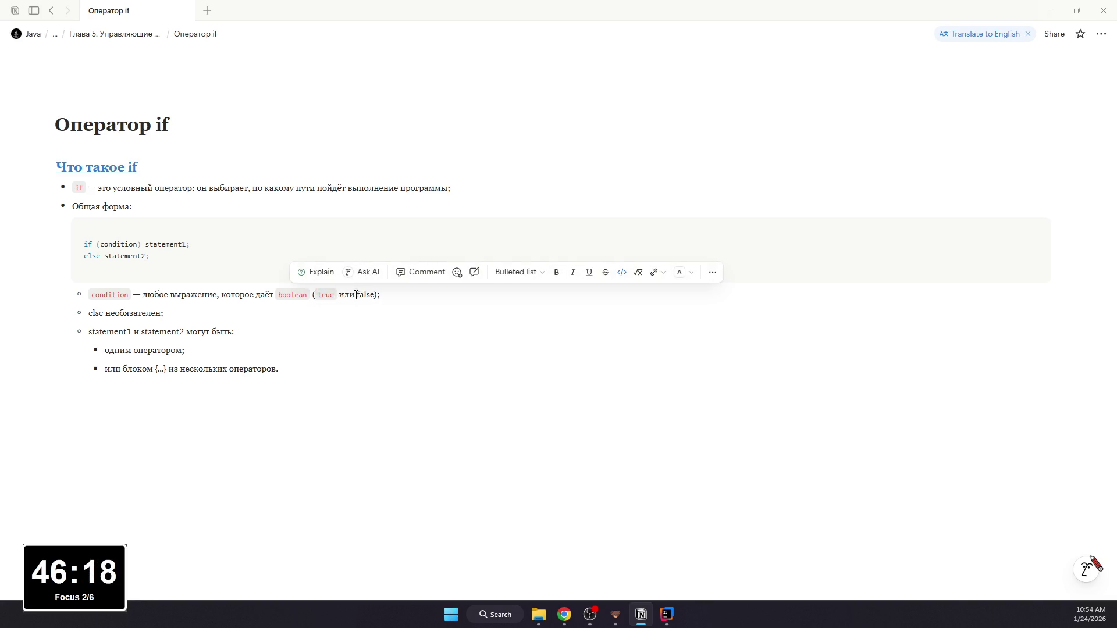
key(ctrl+e)
Step: Format else, statement1, statement2 and {...} as inline code and start a new line below the last bullet
drag(87, 313, 102, 314)
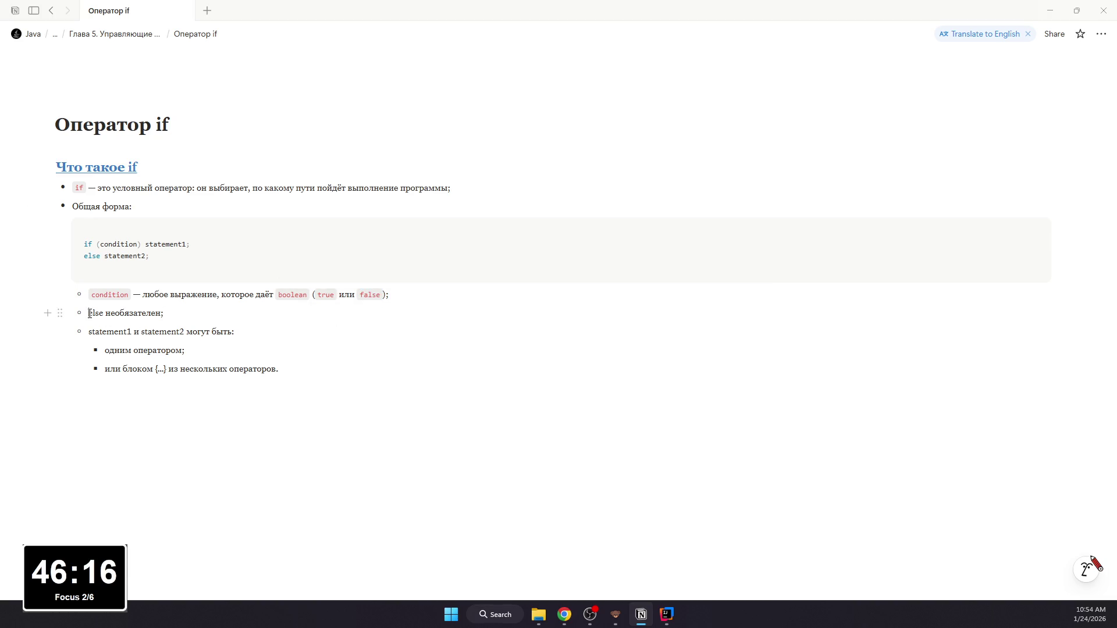
key(ctrl+e)
click(186, 332)
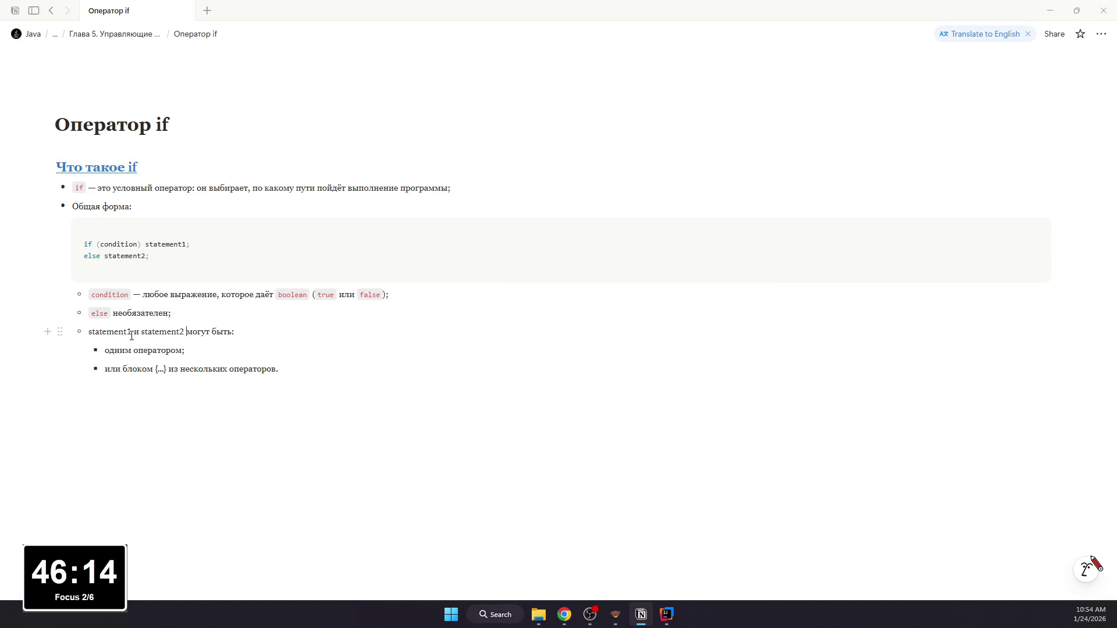
mouse_move(130, 333)
mouse_down()
mouse_move(88, 333)
mouse_move(191, 331)
mouse_up()
key(ctrl+e)
click(192, 332)
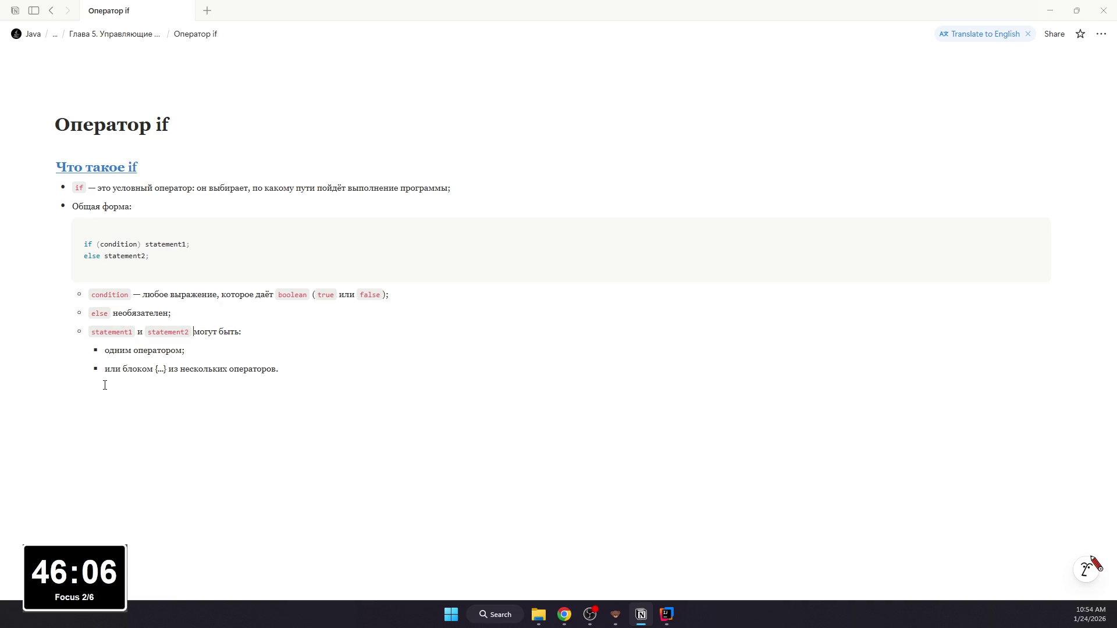
double_click(162, 369)
click(158, 370)
drag(158, 369, 156, 371)
key(ctrl+e)
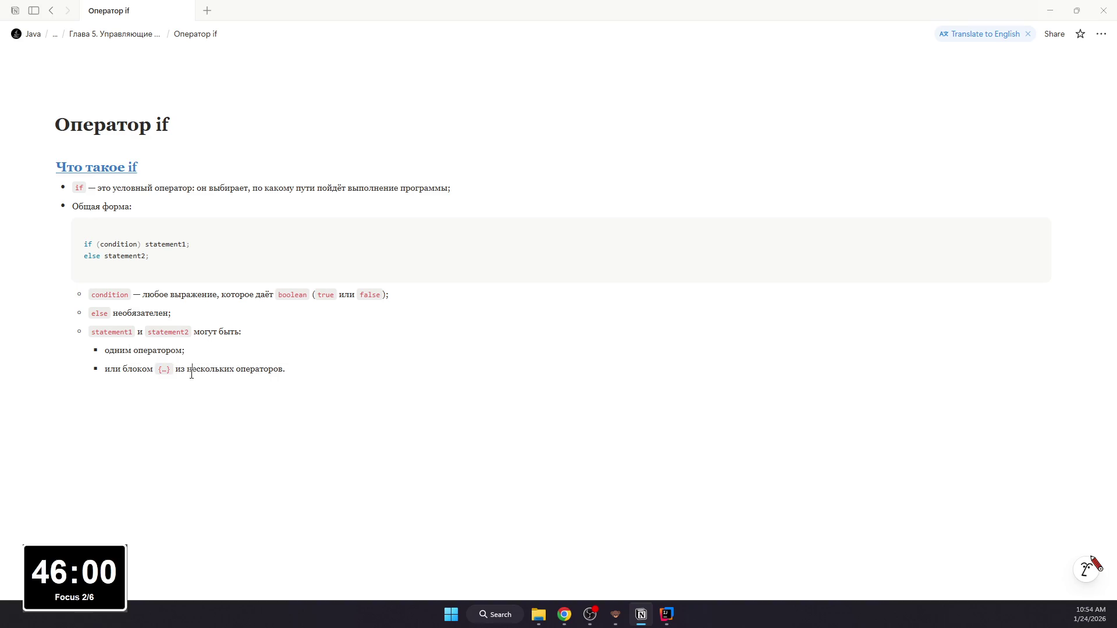
key(Return)
key(Return)
Step: Add the bullet "Выполнится либо statement1, либо statement2;" with the sub-bullet "Оба вместе — никогда."
key(BackSpace)
text(- )
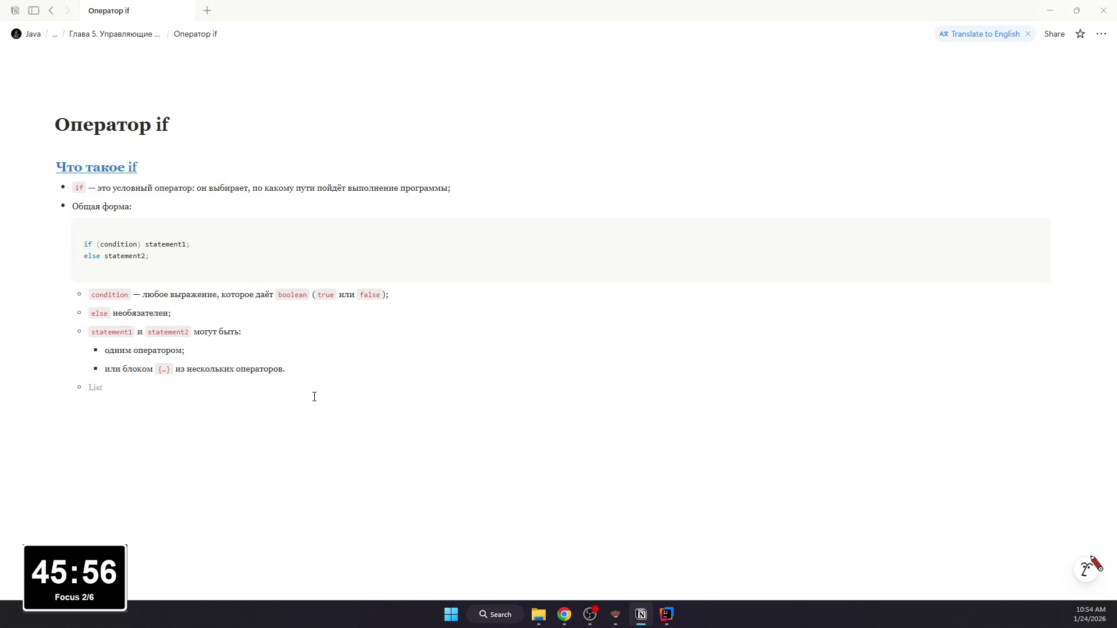
text(Выполнится либо statement 1)
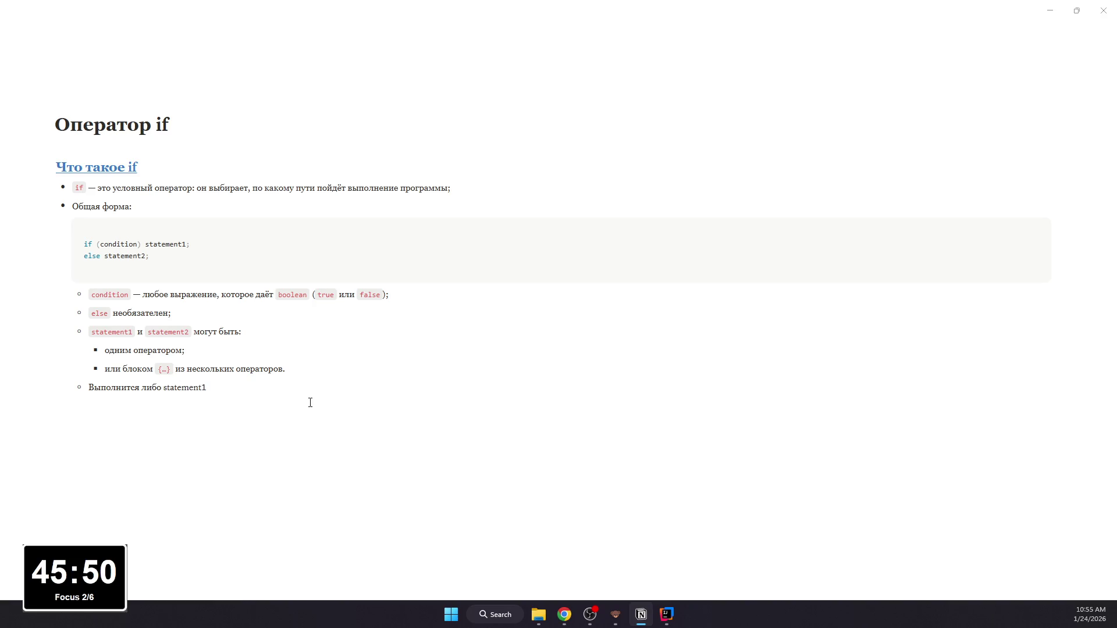
text(, либо statement 2;)
key(Return)
key(Tab)
text(Оба вместе — никогда.)
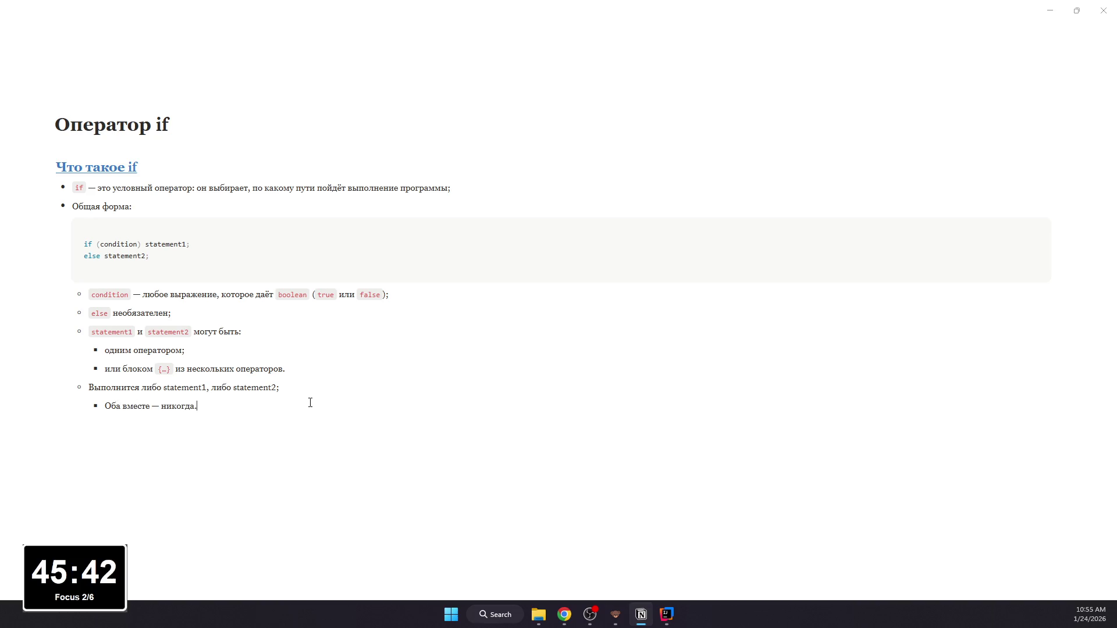
double_click(185, 387)
Step: Format statement1 and statement2 in the "Выполнится либо…" bullet as inline code, then select "одним оператором"
key(ctrl+e)
double_click(263, 387)
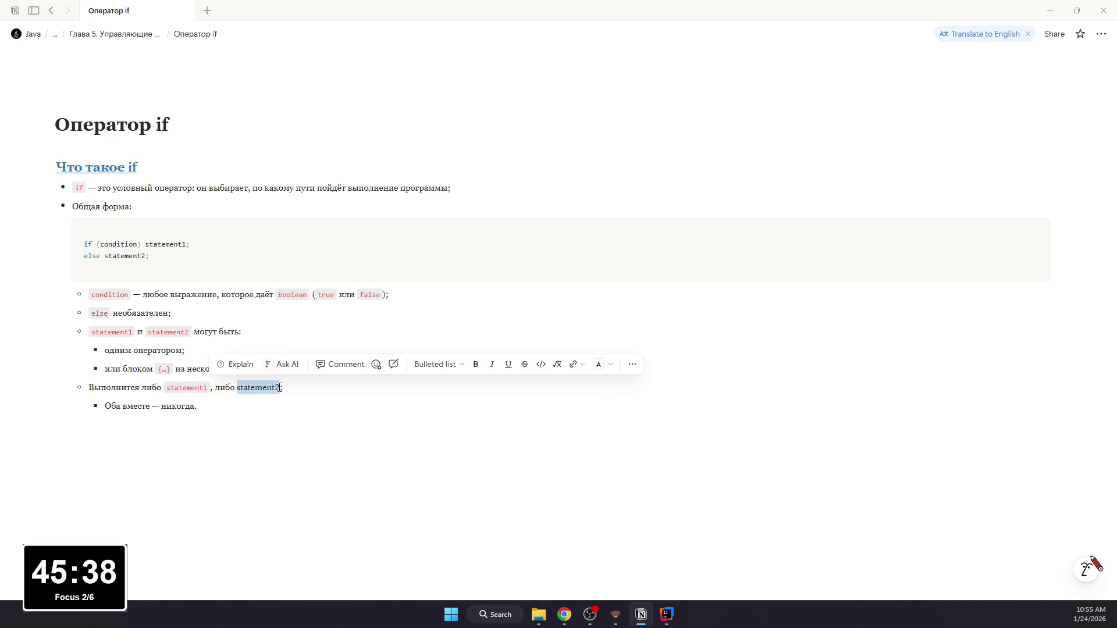
key(ctrl+e)
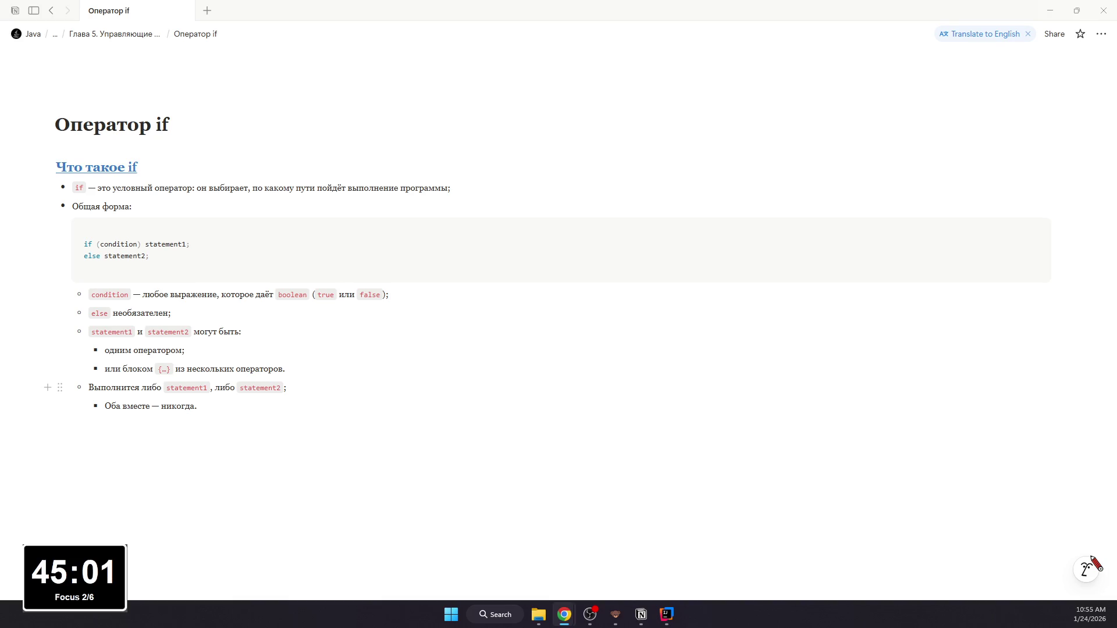
drag(186, 352, 105, 350)
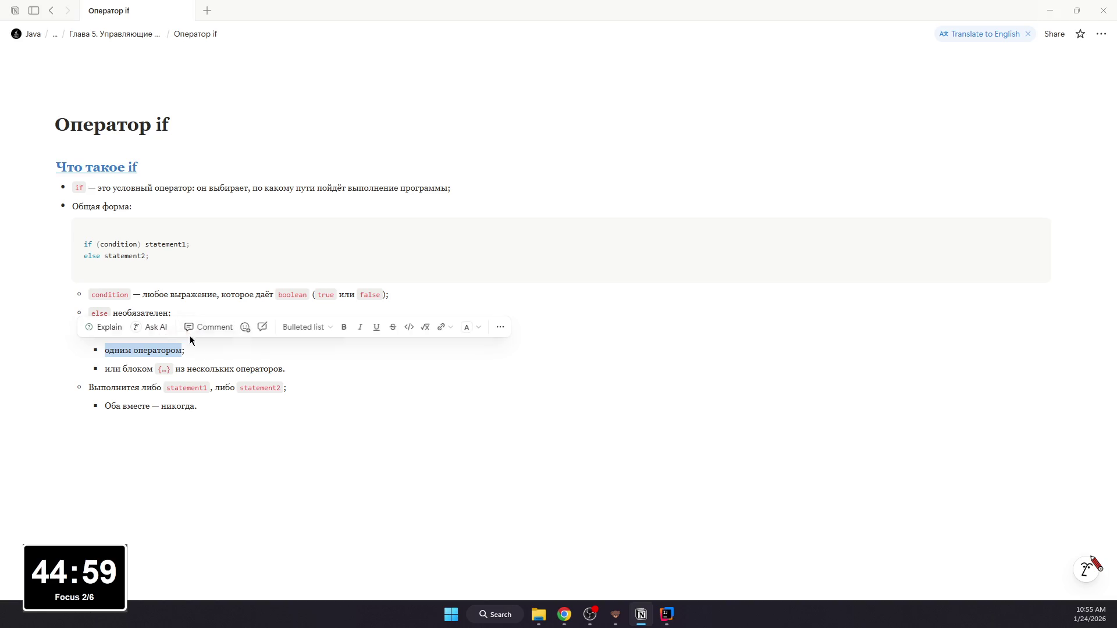
Step: Post a comment on "одним оператором" noting that one command follows if
click(202, 328)
text(После if стоит одна команда)
key(Return)
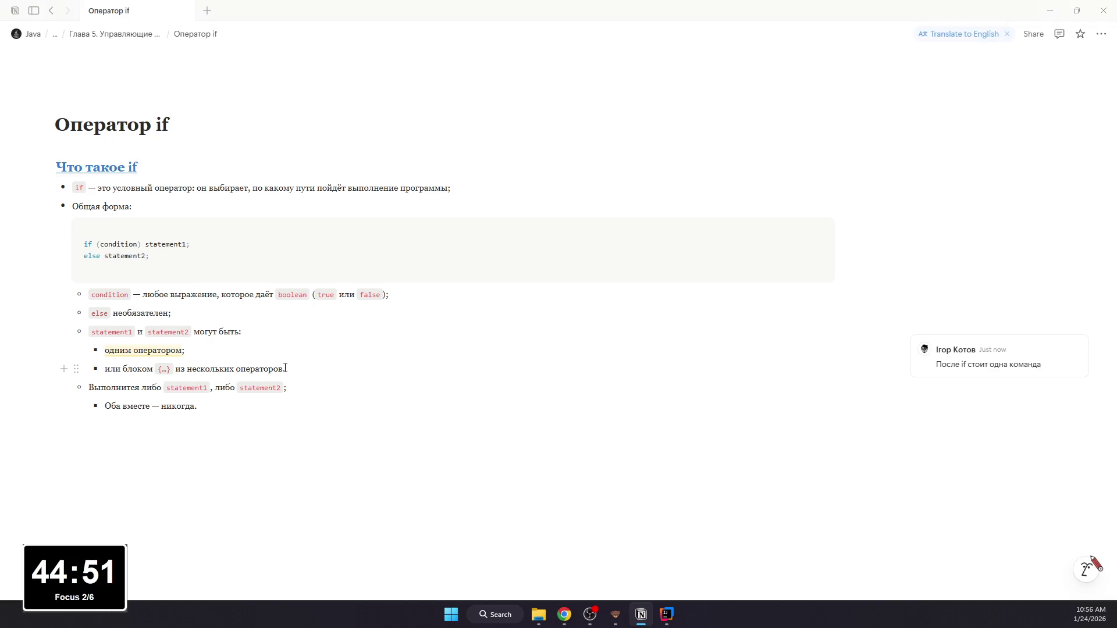
drag(280, 368, 128, 370)
click(977, 363)
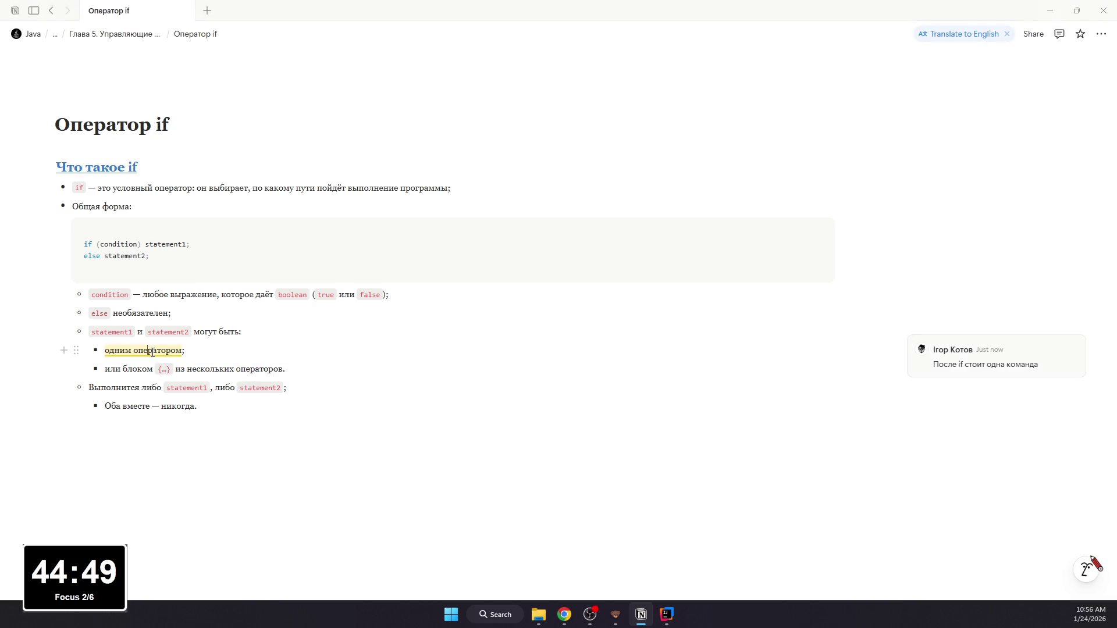
Step: Edit the comment to add a second line, so it reads "После if стоит одна команда и после else тоже одна команда"
click(1062, 349)
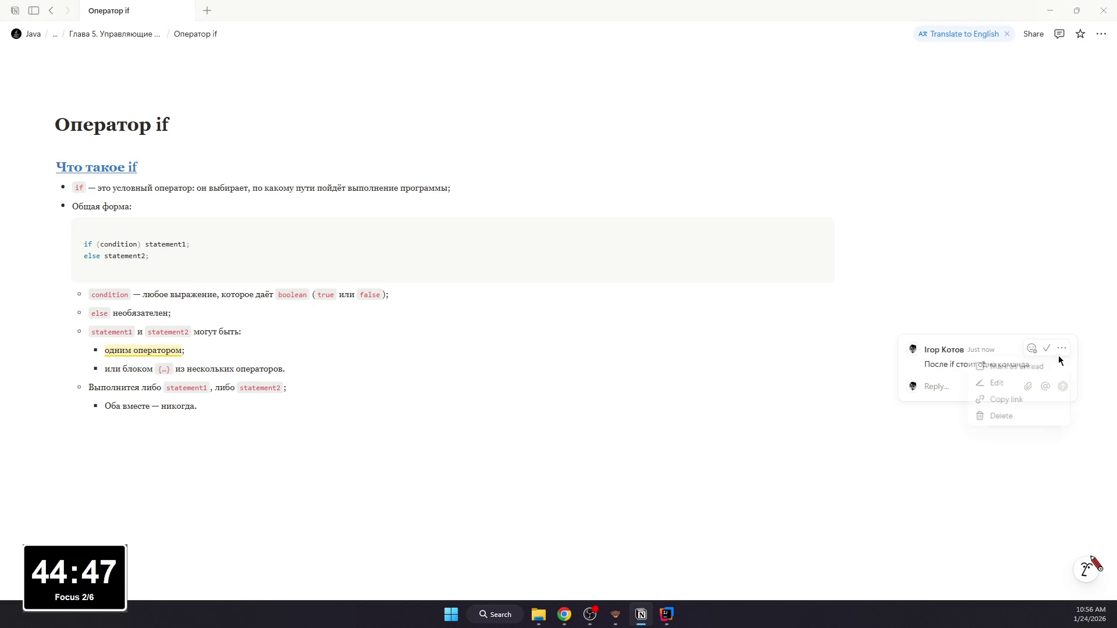
click(1040, 381)
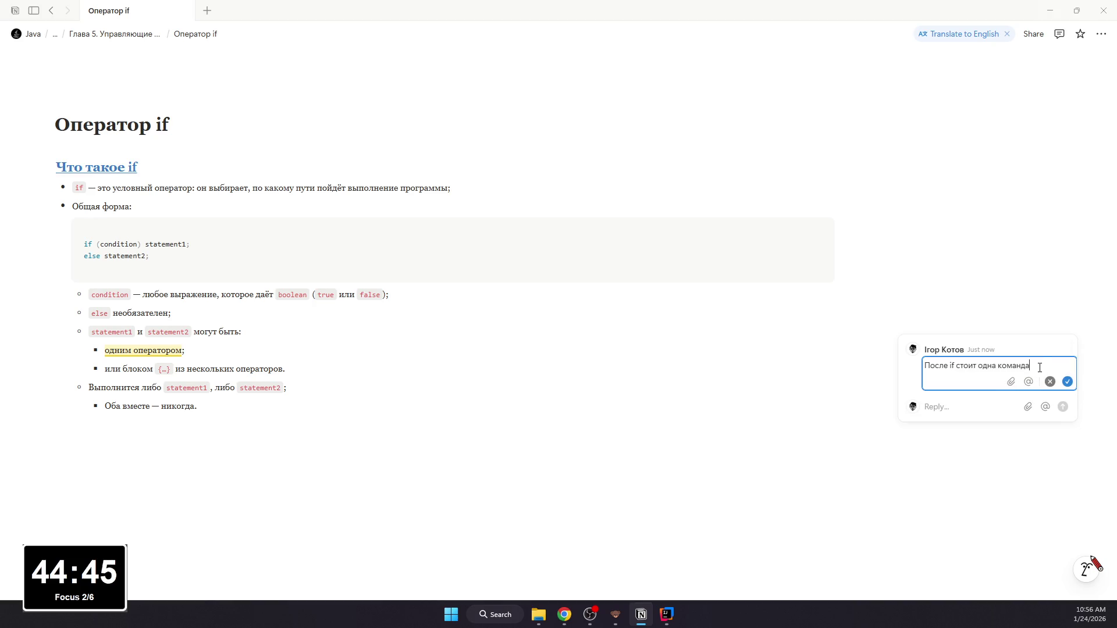
key(shift+Return)
text(и после else ст)
key(BackSpace)
key(BackSpace)
text(то)
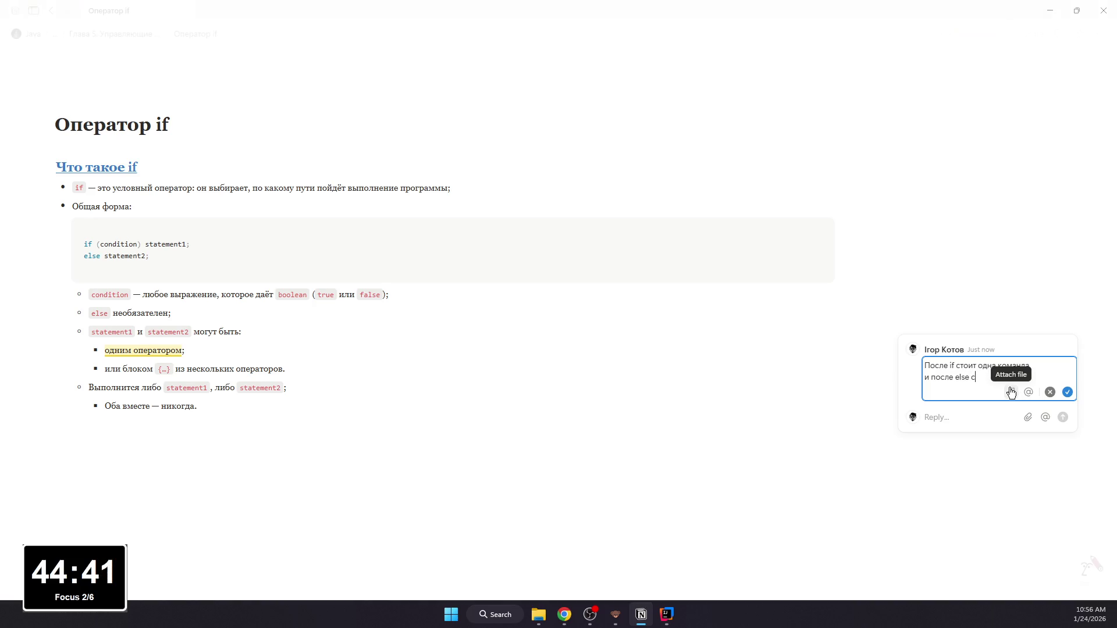
text(де)
key(BackSpace)
key(BackSpace)
text(е else тоже одна команда)
key(Return)
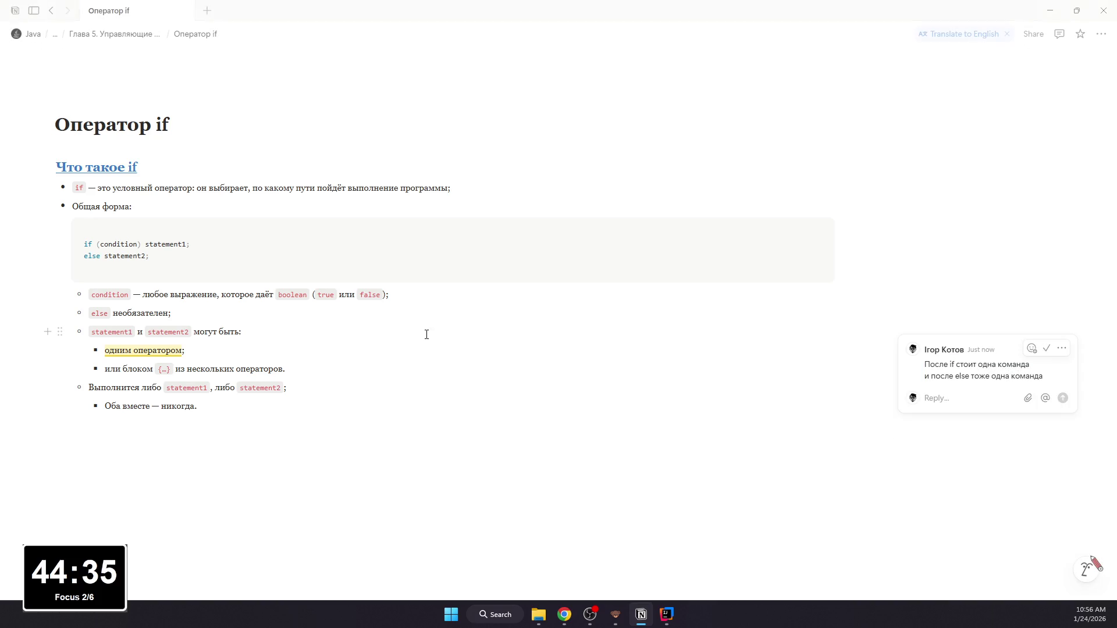
Step: Comment "Внутри может быть много строк" on the block sub-bullet and start a new block below the list
drag(281, 367, 104, 369)
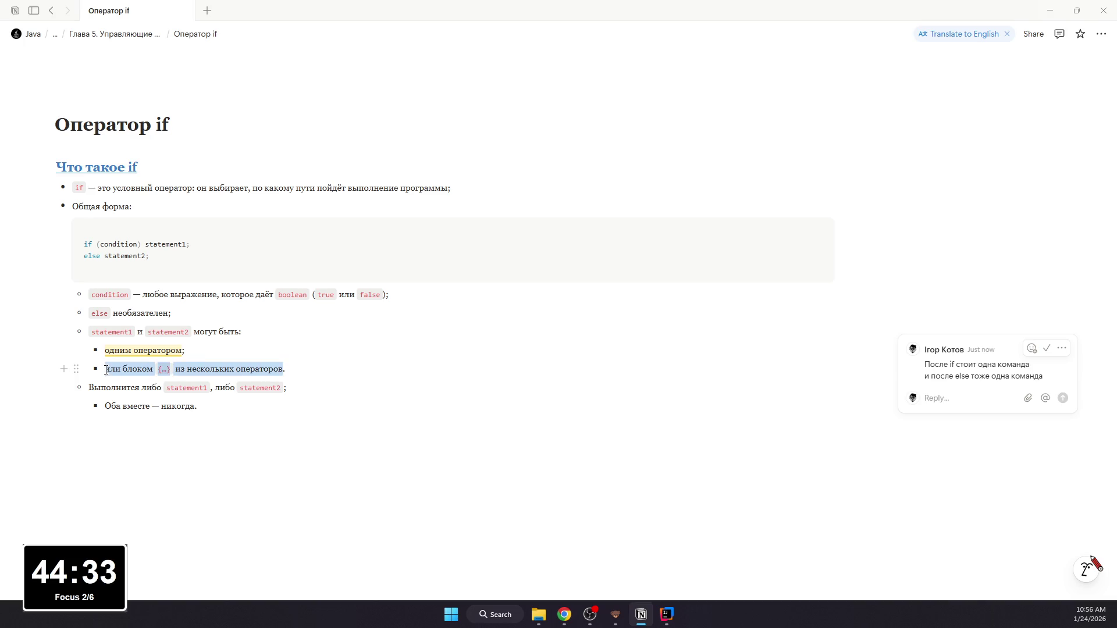
click(194, 345)
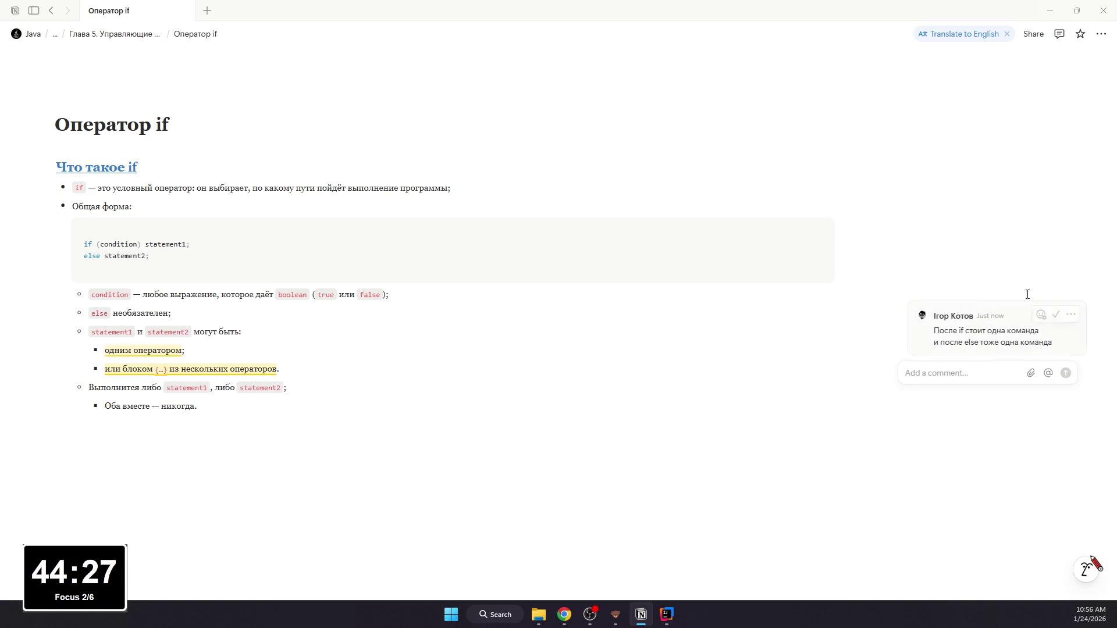
mouse_move(995, 332)
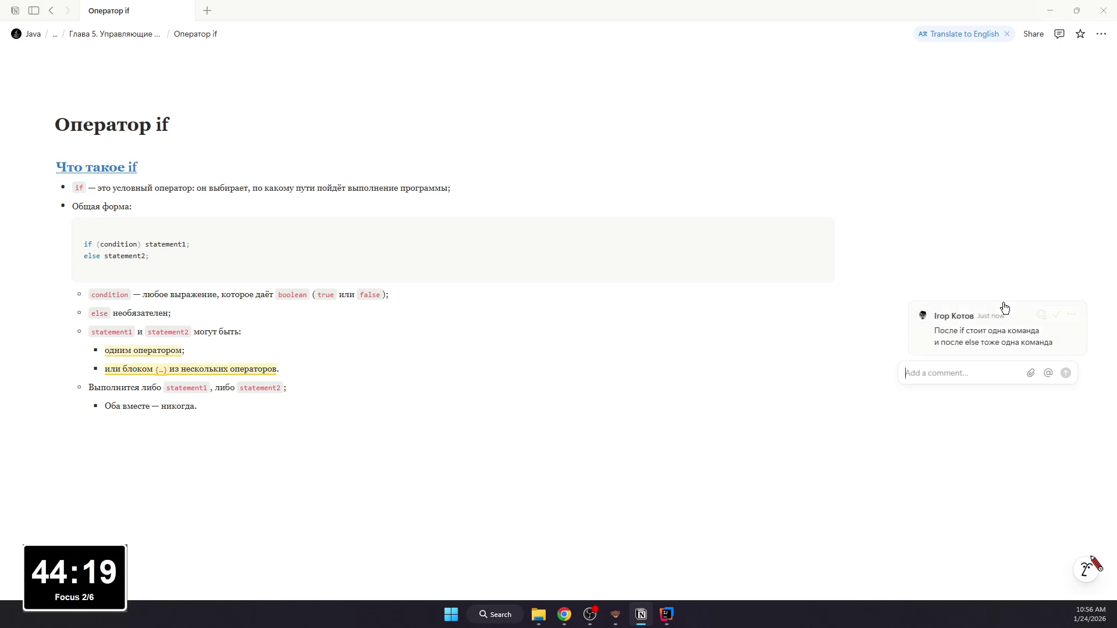
text(внутри может быть много строк)
key(Return)
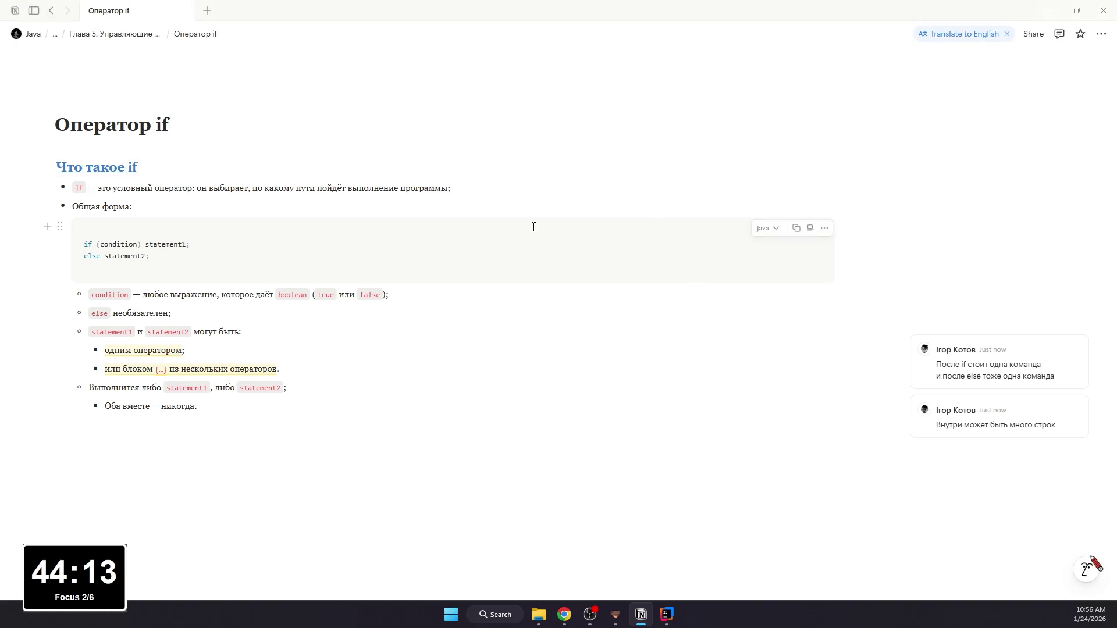
click(195, 417)
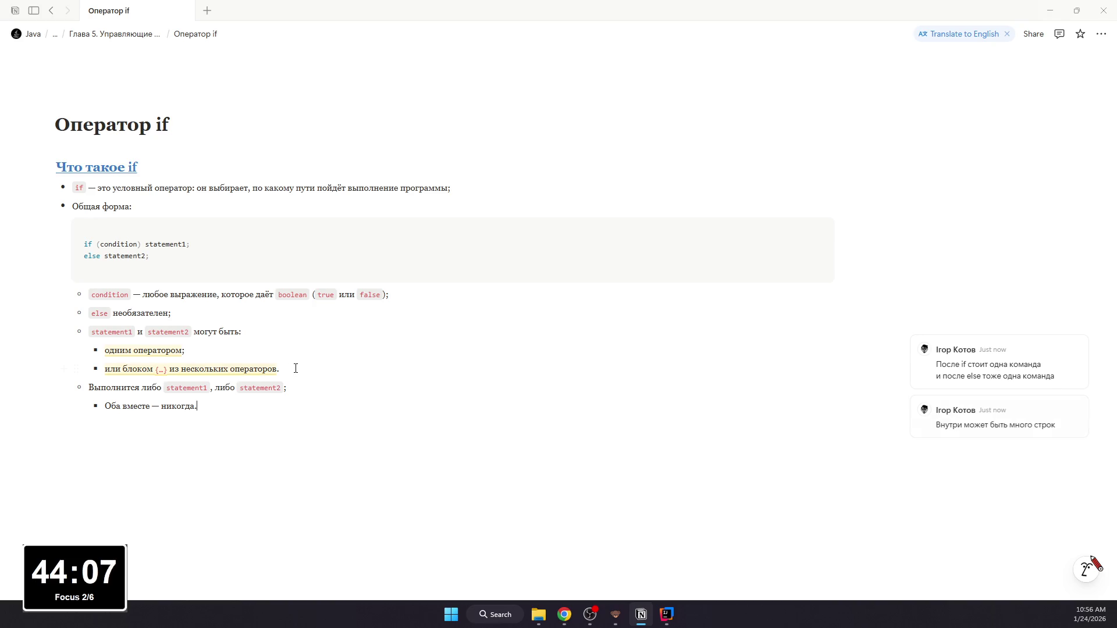
key(Return)
key(Return)
key(Return)
text(## Пример с двумя переменными)
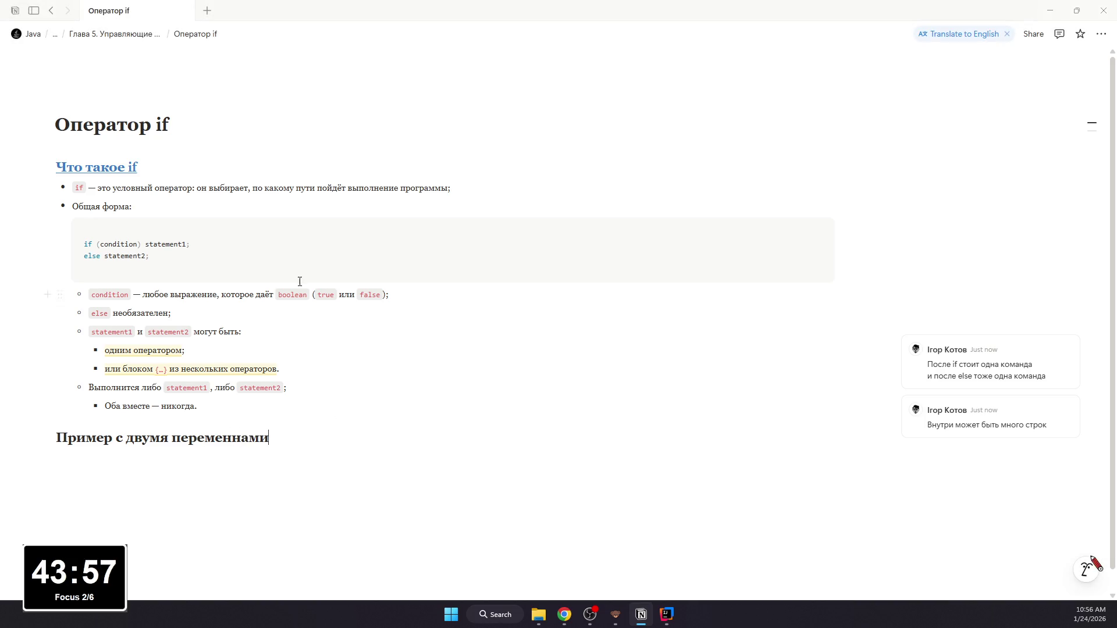
Step: Make the heading 'Пример с двумя переменными' underlined and blue, then move to the line below for /code
key(BackSpace)
key(BackSpace)
text(ми)
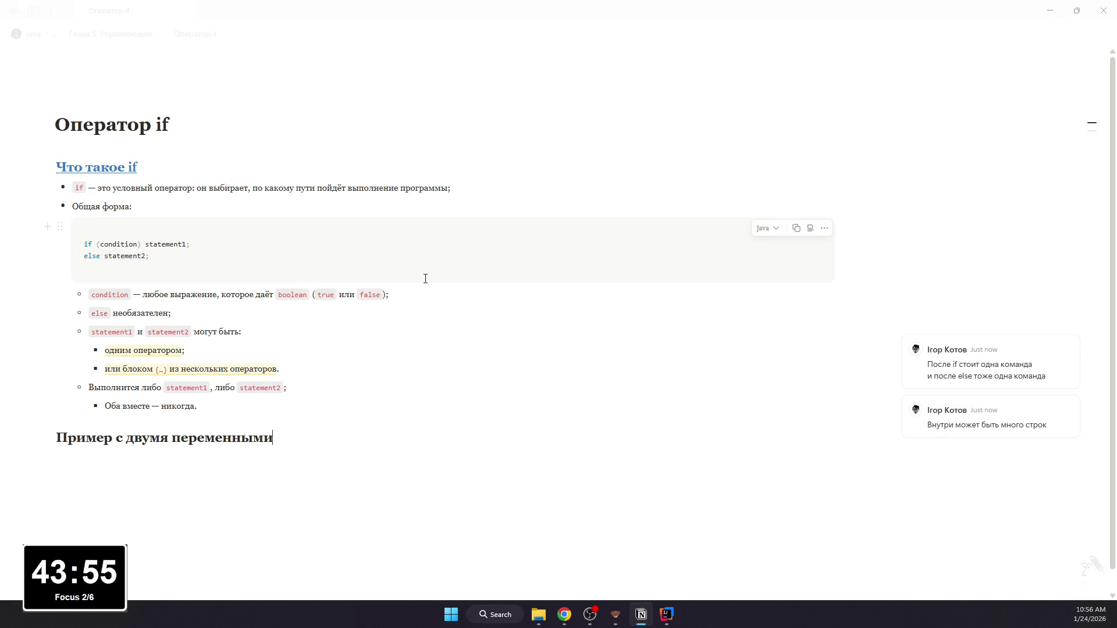
key(shift+Home)
key(ctrl+u)
click(292, 449)
key(ctrl+z)
click(412, 412)
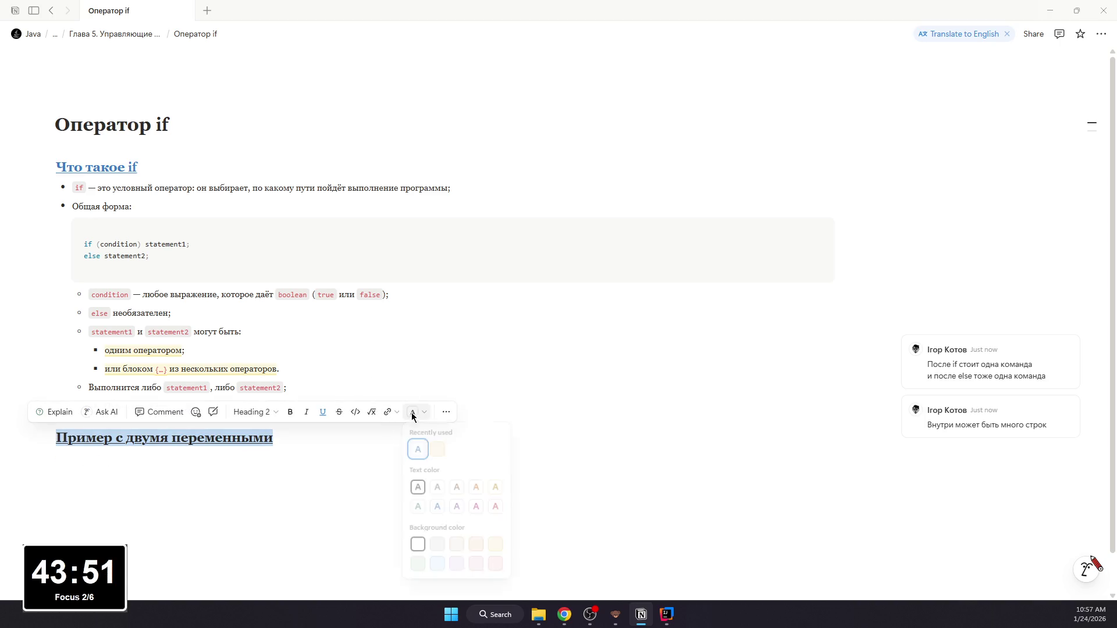
click(416, 448)
key(Down)
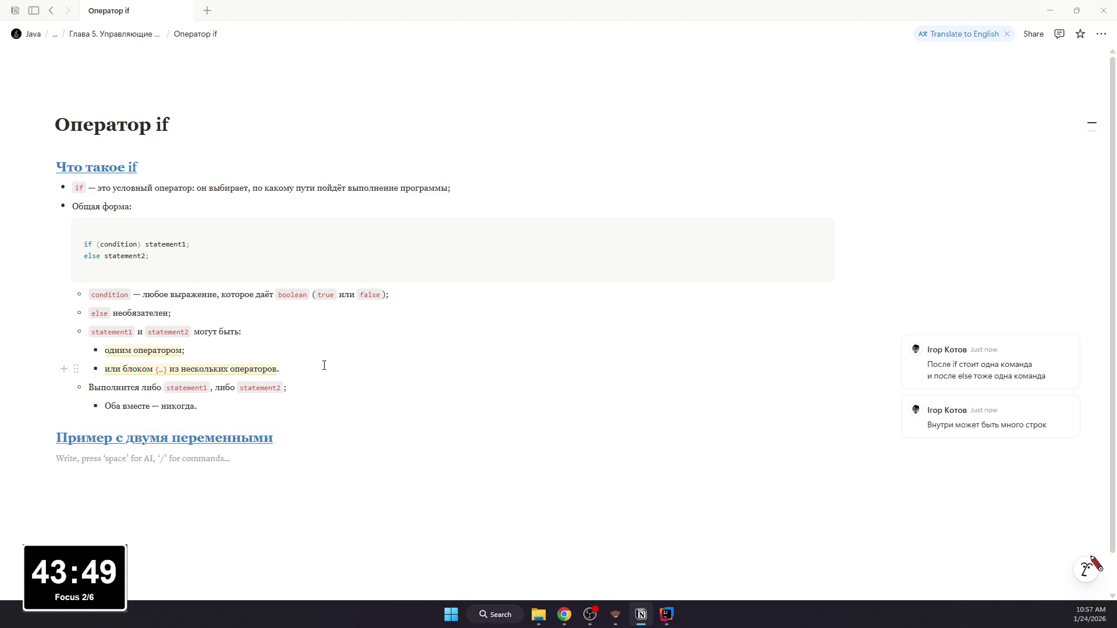
text(/code)
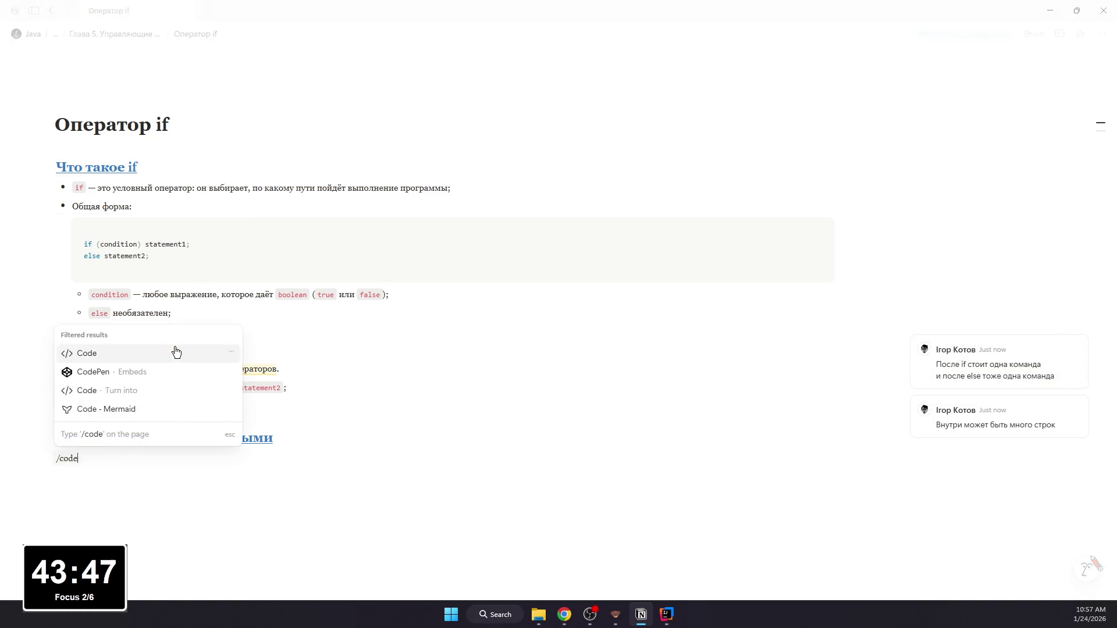
Step: Insert a Java code block with int a, b; and if (a < b) a = 0; else b = 0;, leaving an empty line after it
key(Return)
text(a )
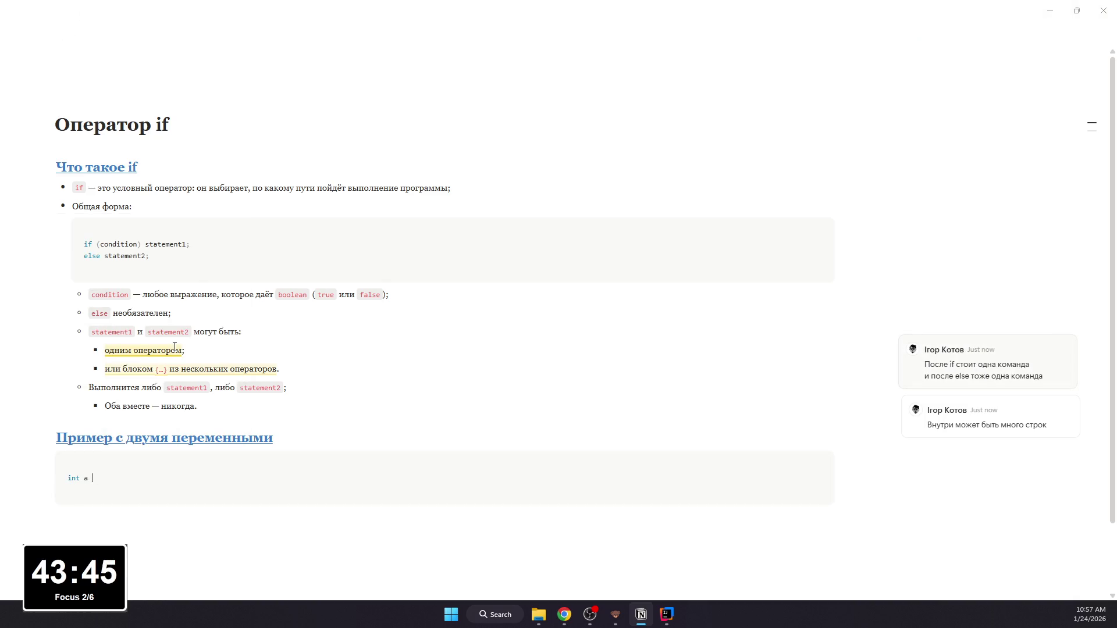
text(, b;)
text( ..)
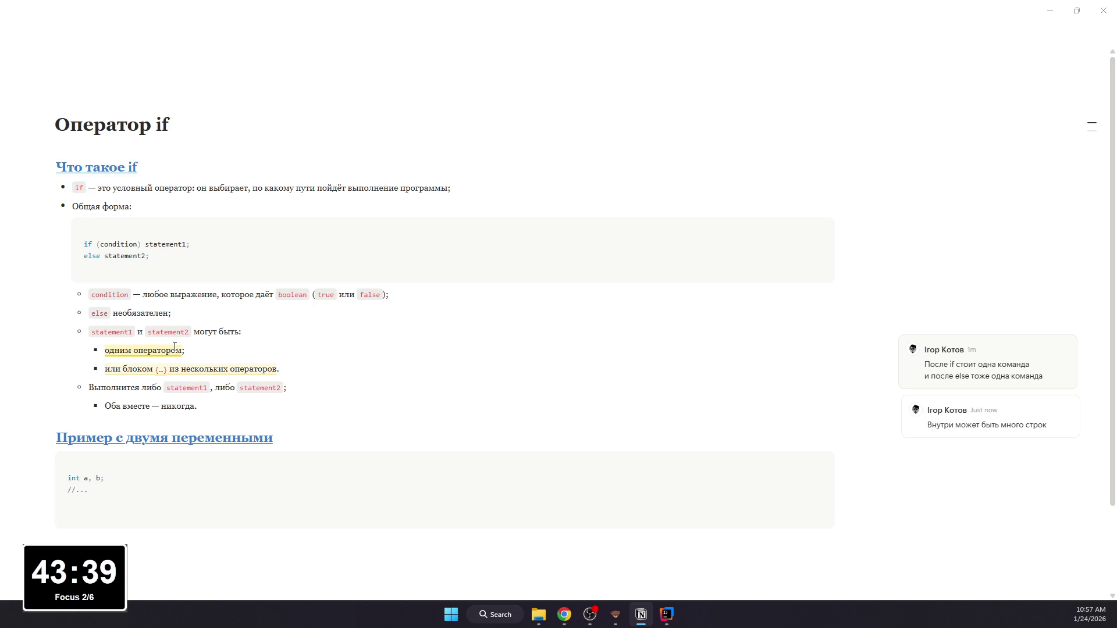
text((a <)
text( b) a =)
text(0;)
text(;)
text(lse )
text(;)
scroll(366, 354, down, 2)
click(277, 474)
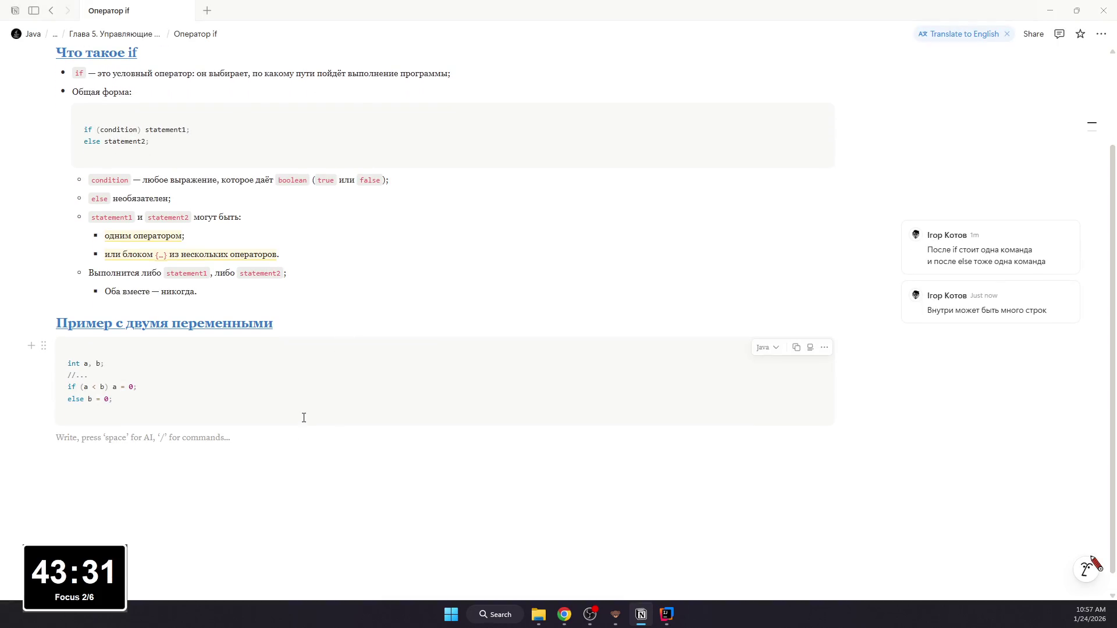
text(/Ес)
key(BackSpace)
key(BackSpace)
key(BackSpace)
text(Есил)
Step: Start a bulleted list with the first bullet: if a < b then a = 0
key(BackSpace)
key(BackSpace)
key(BackSpace)
key(BackSpace)
text(- )
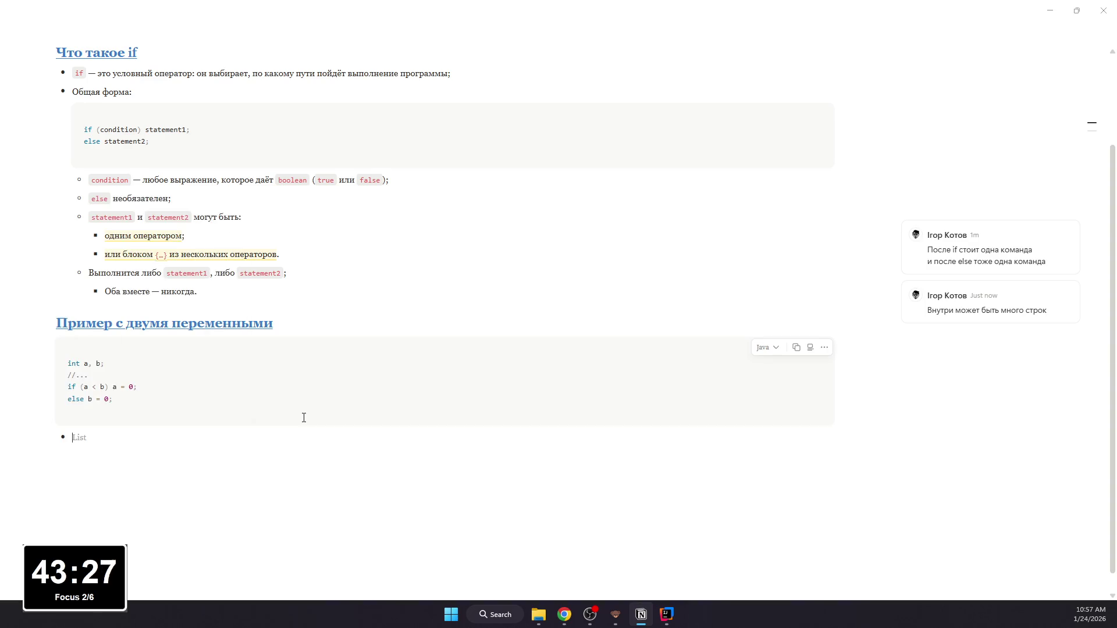
text(Есил)
key(BackSpace)
key(BackSpace)
text(ли a)
key(BackSpace)
key(BackSpace)
text(< b —)
text(>)
key(BackSpace)
key(BackSpace)
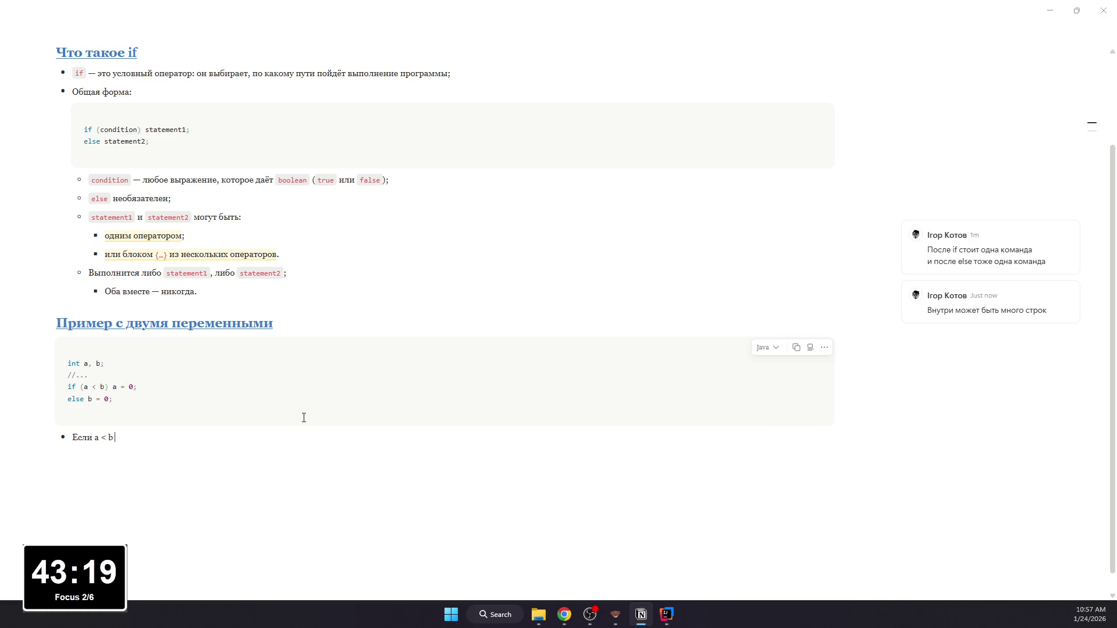
text(выполняется)
text( a = 0;)
key(Return)
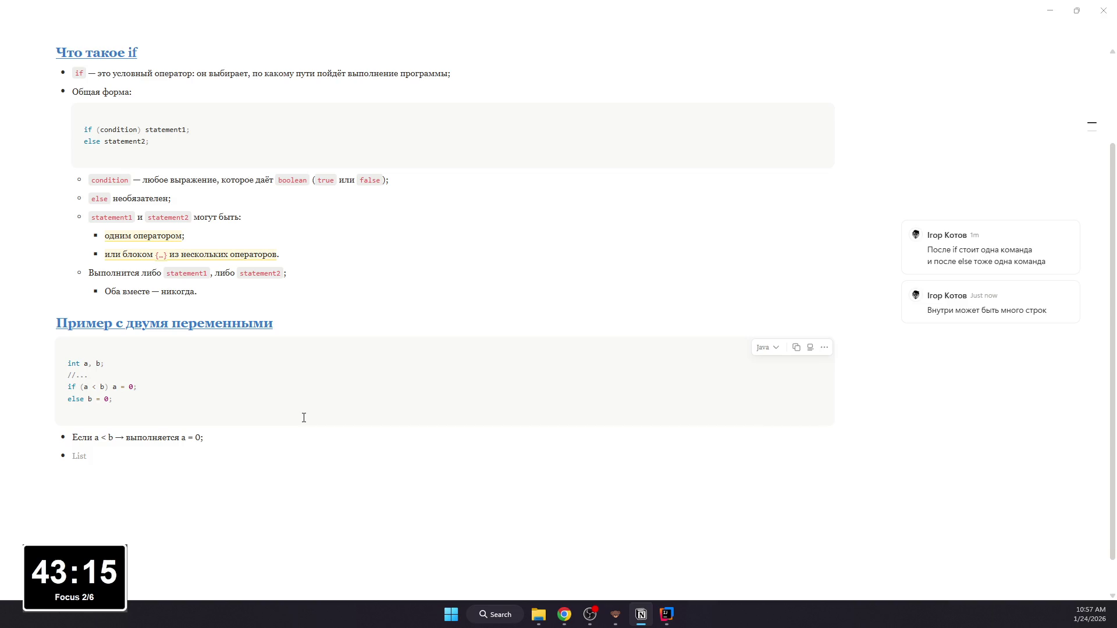
text(Иначе)
text(значит a )
text(≥ b)
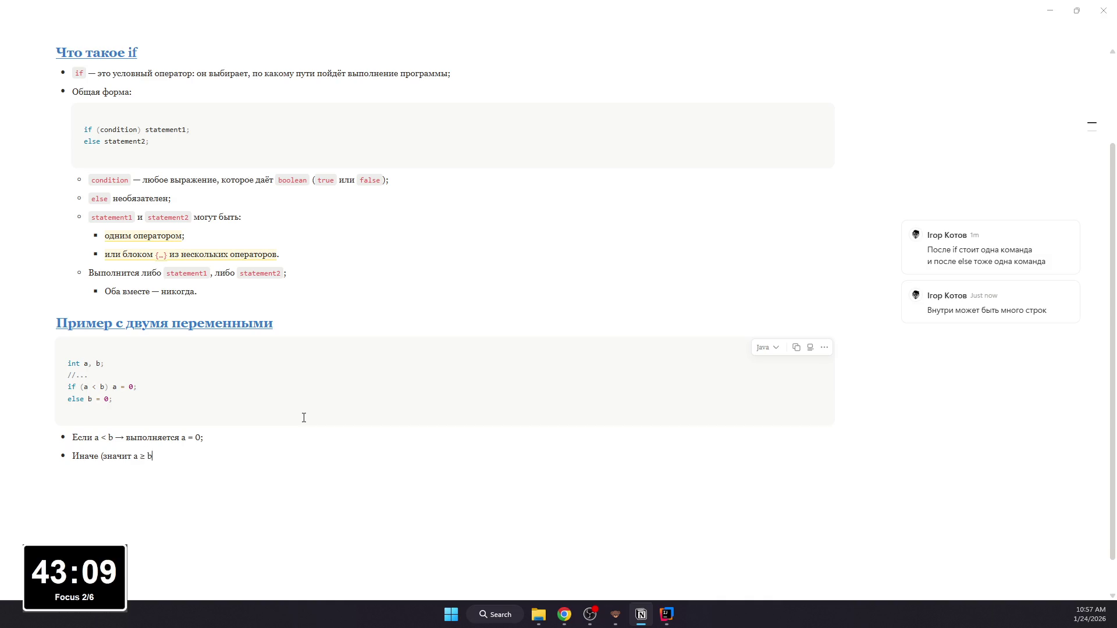
text( -)
text( выполняется b)
text(/)
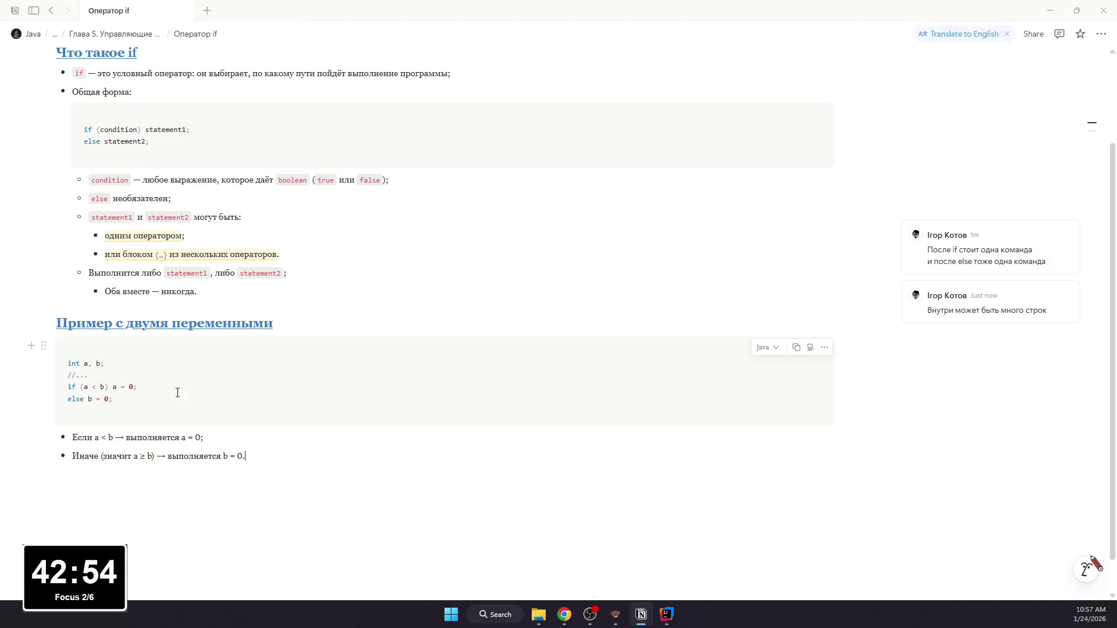
scroll(266, 302, up, 2)
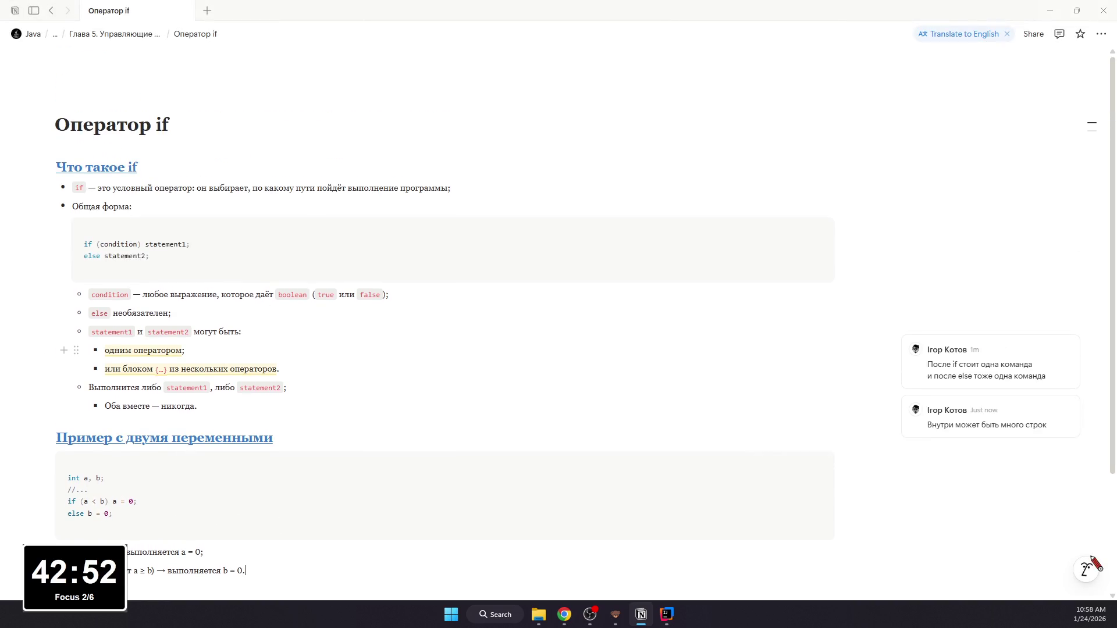
scroll(306, 434, down, 2)
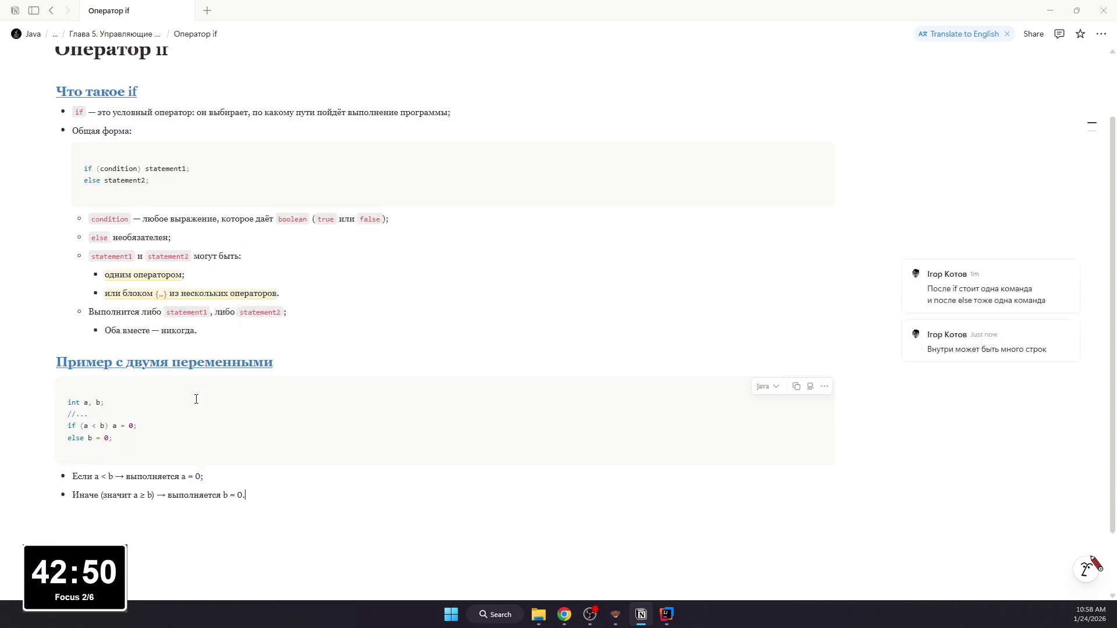
Step: Add the bullets that otherwise b = 0 and that both branches never run together
key(Return)
text(Никогда не будет так, что обе ост)
key(BackSpace)
key(BackSpace)
key(BackSpace)
text(станту 0)
key(BackSpace)
key(BackSpace)
key(BackSpace)
text(ут 0,)
key(BackSpace)
text(, потому что выбирается только одн)
key(BackSpace)
key(BackSpace)
key(BackSpace)
text(одна ветка.)
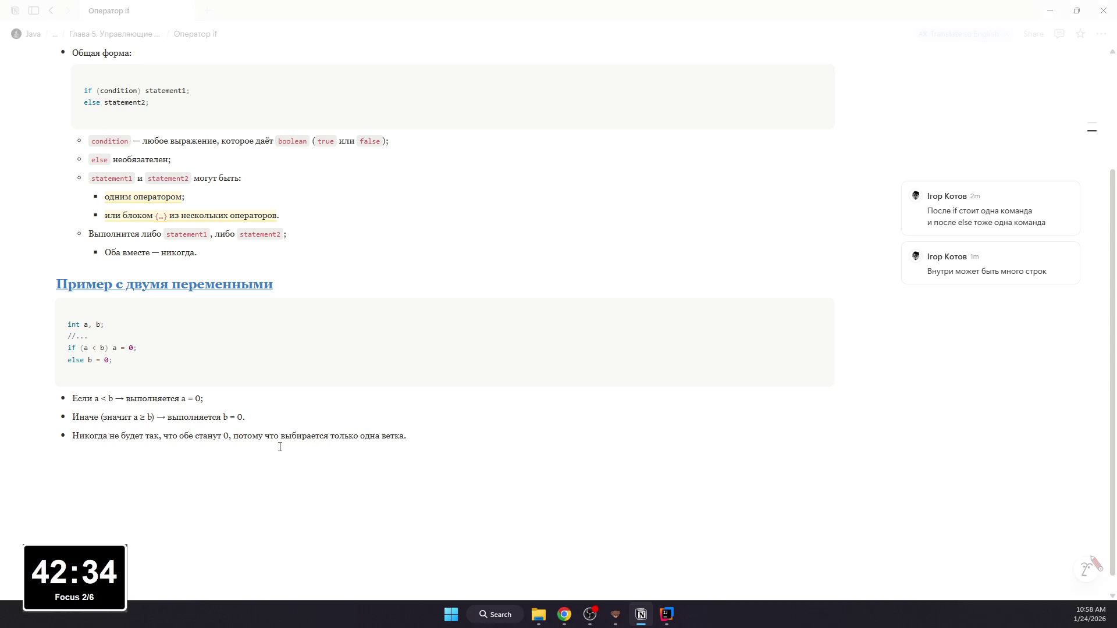
click(269, 413)
Step: End the second bullet with a semicolon and format a < b and a = 0 as inline code
key(BackSpace)
text(;)
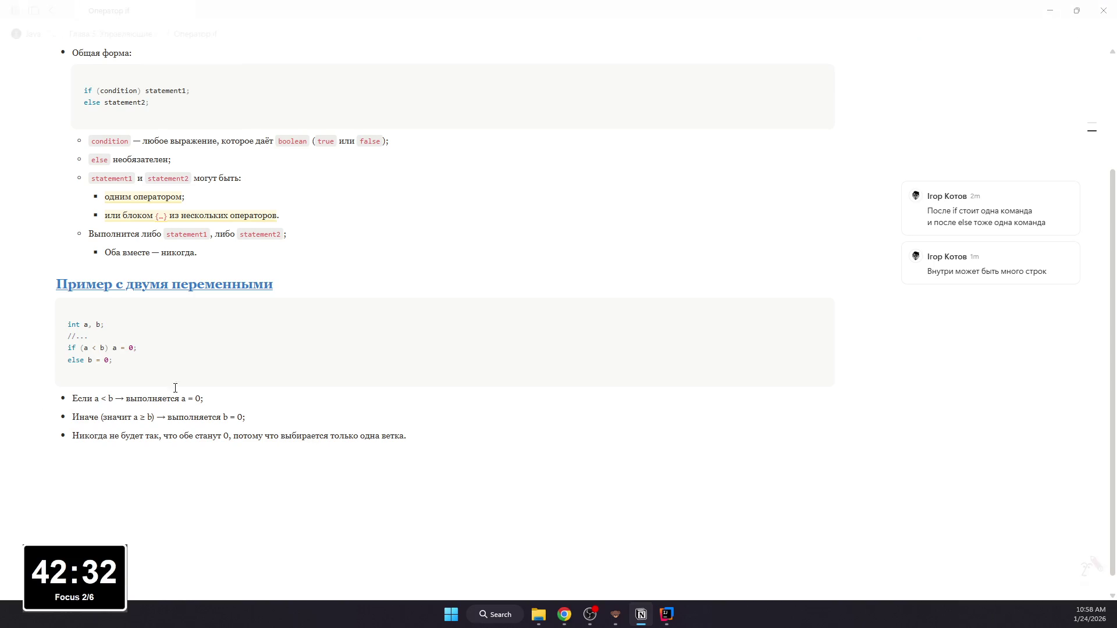
drag(96, 399, 117, 399)
key(ctrl+e)
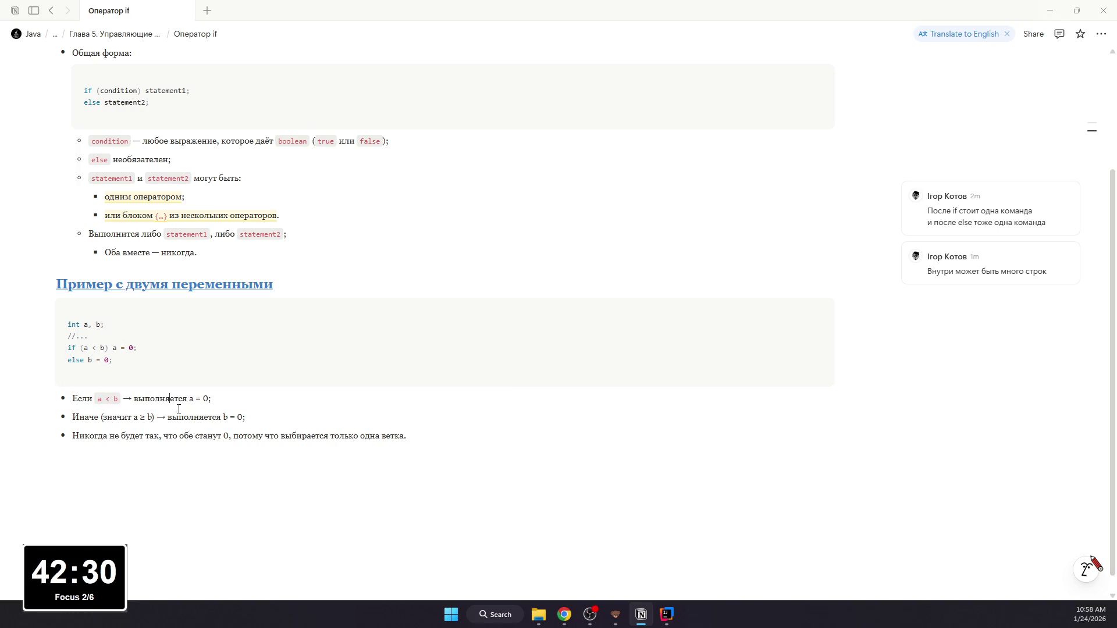
drag(188, 399, 213, 399)
key(ctrl+e)
click(246, 402)
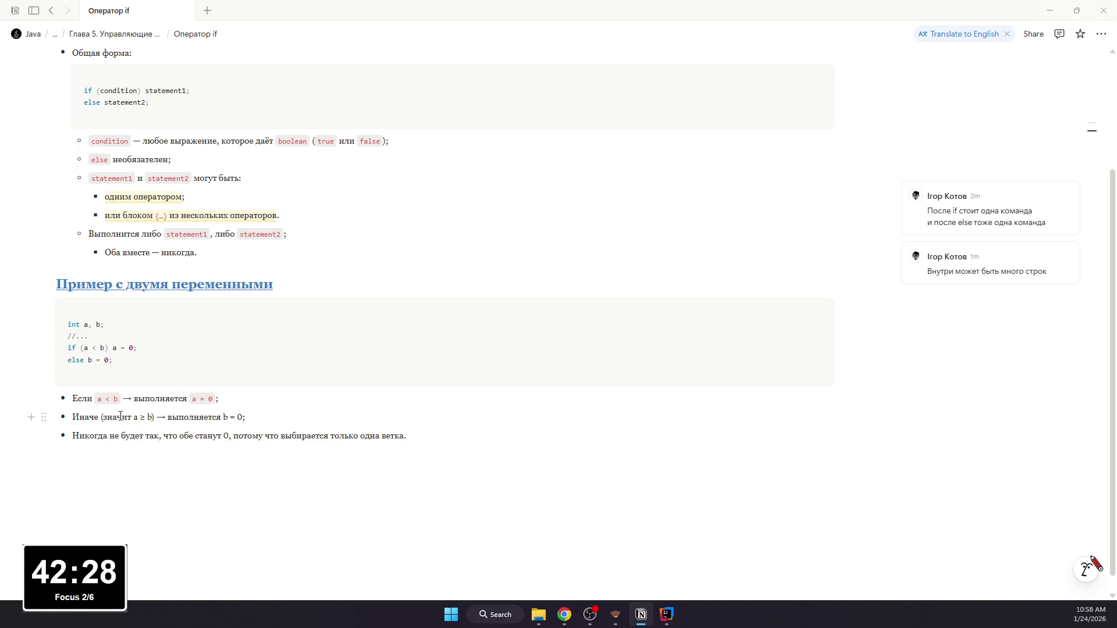
Step: Format a ≥ b and b = 0 as inline code, then switch to IntelliJ IDEA's src folder menu
drag(134, 417, 153, 418)
key(ctrl+e)
drag(231, 417, 253, 418)
key(ctrl+e)
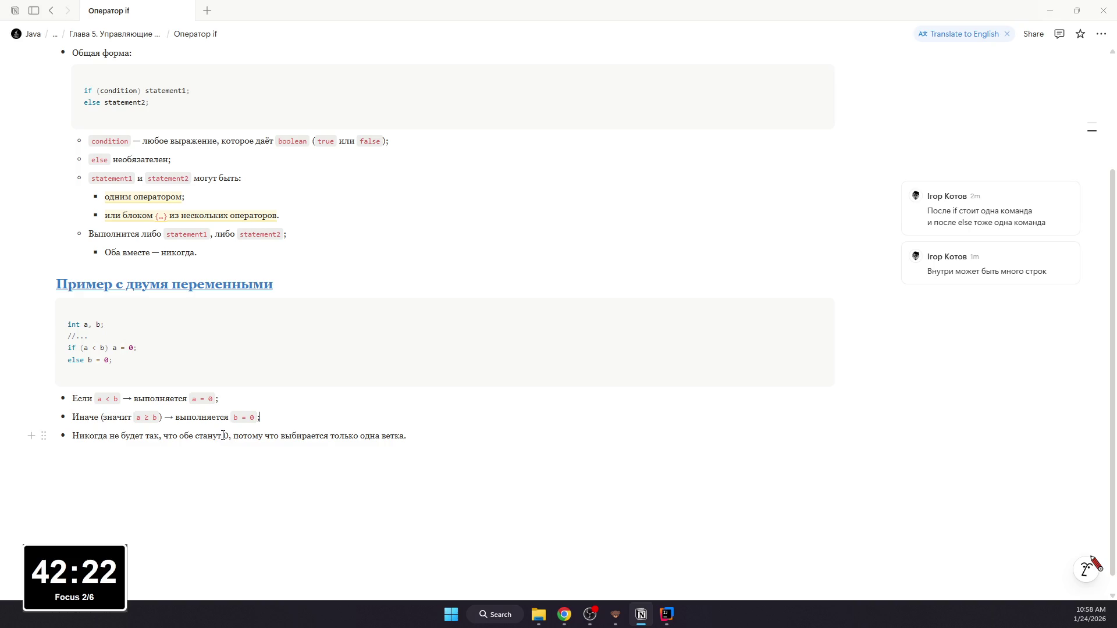
mouse_move(437, 342)
click(667, 613)
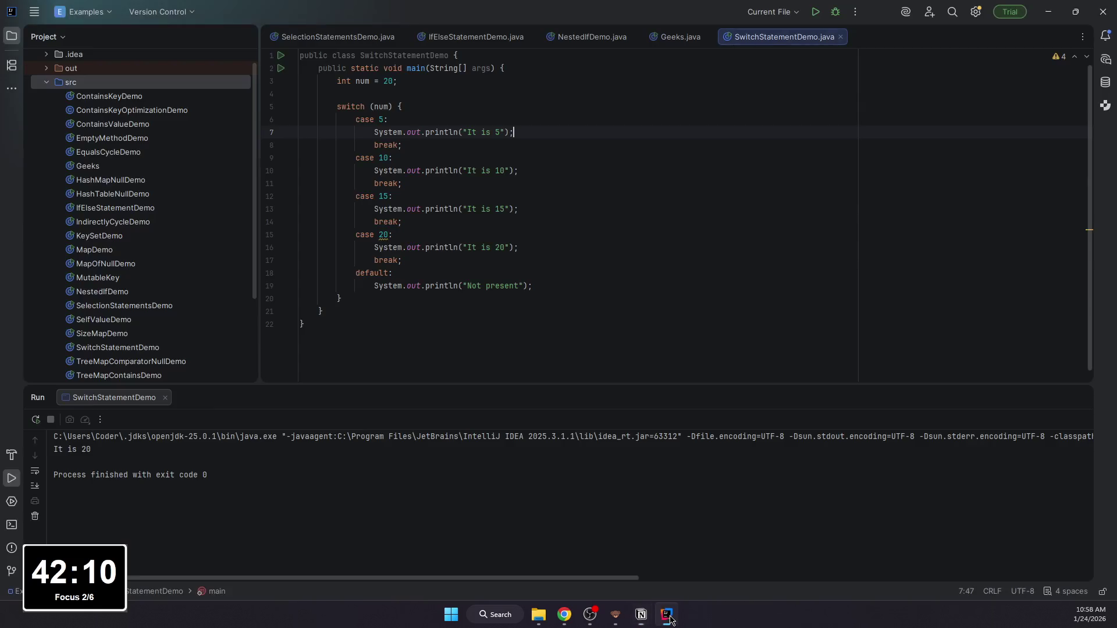
right_click(108, 85)
mouse_move(136, 89)
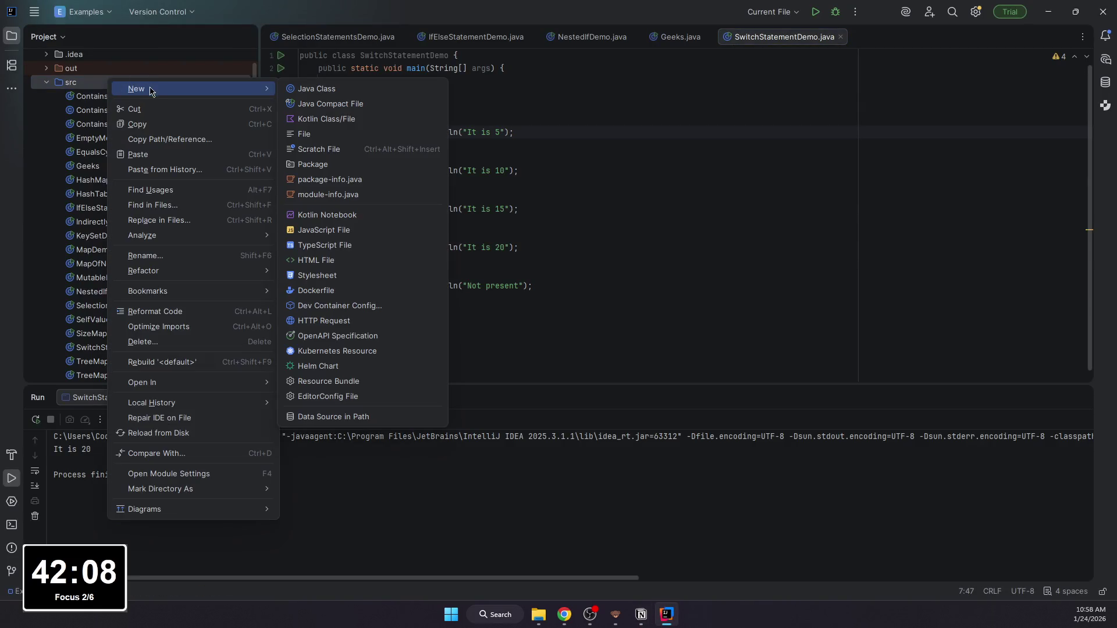
Step: Create a new Java class IfStatementDemo in src
click(378, 94)
text(IfSr)
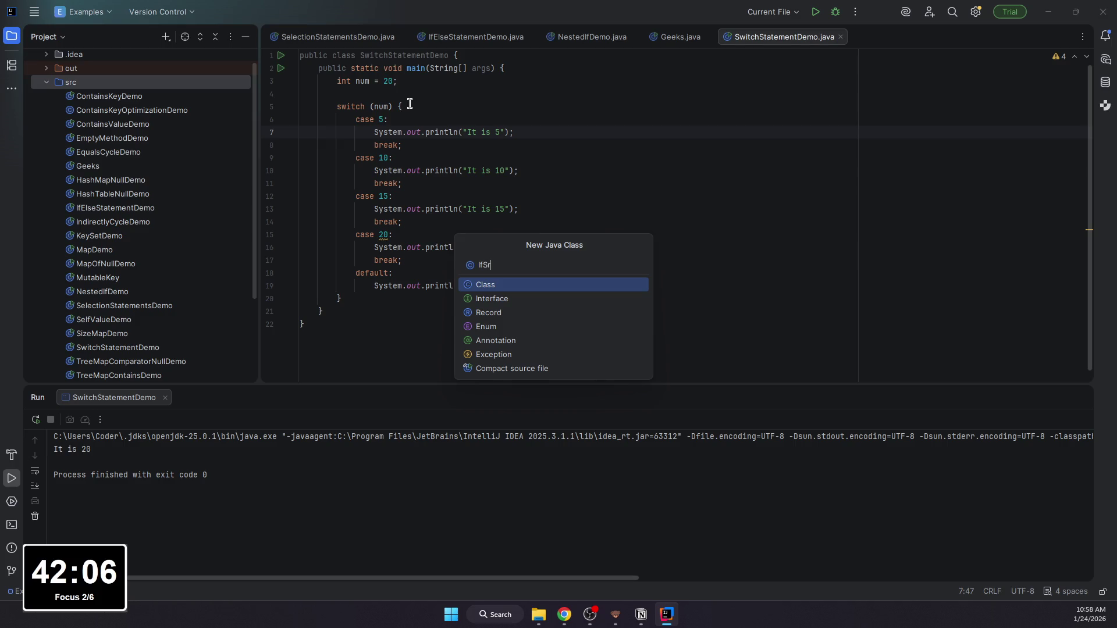
key(BackSpace)
text(eb)
key(BackSpace)
text(Demp)
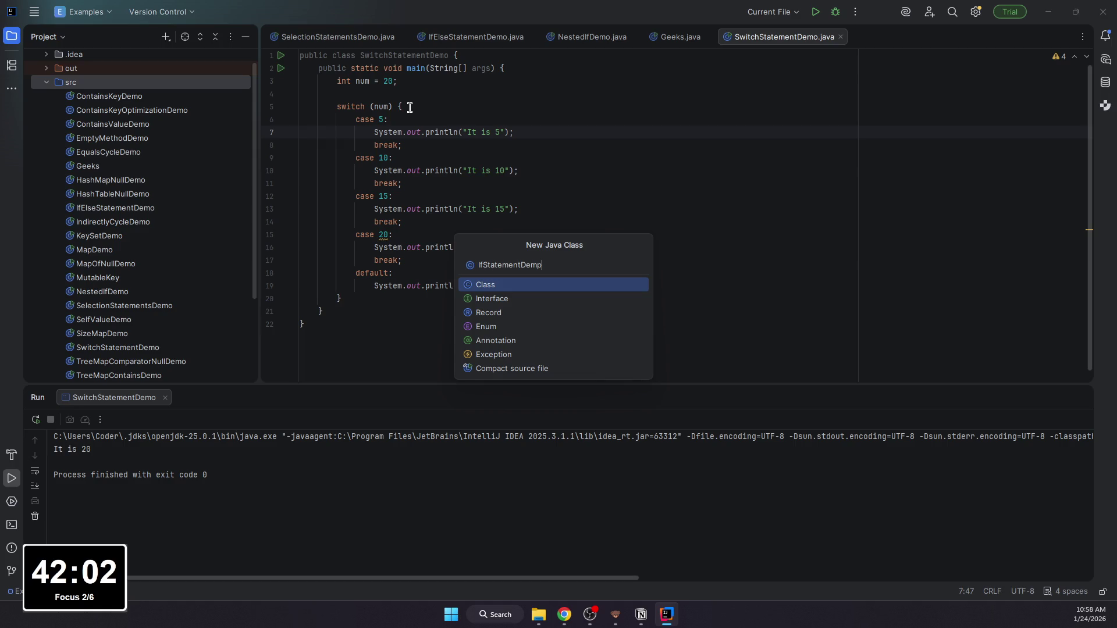
key(Return)
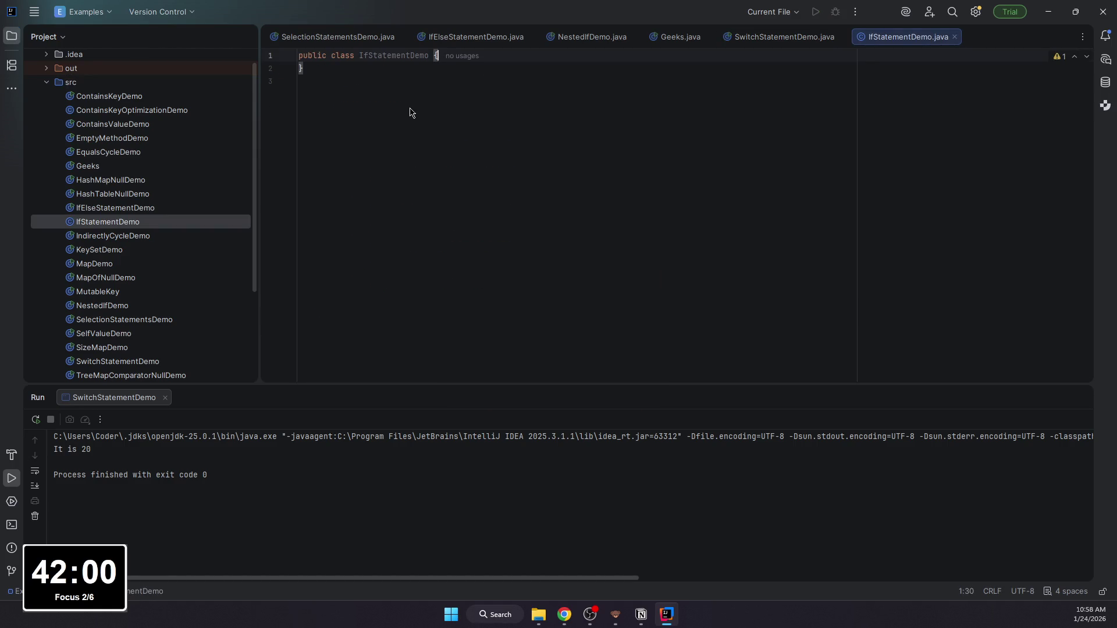
text(public )
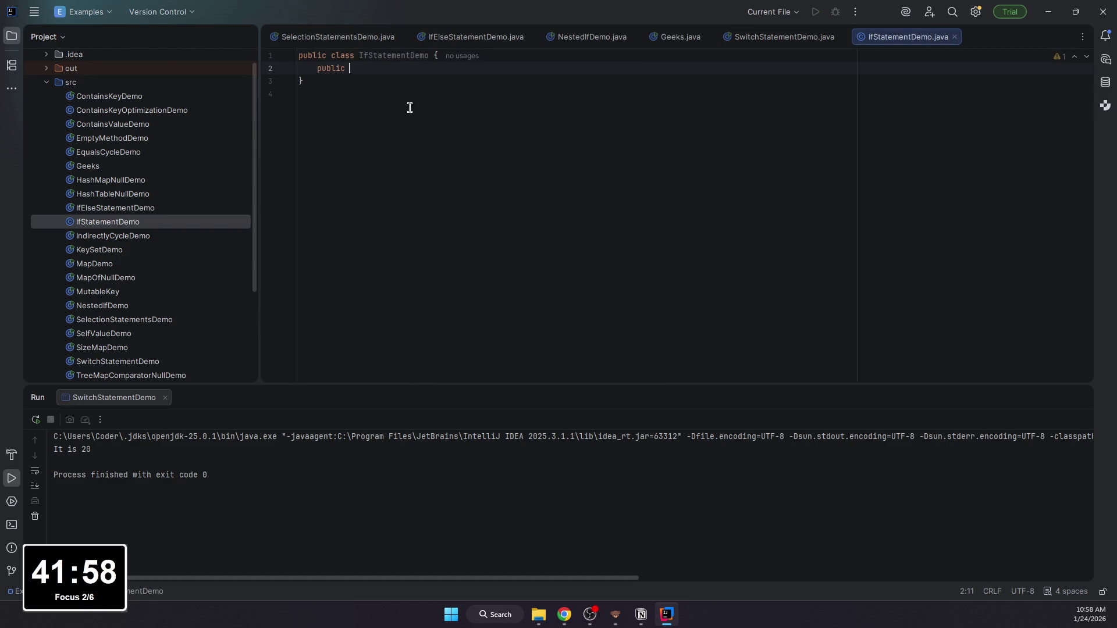
text(static void main()
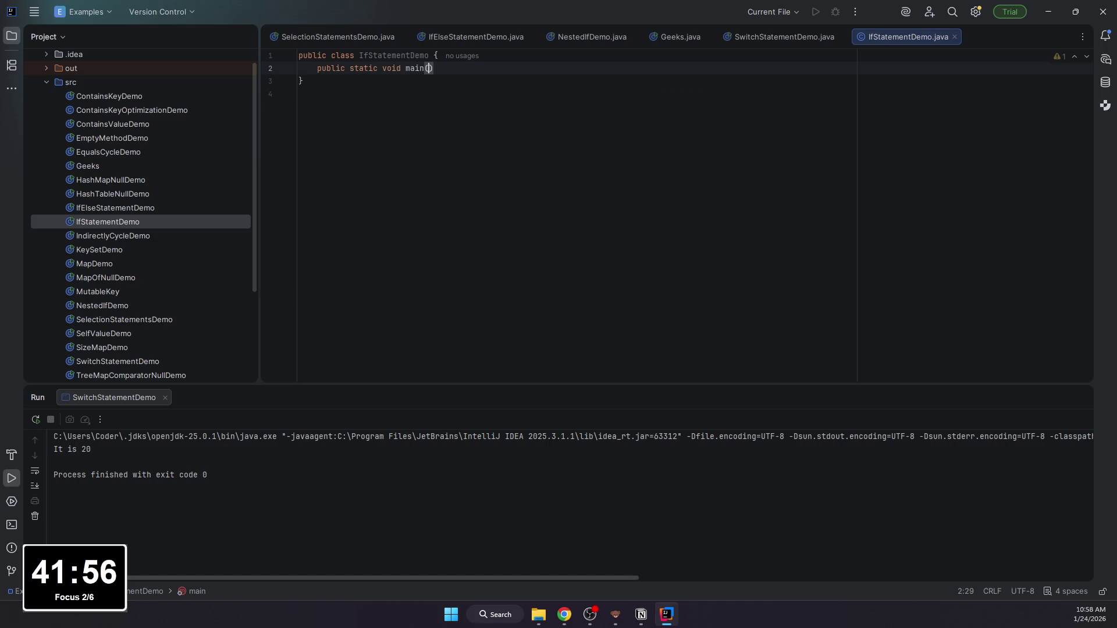
text(Stri)
Step: Complete the main(String[] args) method signature and open its body
key(Down)
key(Return)
key(Right)
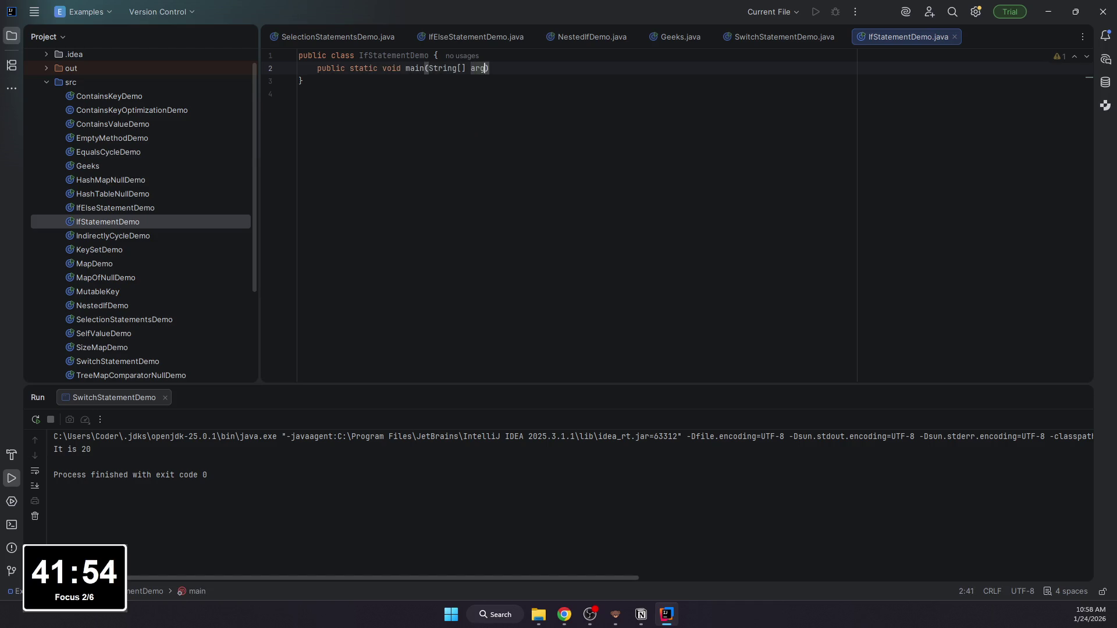
text({)
key(Return)
text(int a,)
key(BackSpace)
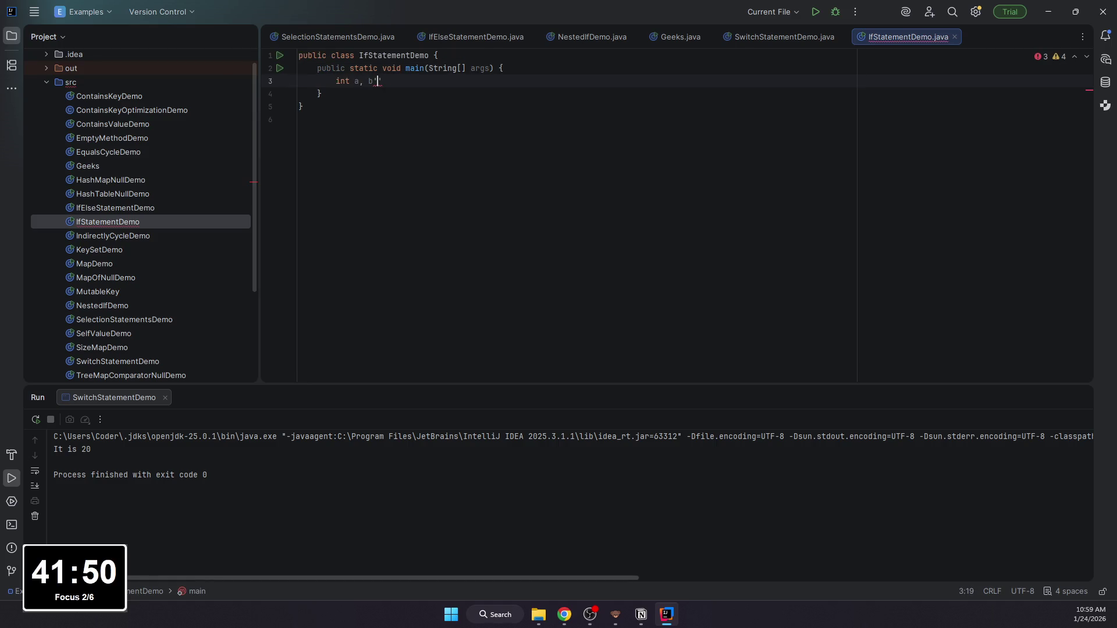
key(BackSpace)
text(;)
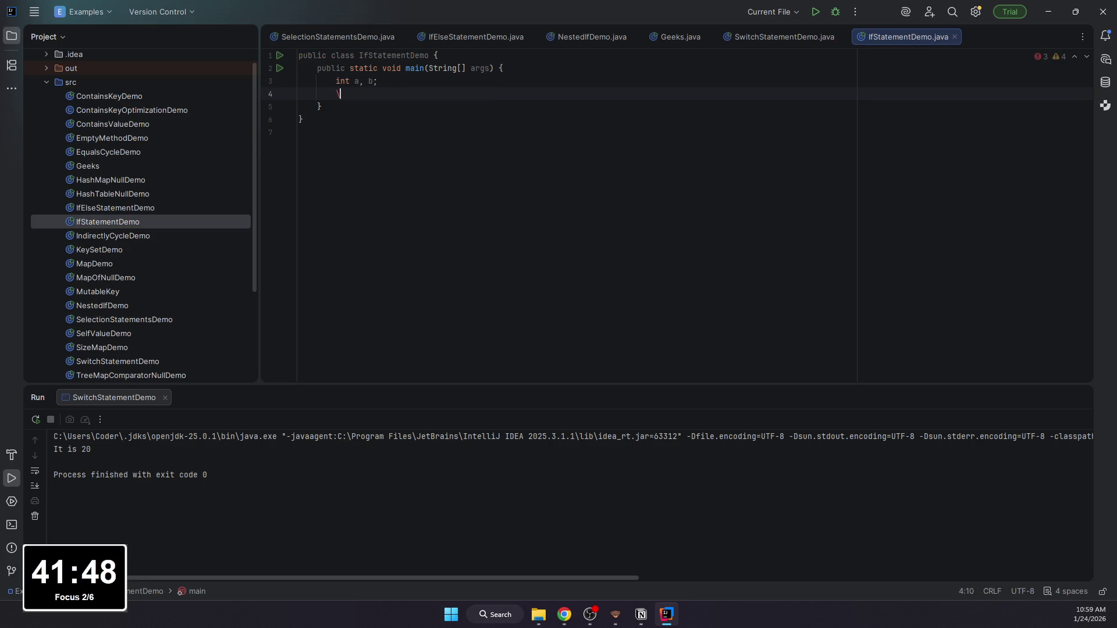
Step: Declare int a, b and assign a = 10 and b = 5 on separate lines
key(Return)
text(a = )
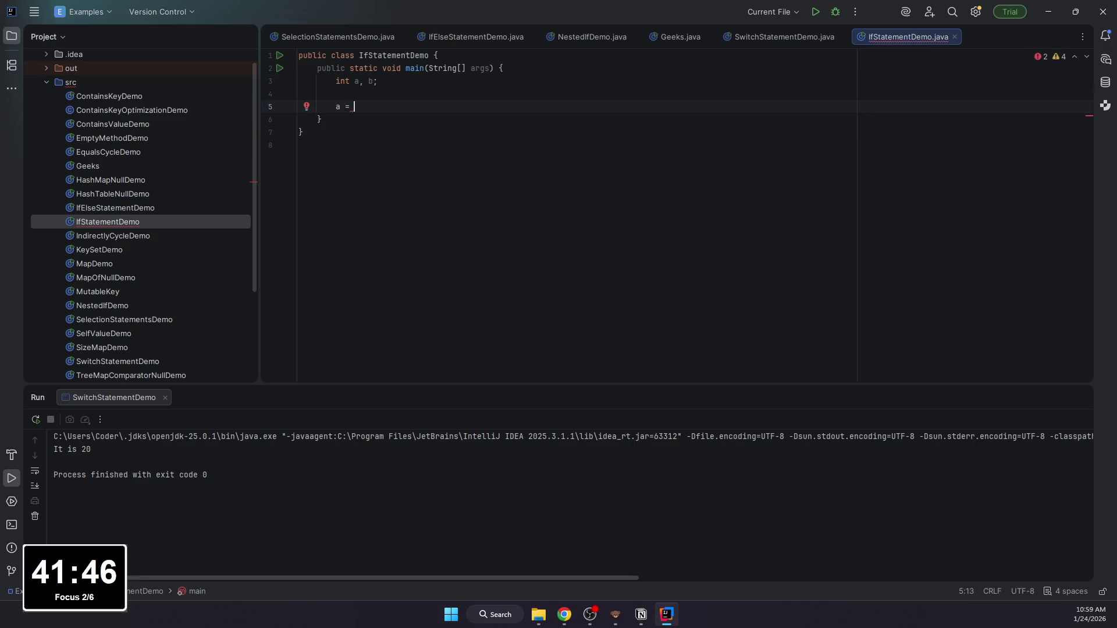
text(10;)
key(Return)
key(BackSpace)
key(BackSpace)
key(BackSpace)
text(= 10, )
text(b =)
key(BackSpace)
key(BackSpace)
key(BackSpace)
text(= 10;)
key(Return)
text(b = 5;)
key(Return)
key(Return)
text(if (a < b))
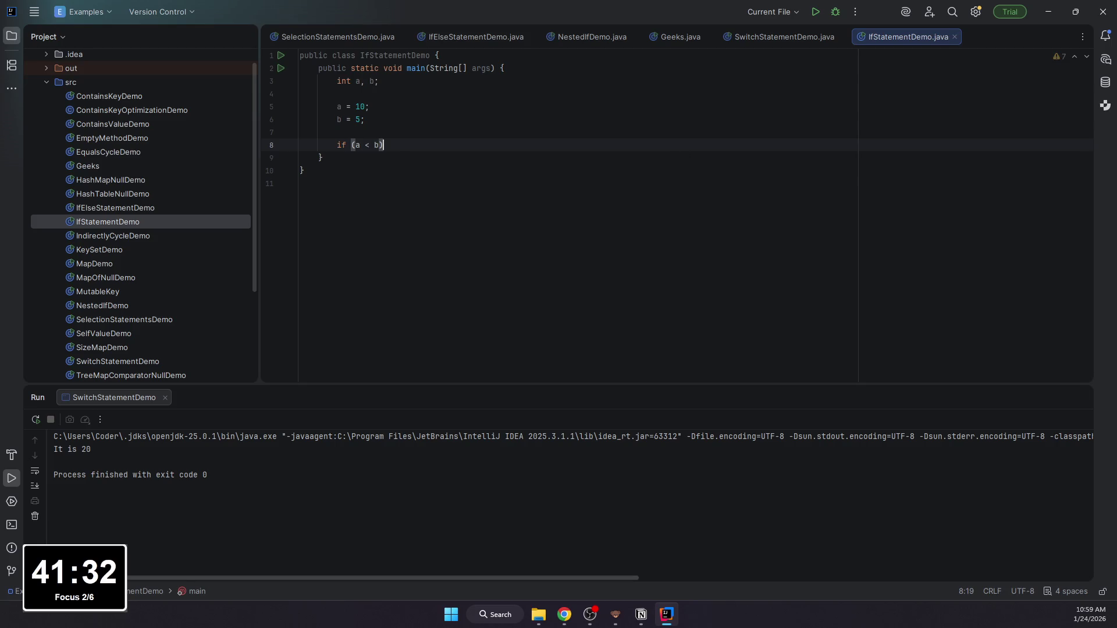
text( a = 0;)
Step: Write if (a < b) a = 0; else b = 0;, change b to 10 and run the program
key(Return)
text(b =)
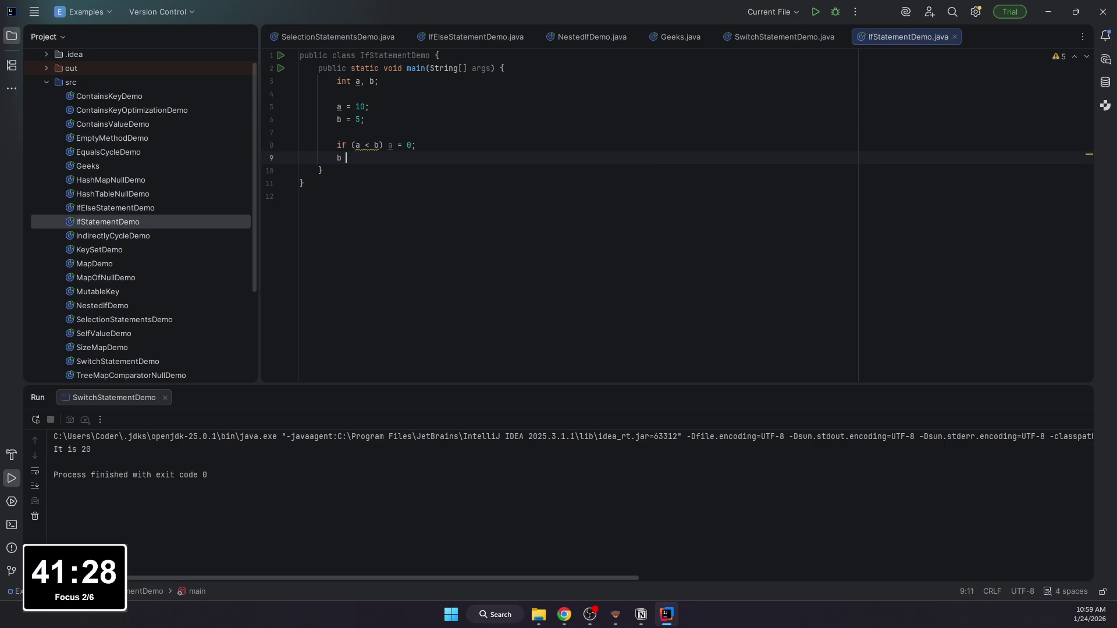
key(Home)
text(else)
key(End)
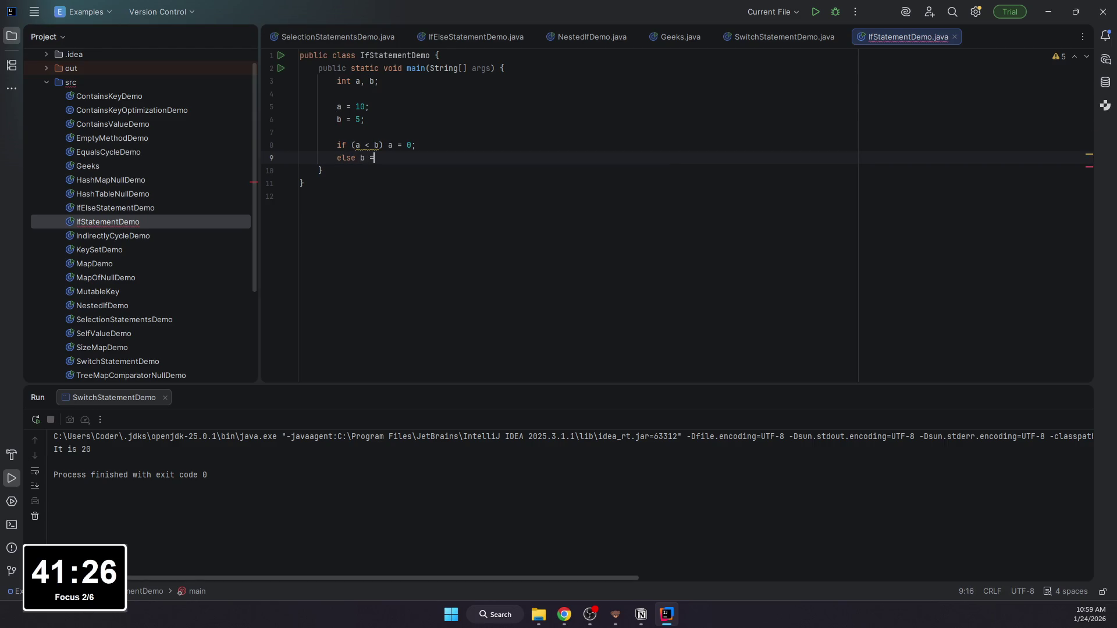
text(0;)
double_click(359, 120)
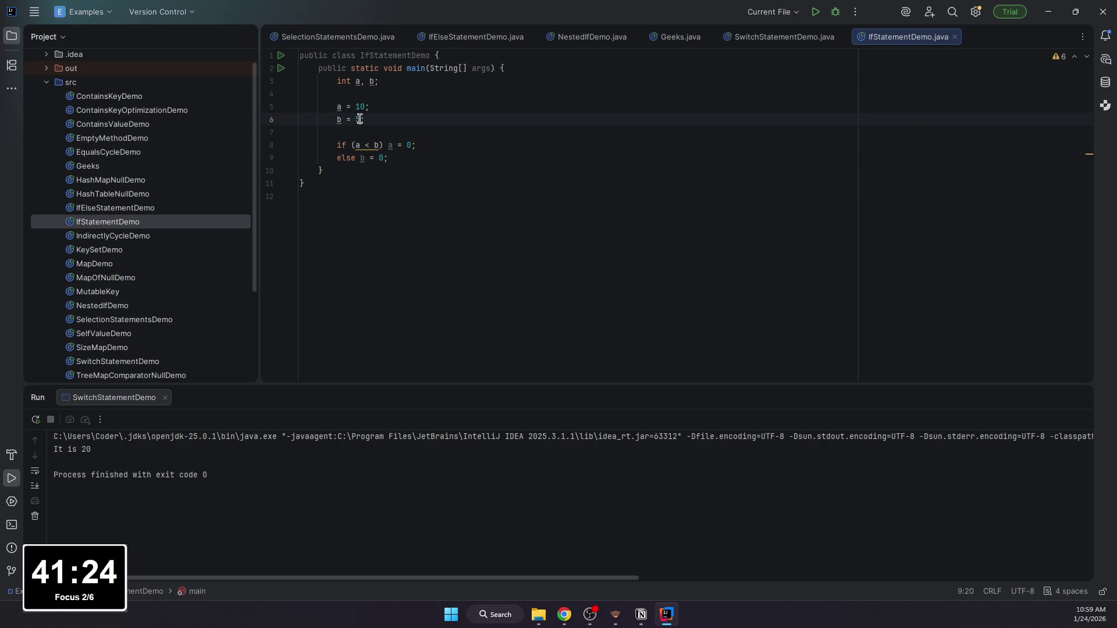
text(10;)
key(shift+F10)
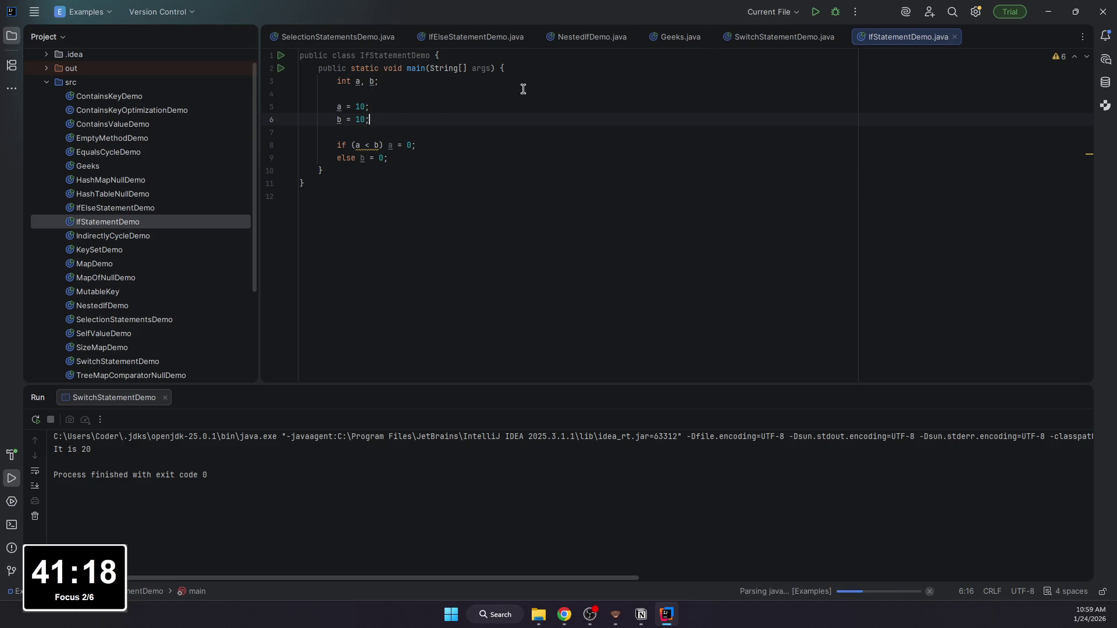
click(439, 158)
Step: Add System.out.println(b); after the if/else and run the program
key(Return)
key(Return)
text(Sys)
key(Return)
text(.o)
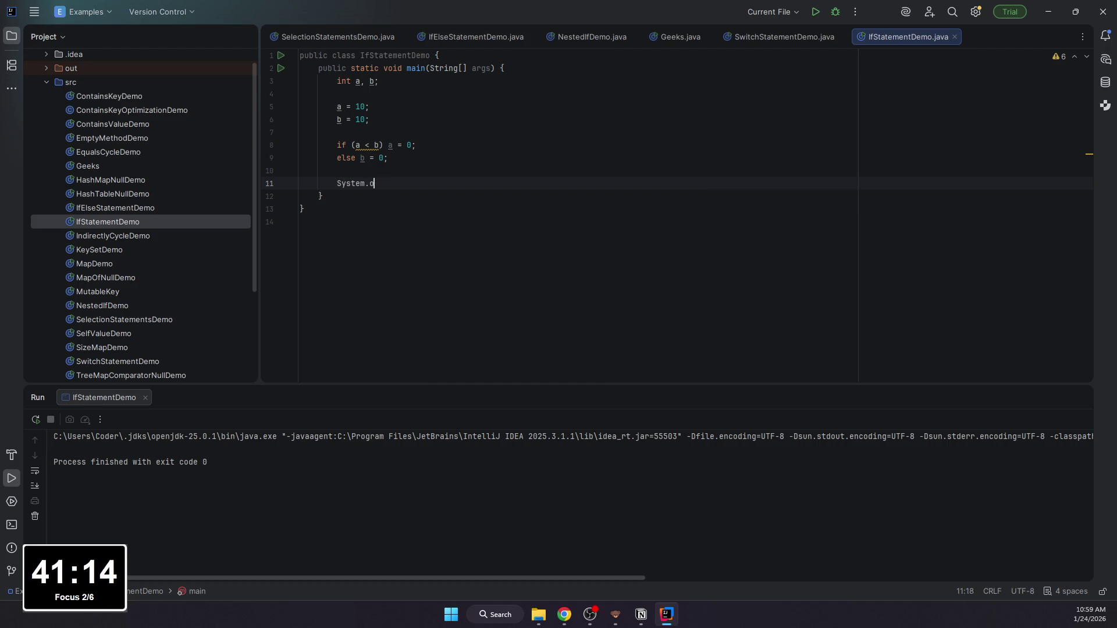
text(ut.print)
key(Return)
text(b);)
click(814, 13)
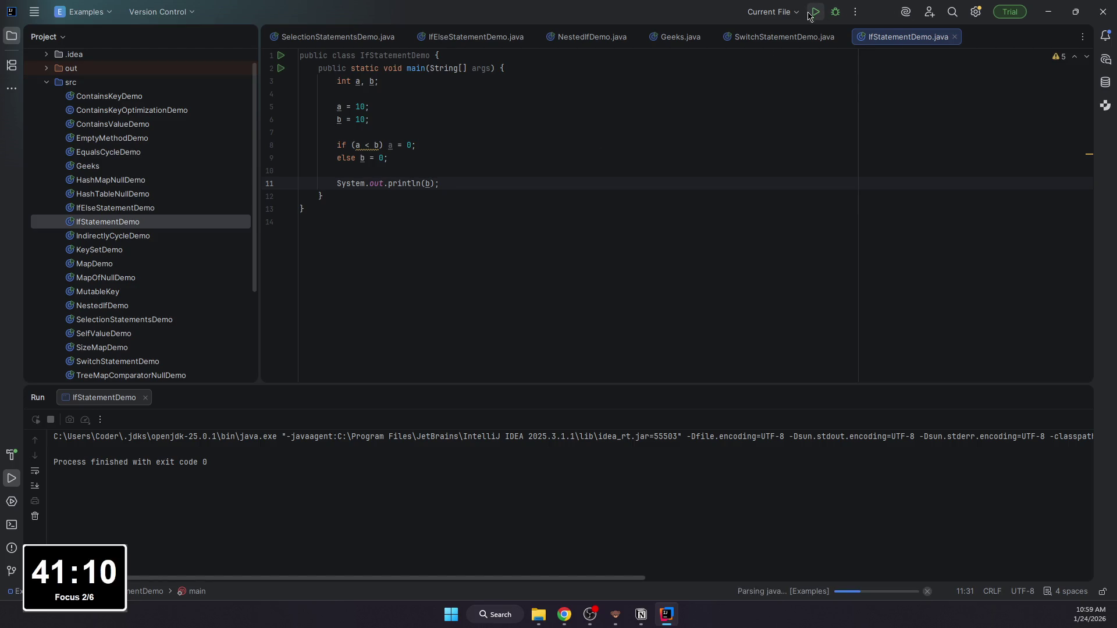
Step: Rerun with a = 11, then with a = 9 printing 10, and return to the Notion notes
drag(366, 109, 359, 108)
text(1)
click(813, 13)
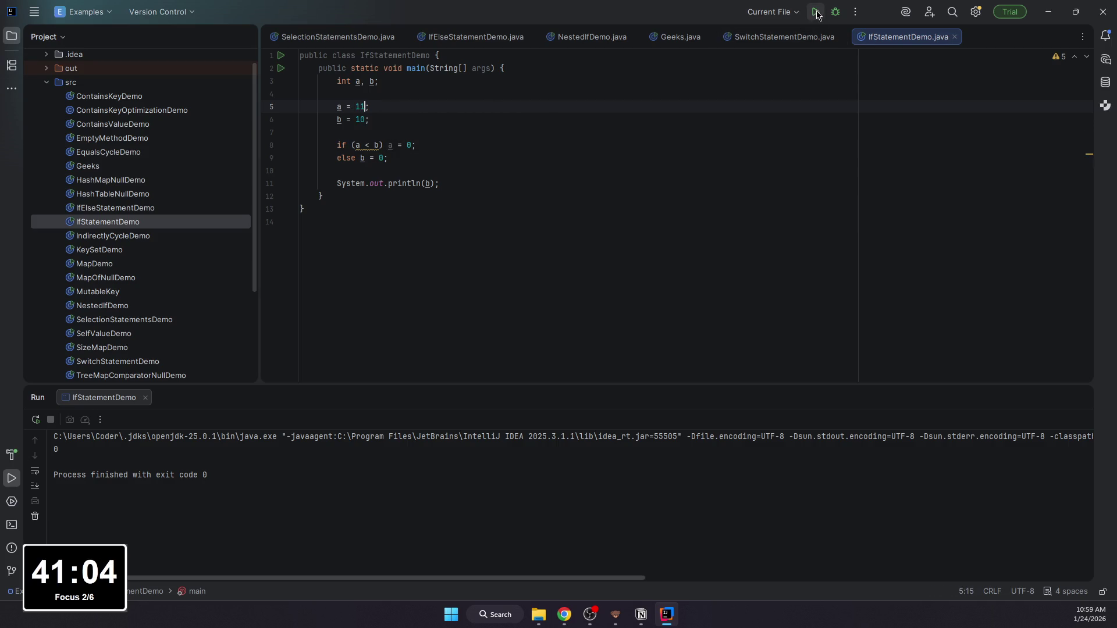
click(425, 172)
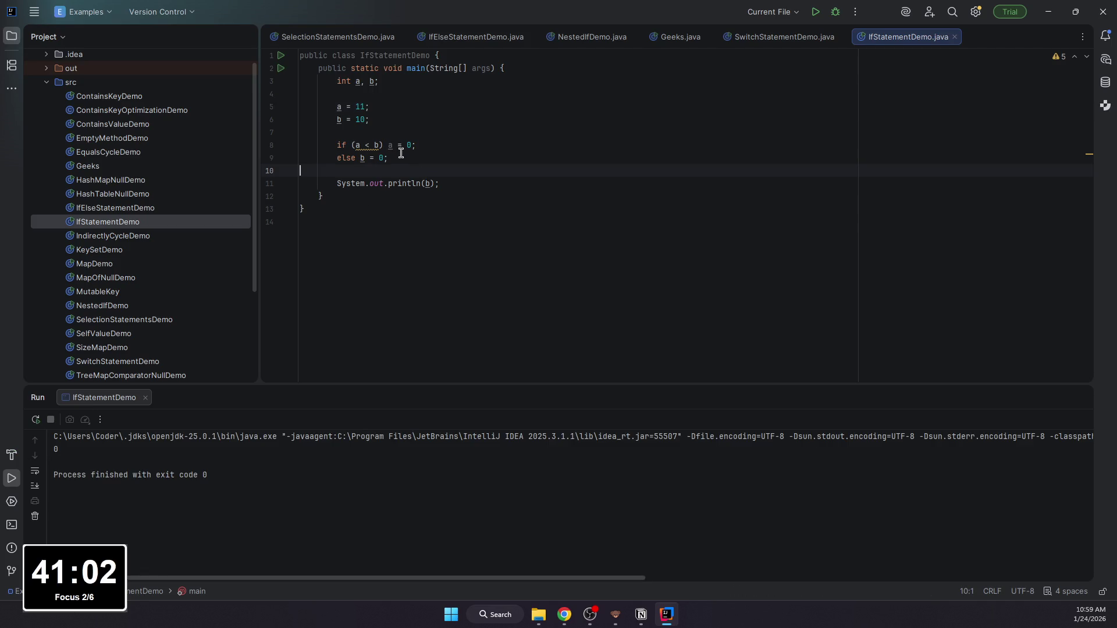
click(365, 107)
key(BackSpace)
key(BackSpace)
text(9)
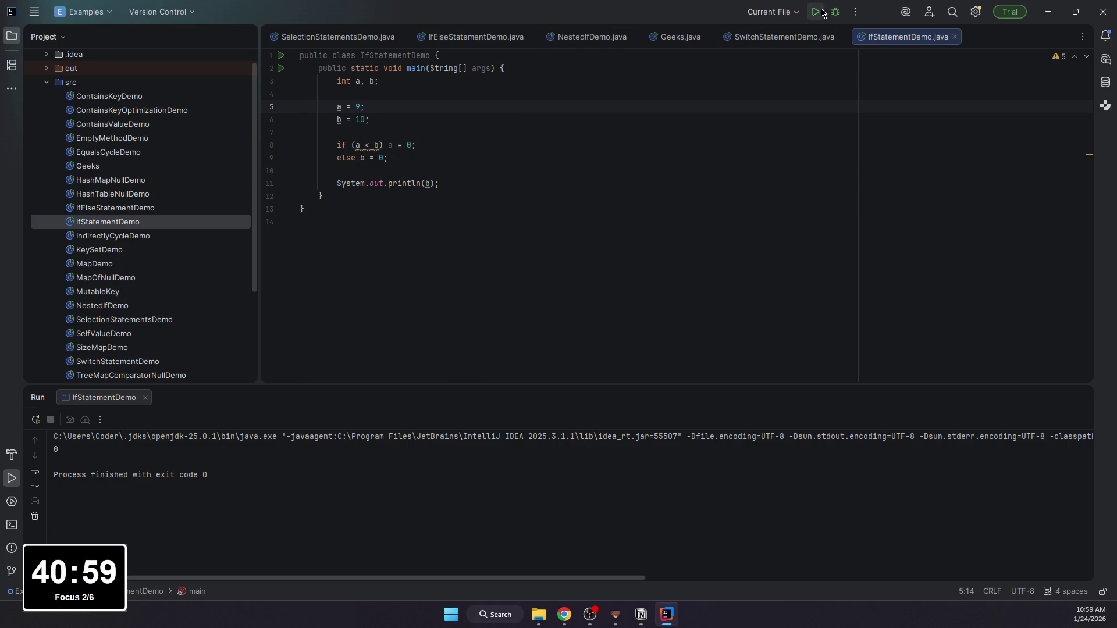
click(815, 12)
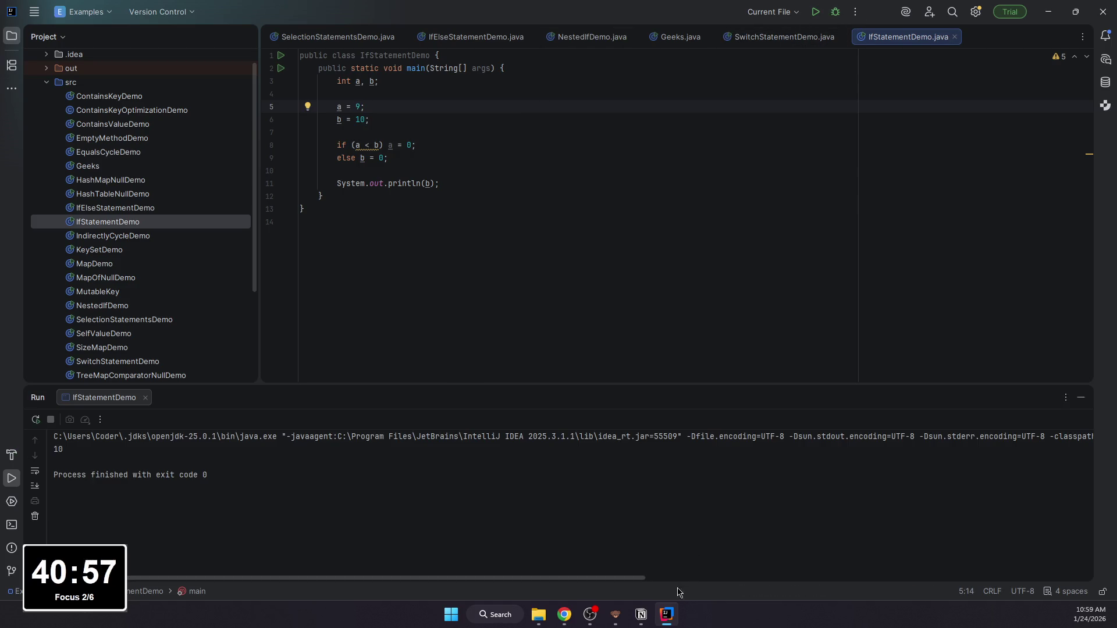
click(641, 614)
scroll(476, 398, down, 1)
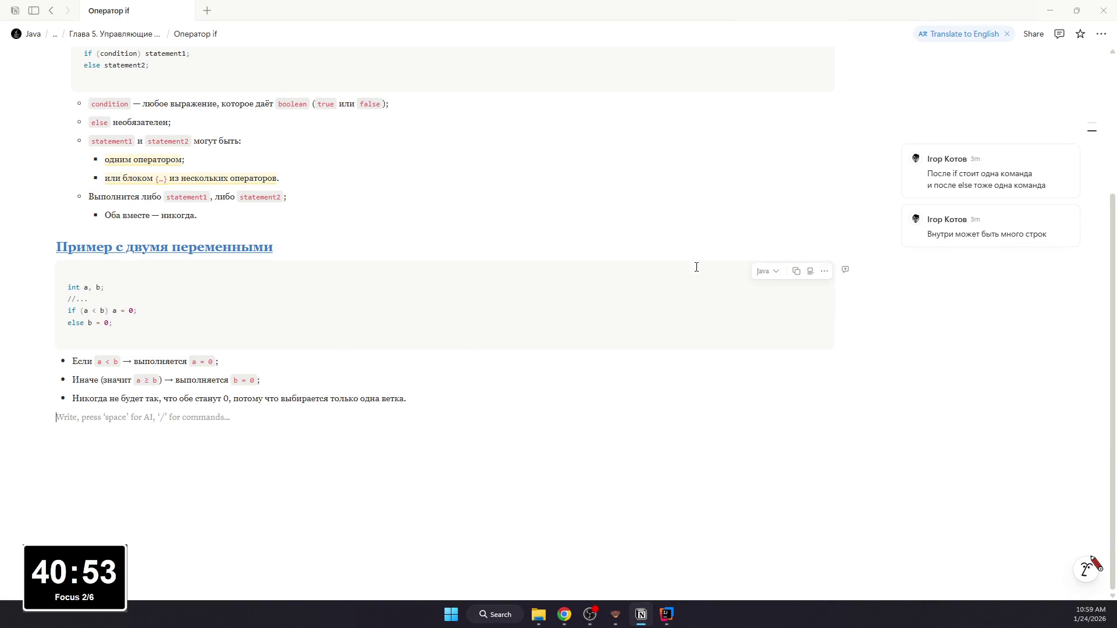
text(##)
Step: Add a blue underlined heading «Условие может быть просто boolean-переменной» with an empty code block beneath it
key(space)
text(Условие может)
key(BackSpace)
key(BackSpace)
key(BackSpace)
key(BackSpace)
key(BackSpace)
text(ожет быть пр)
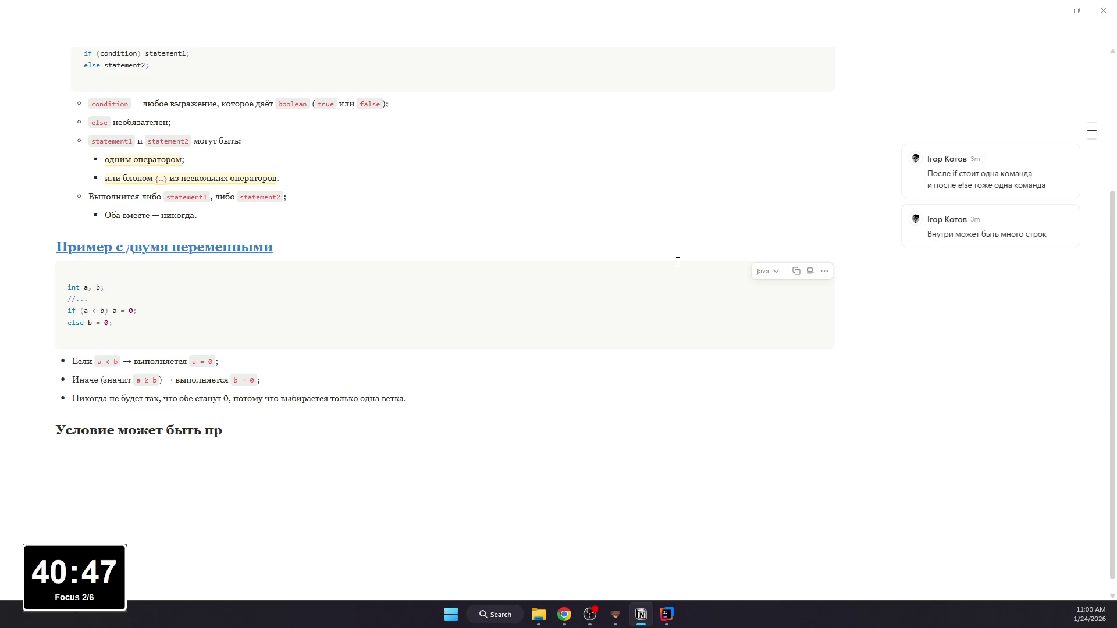
text(осто boolean-)
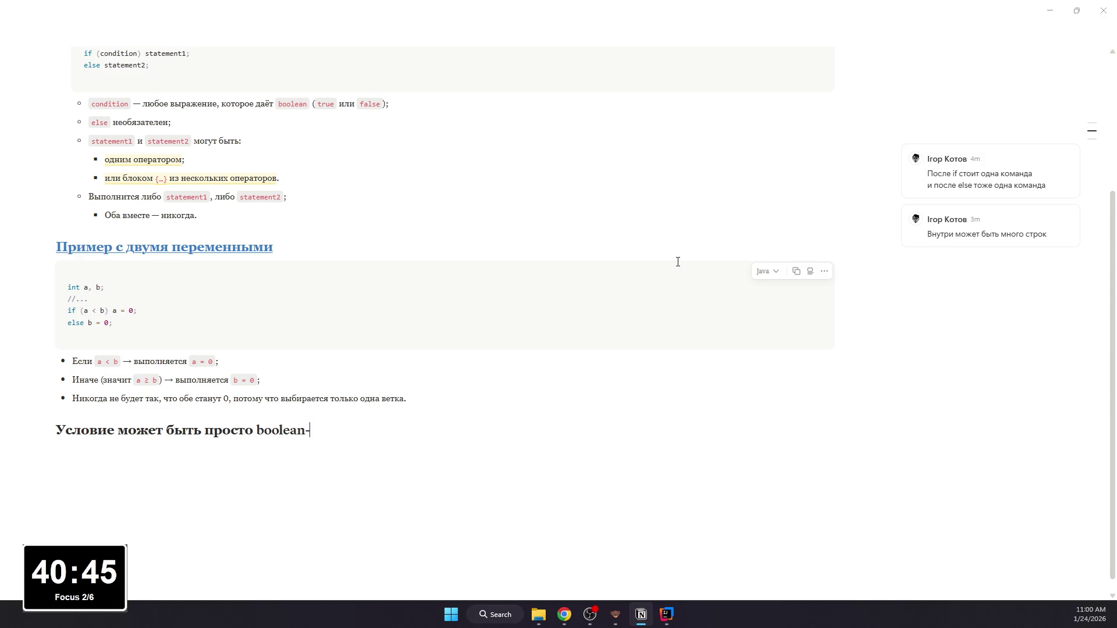
text(переменной)
key(Return)
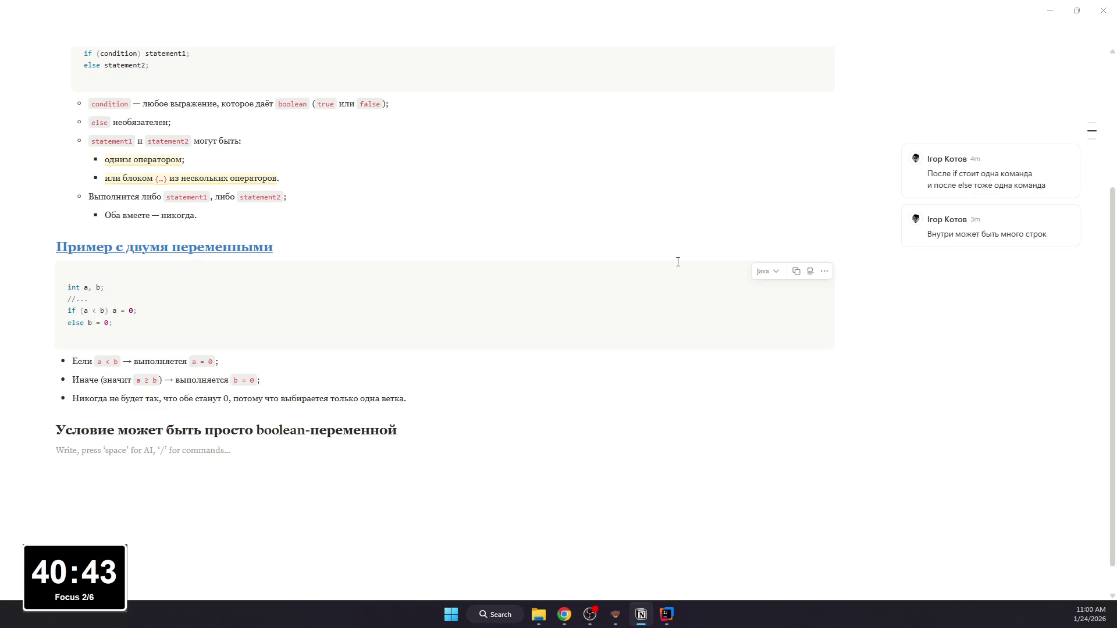
drag(398, 430, 346, 393)
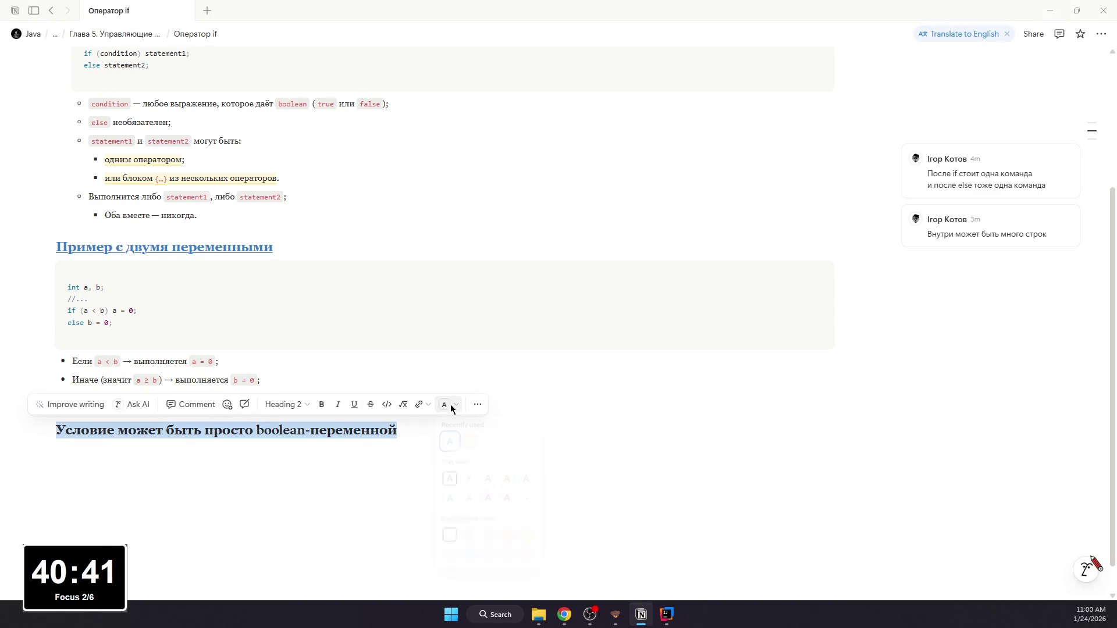
click(469, 498)
drag(396, 430, 57, 431)
click(354, 402)
click(332, 446)
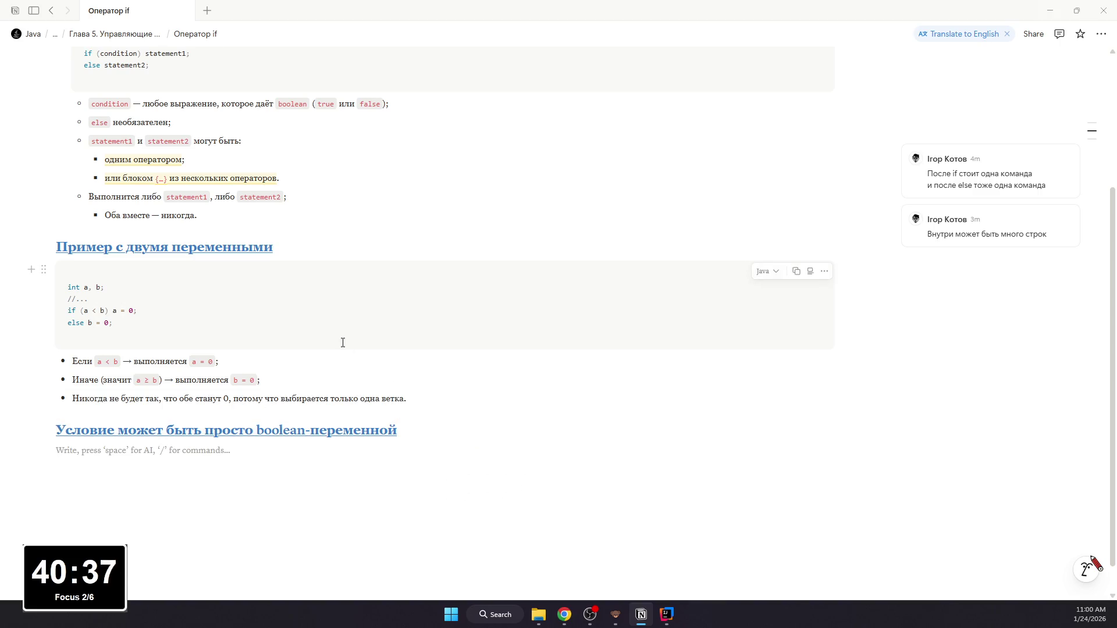
text(/code)
key(Return)
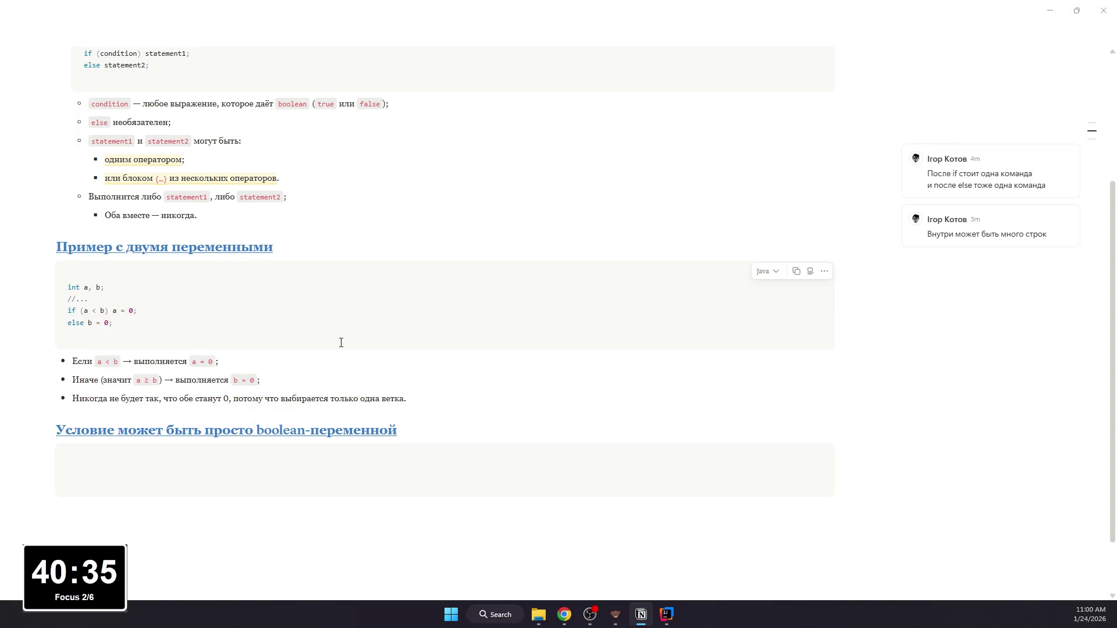
scroll(340, 342, up, 10)
scroll(341, 343, down, 10)
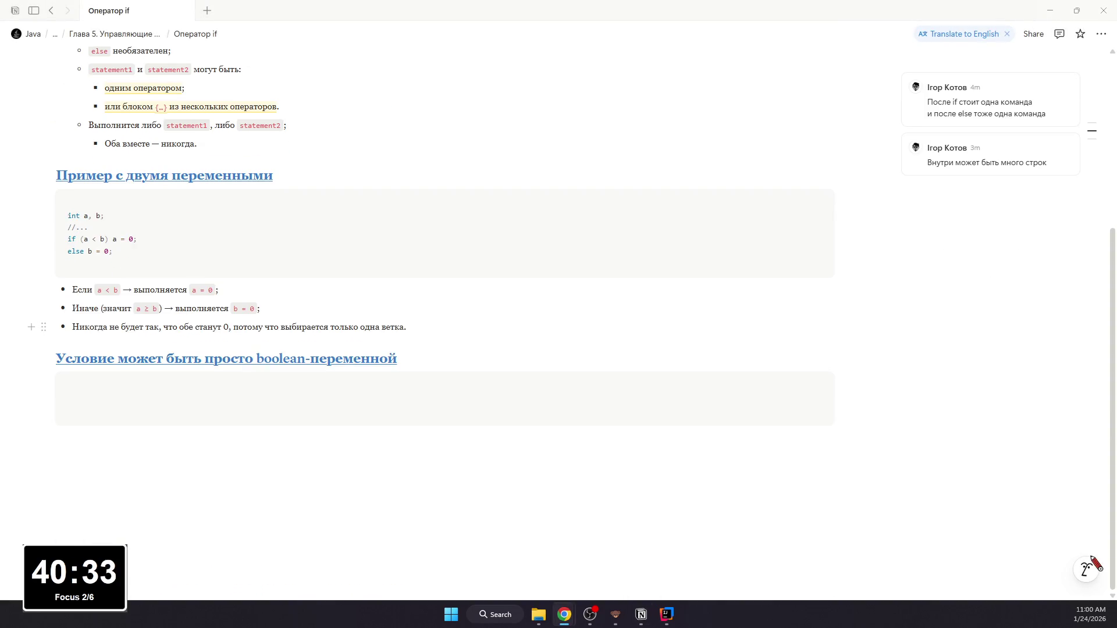
Step: Paste the boolean dataAvailable if/else example calling ProcessData() or waitForMoreData() into the code block
click(276, 398)
text(boolean dataAvailable; //... if (dataAvailable)     ProcessData(); else     waitForMoreData();)
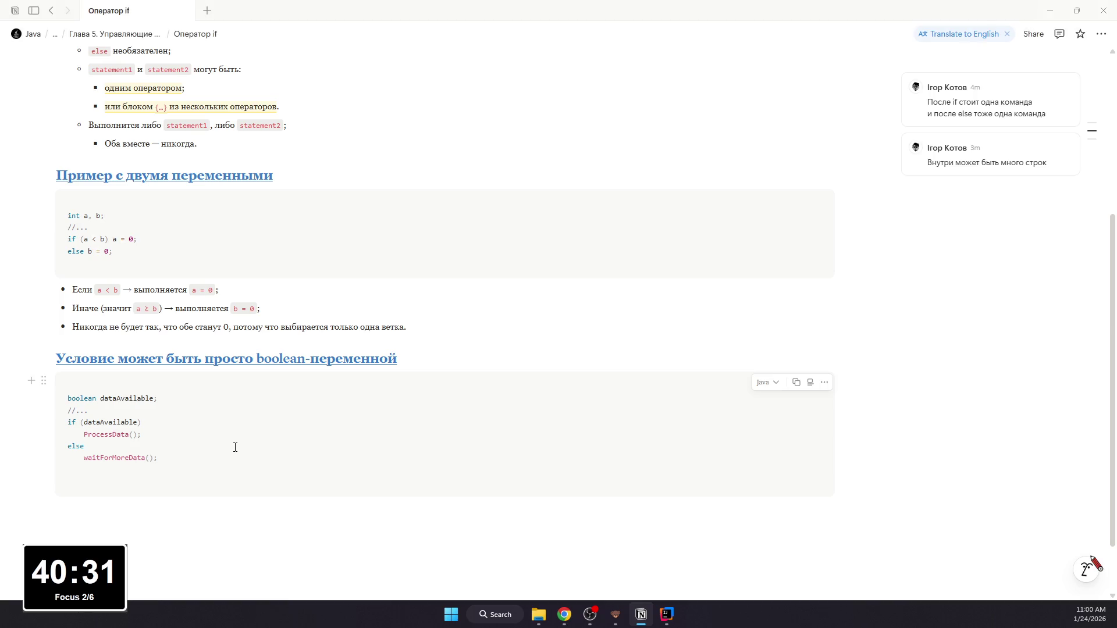
key(BackSpace)
click(213, 503)
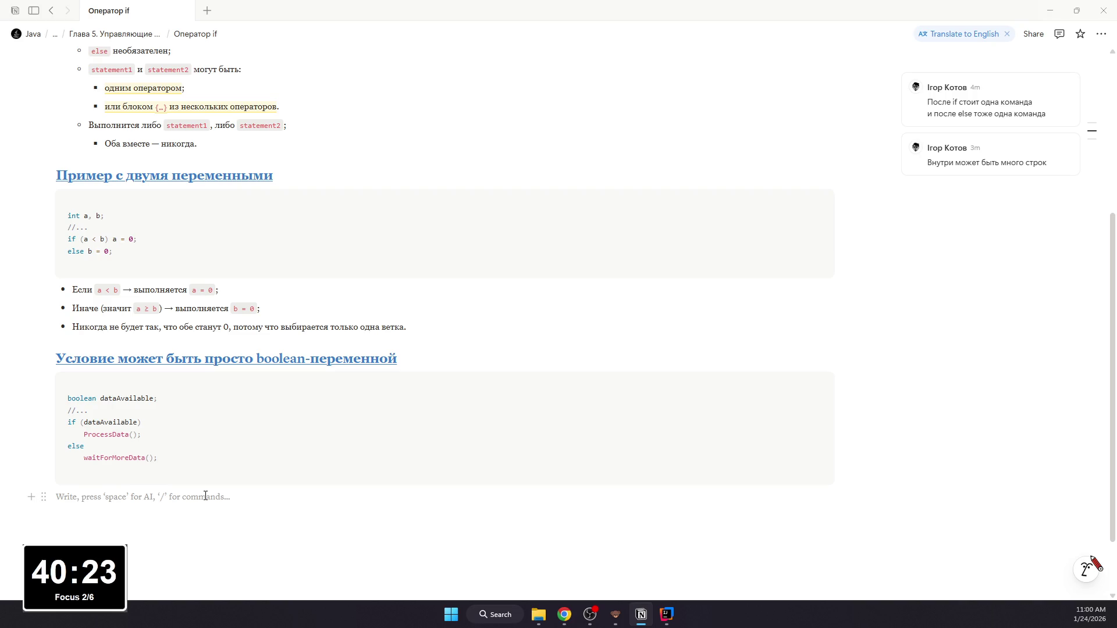
text(- Идея)
Step: Write the «Идея:» bullet with sub-bullets: dataAvailable already holds true/false, so no == true is needed
key(Tab)
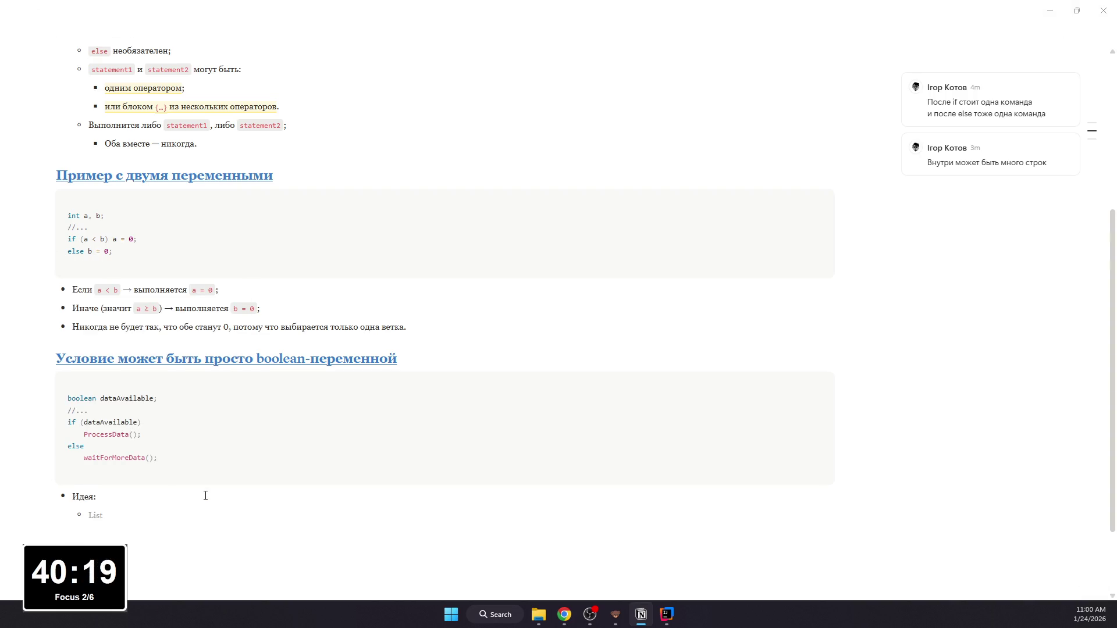
text(daadataAval)
text(lable)
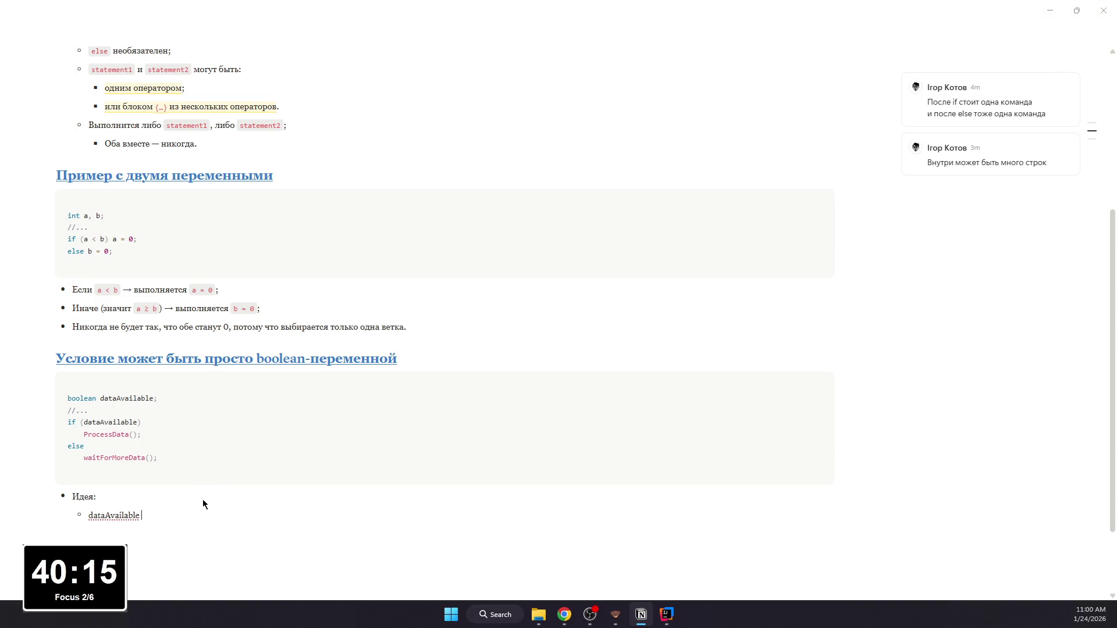
key(alt)
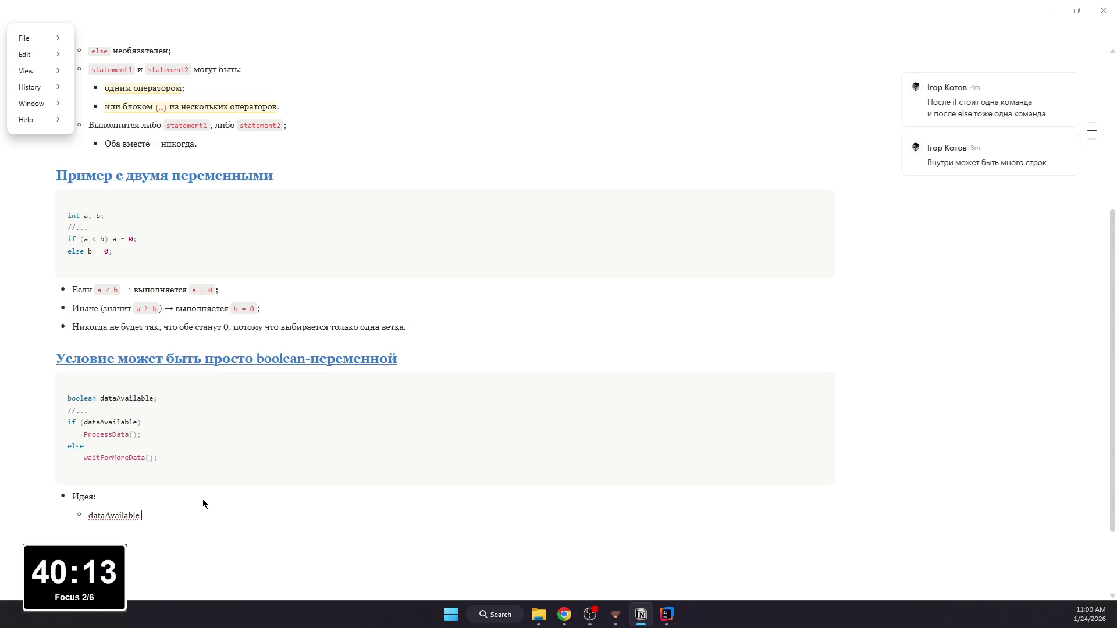
key(Escape)
text(уже)
text( хранит )
text(true/fa)
text(lse; )
text(Поэтому мож)
text(нл пи)
key(BackSpace)
text(сать )
text(ез ср)
text(ия и)
text(ипа )
text(-)
key(BackSpace)
text(а )
text(== t)
text(rue;)
key(Return)
key(BackSpace)
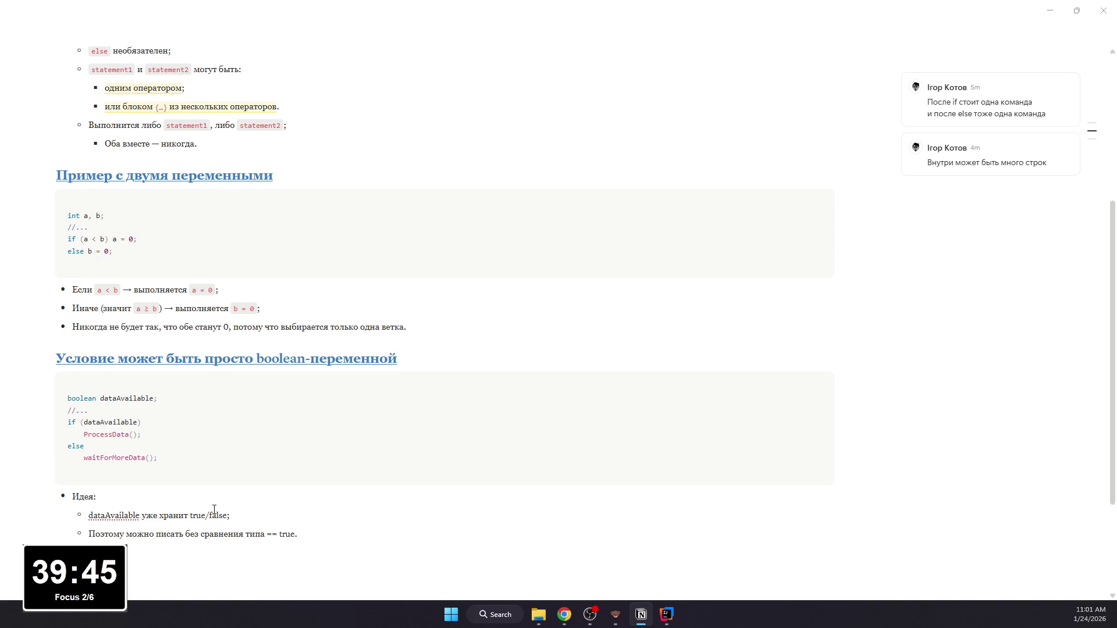
text(ble )
text(==)
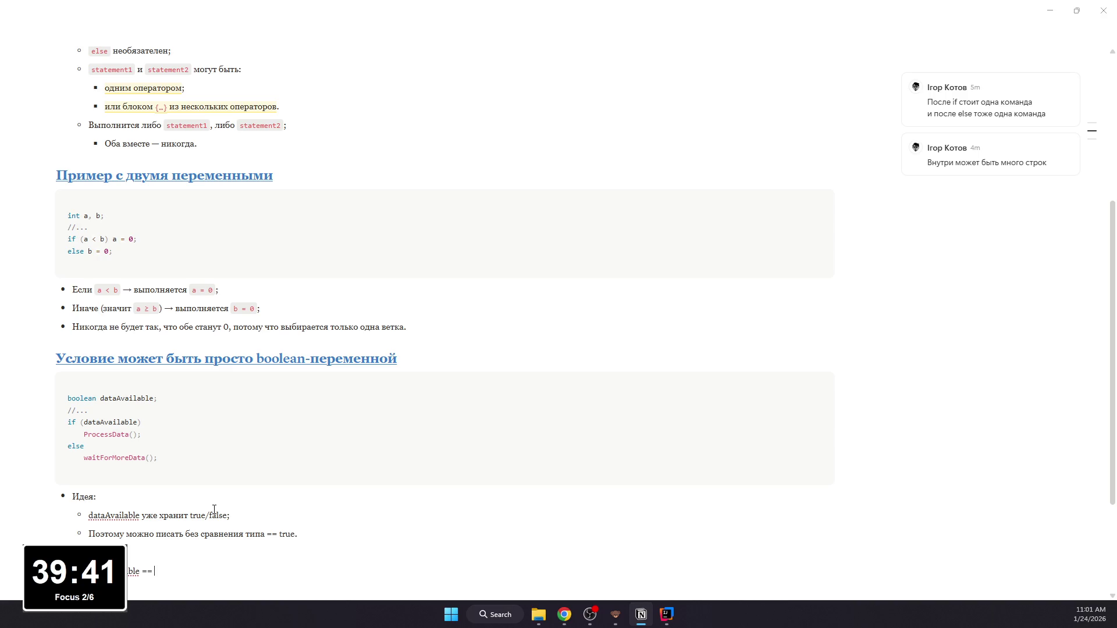